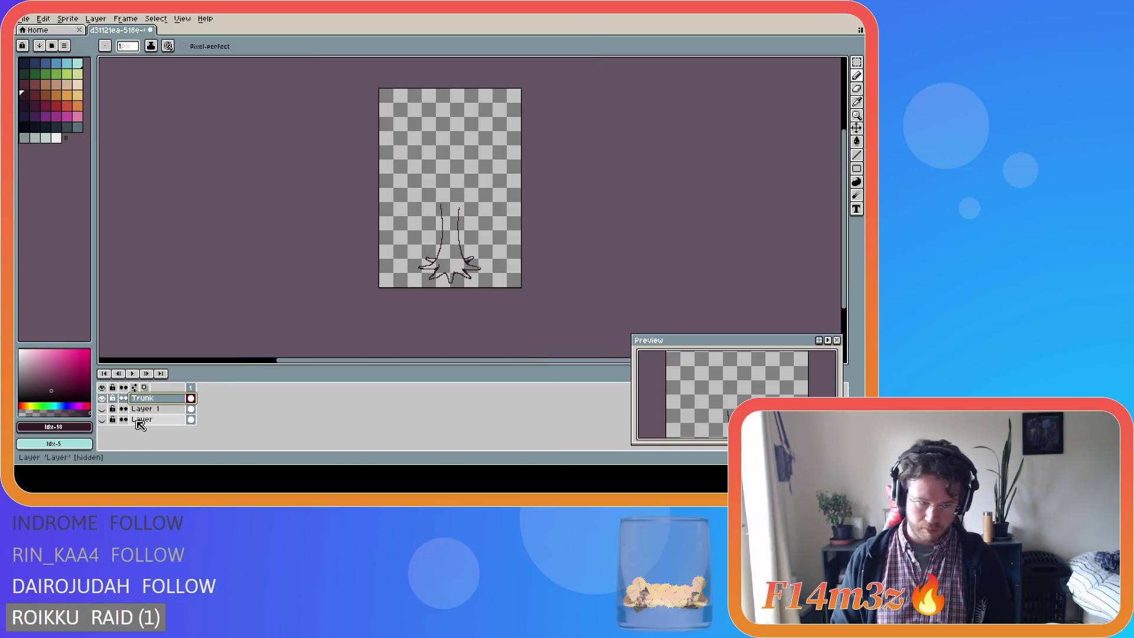
Add Layer 2 above Trunk, zoom in, and draw a branch curving up-right from the trunk.
key(shift+n)
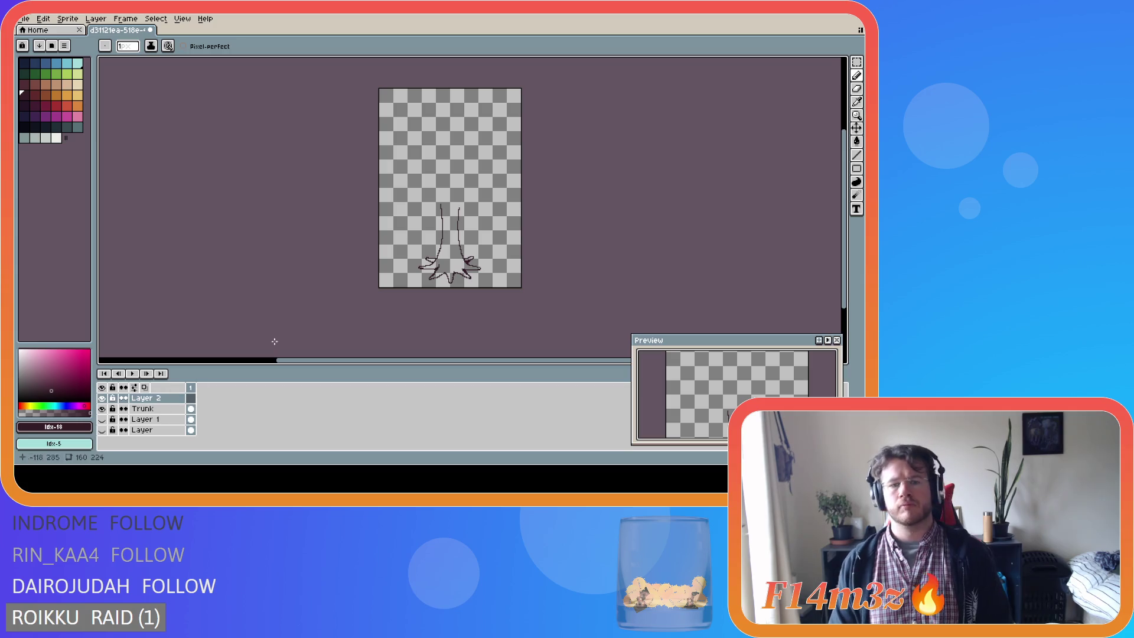
scroll(497, 195, up, 1)
mouse_move(420, 225)
mouse_down()
mouse_move(467, 188)
mouse_move(509, 190)
mouse_up()
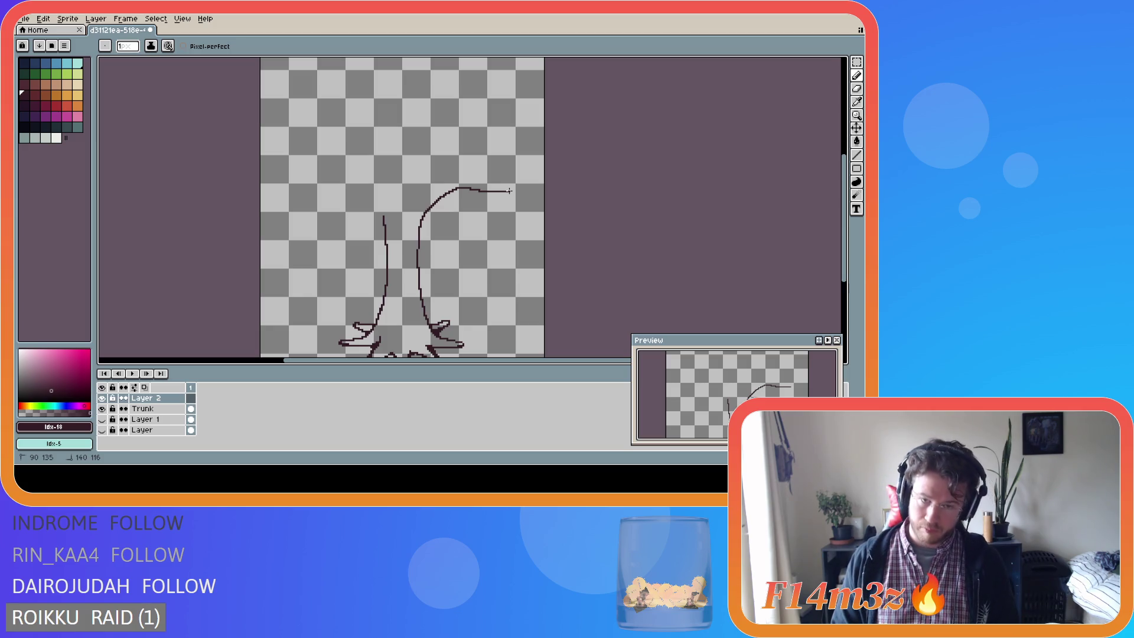
drag(509, 190, 426, 191)
key(ctrl+z)
key(ctrl+z)
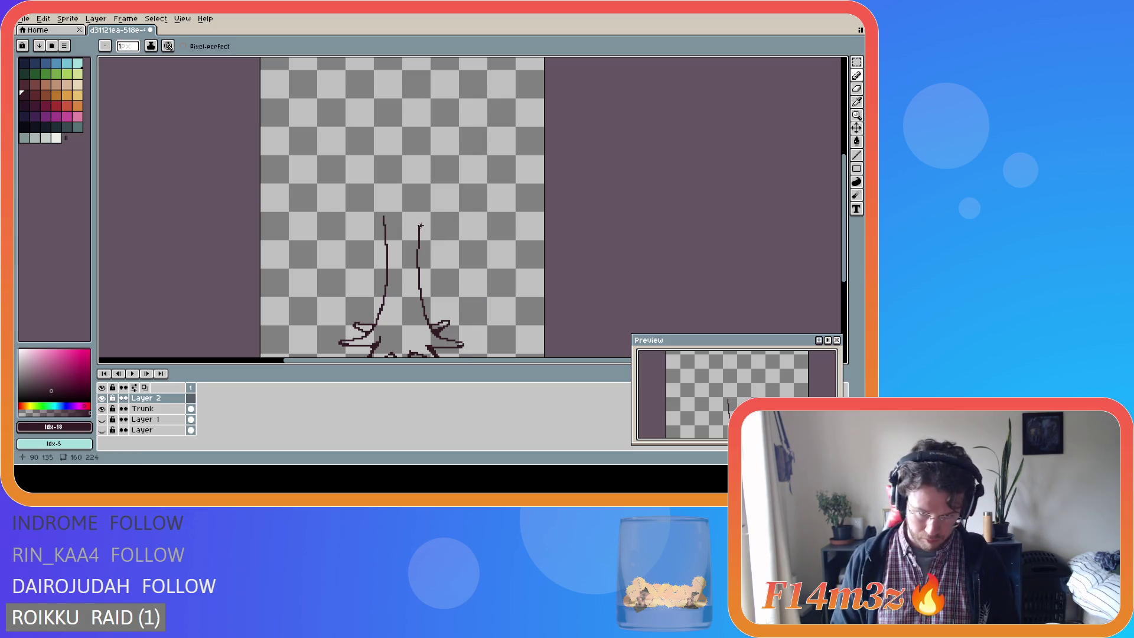
mouse_move(420, 224)
mouse_down()
mouse_move(441, 187)
mouse_move(522, 210)
mouse_move(507, 186)
mouse_move(441, 172)
mouse_up()
key(ctrl+z)
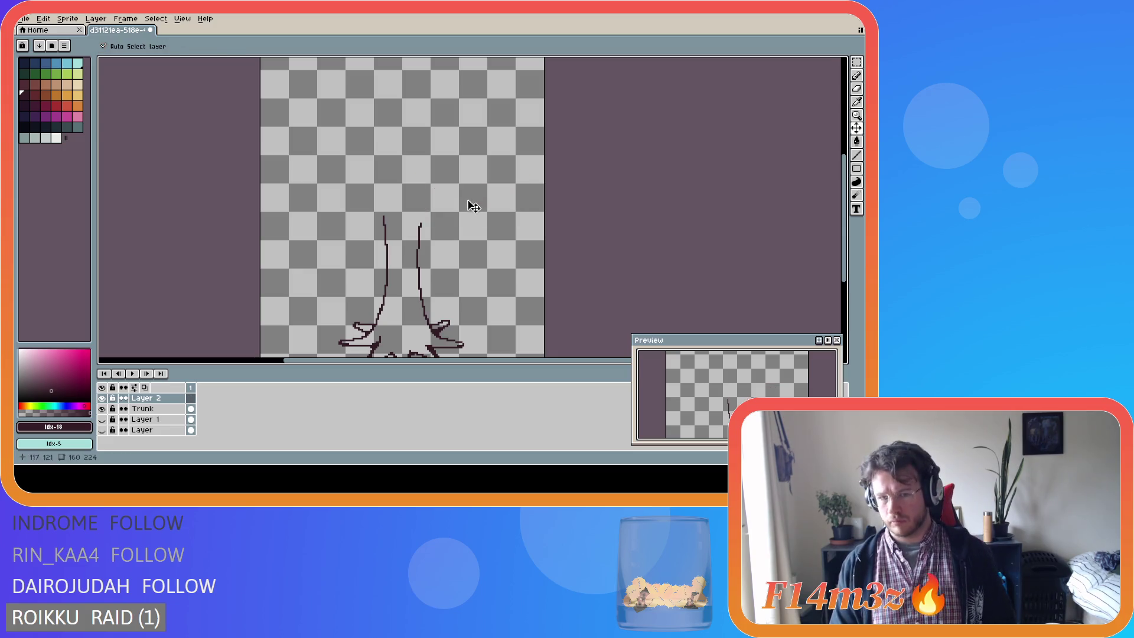
mouse_move(421, 224)
mouse_down()
mouse_move(437, 196)
mouse_move(523, 218)
mouse_move(449, 185)
mouse_move(417, 186)
mouse_move(430, 173)
mouse_move(504, 176)
mouse_move(455, 178)
mouse_up()
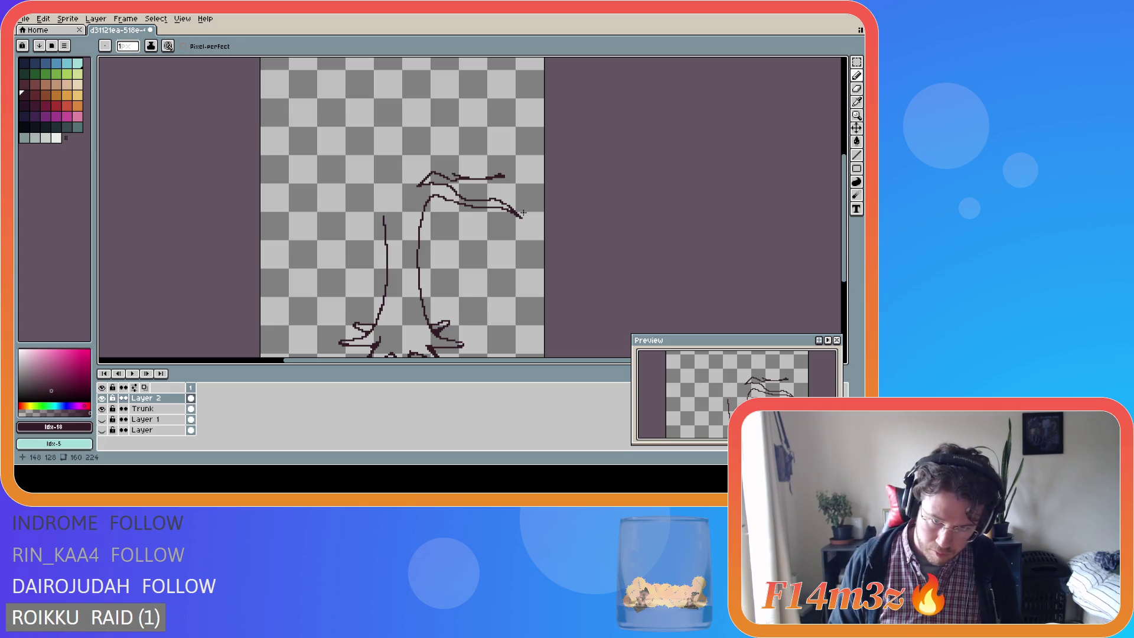
key(ctrl+z)
key(ctrl+z)
key(ctrl+z)
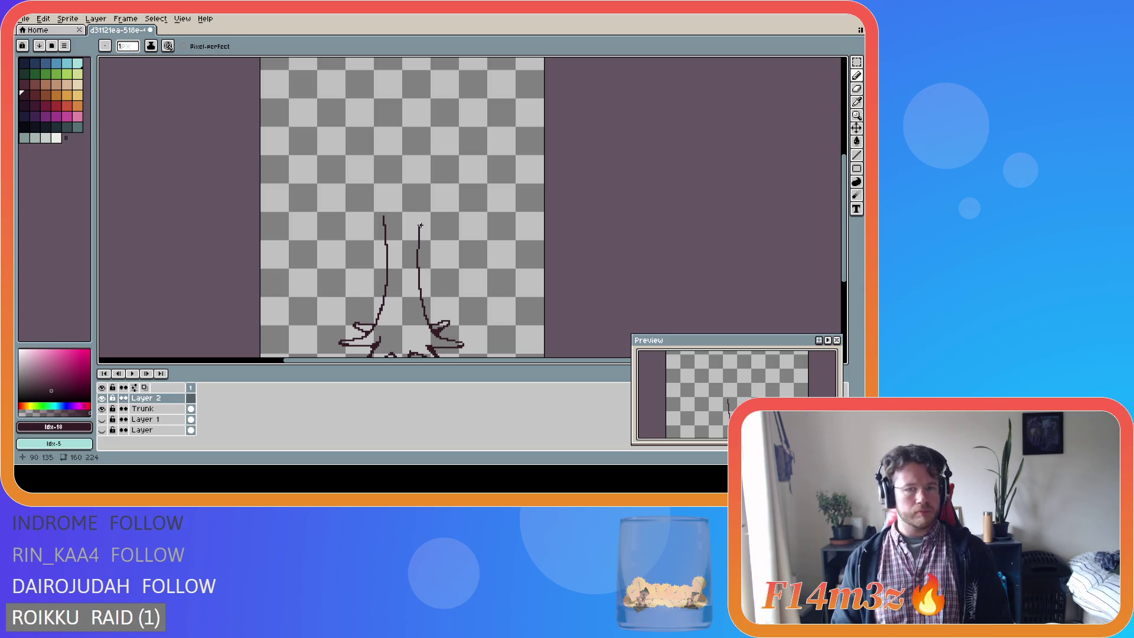
mouse_move(420, 224)
mouse_down()
mouse_move(435, 211)
mouse_move(470, 226)
mouse_move(522, 222)
mouse_move(423, 203)
mouse_move(519, 179)
mouse_up()
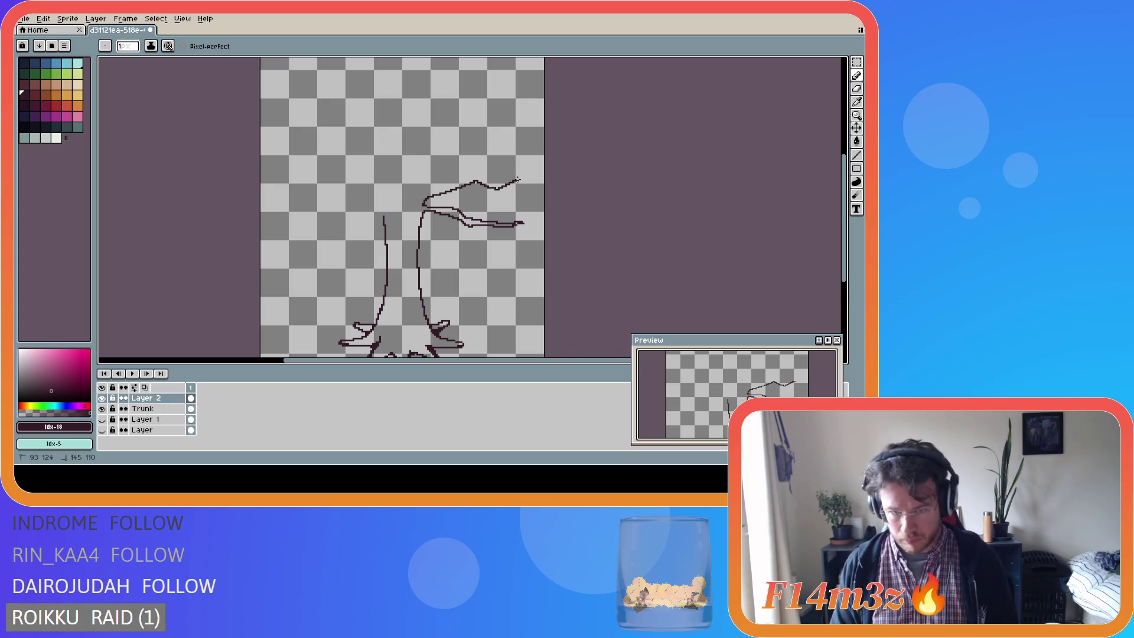
key(ctrl+a)
key(Delete)
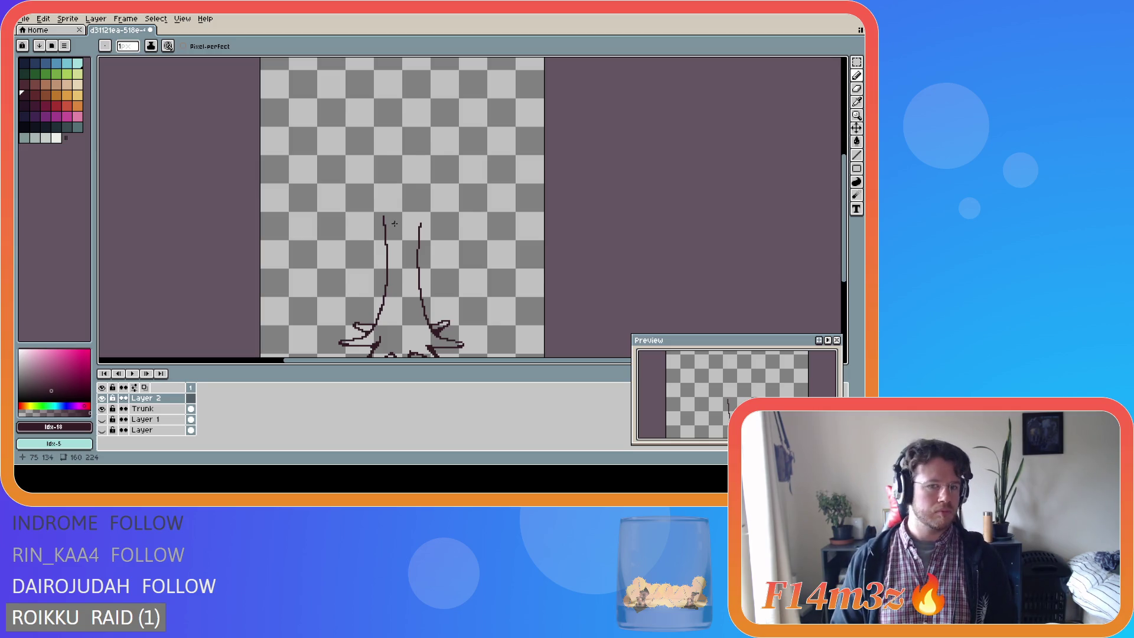
Zoom out and unhide the layer holding the green cube canopy.
scroll(395, 224, down, 2)
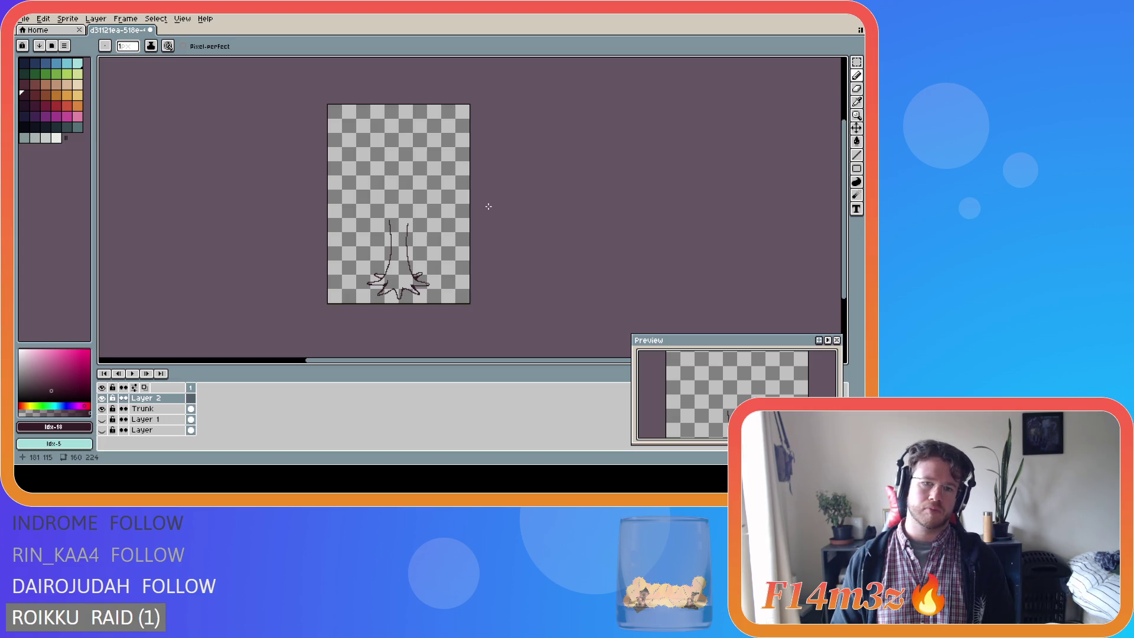
click(104, 431)
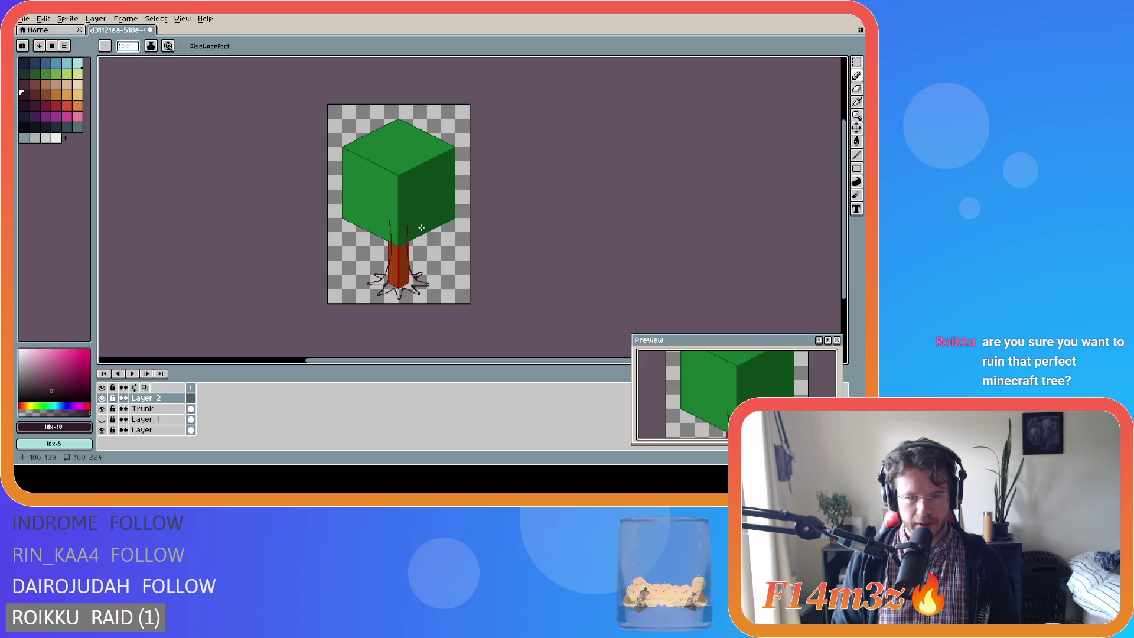
scroll(412, 234, up, 2)
scroll(412, 235, down, 2)
scroll(405, 232, up, 2)
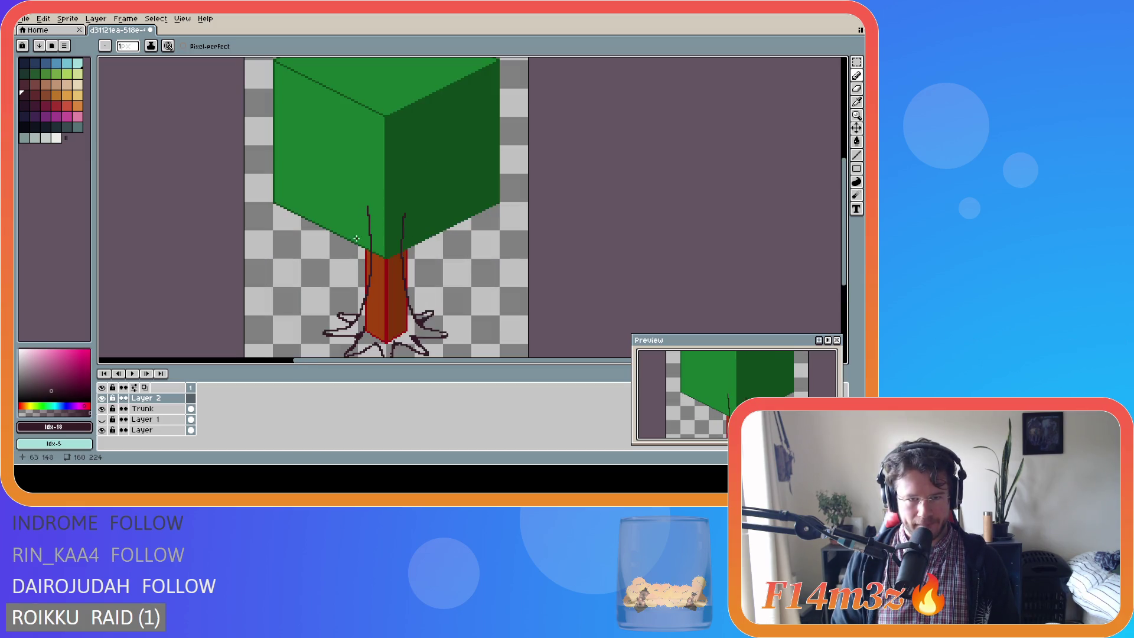
scroll(478, 245, down, 2)
scroll(464, 246, up, 2)
scroll(452, 248, down, 2)
scroll(437, 249, up, 2)
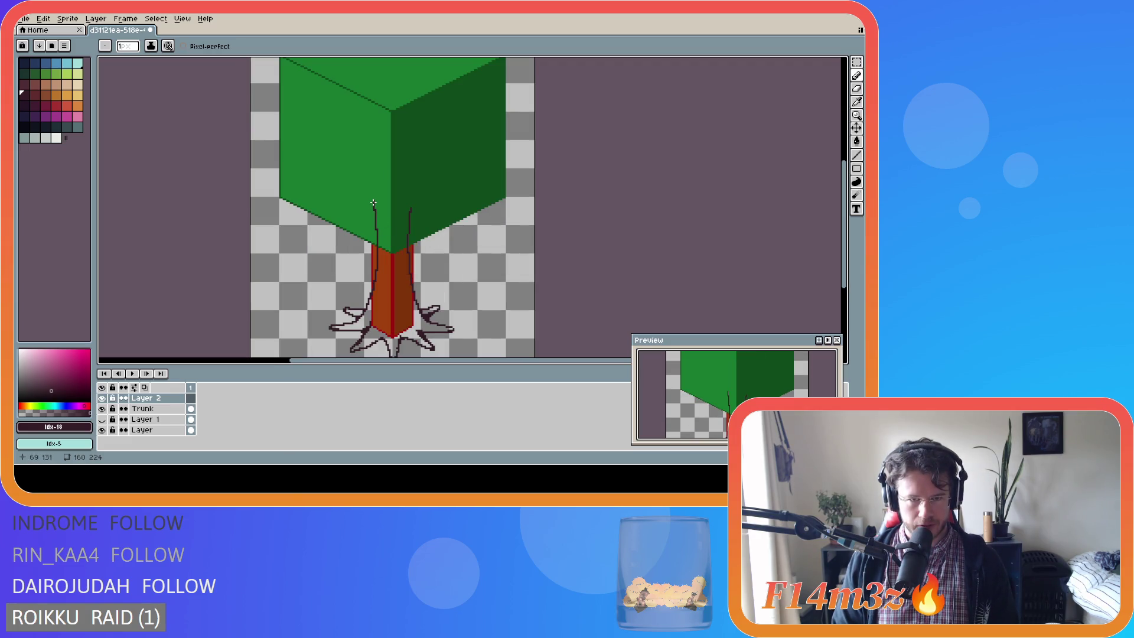
drag(373, 201, 285, 185)
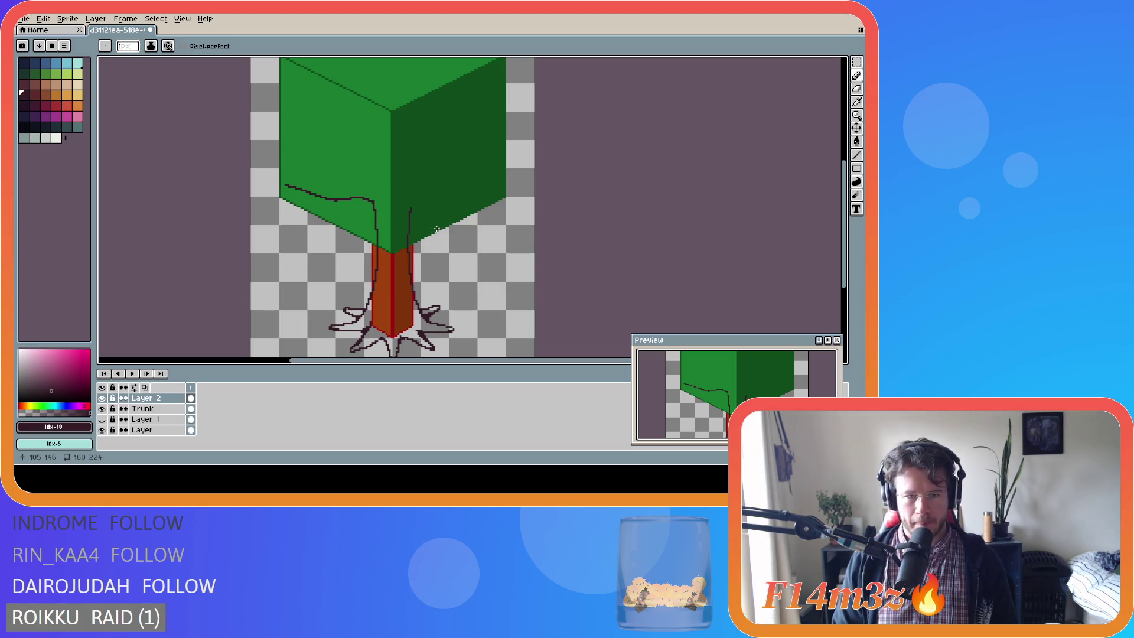
key(ctrl)
key(ctrl)
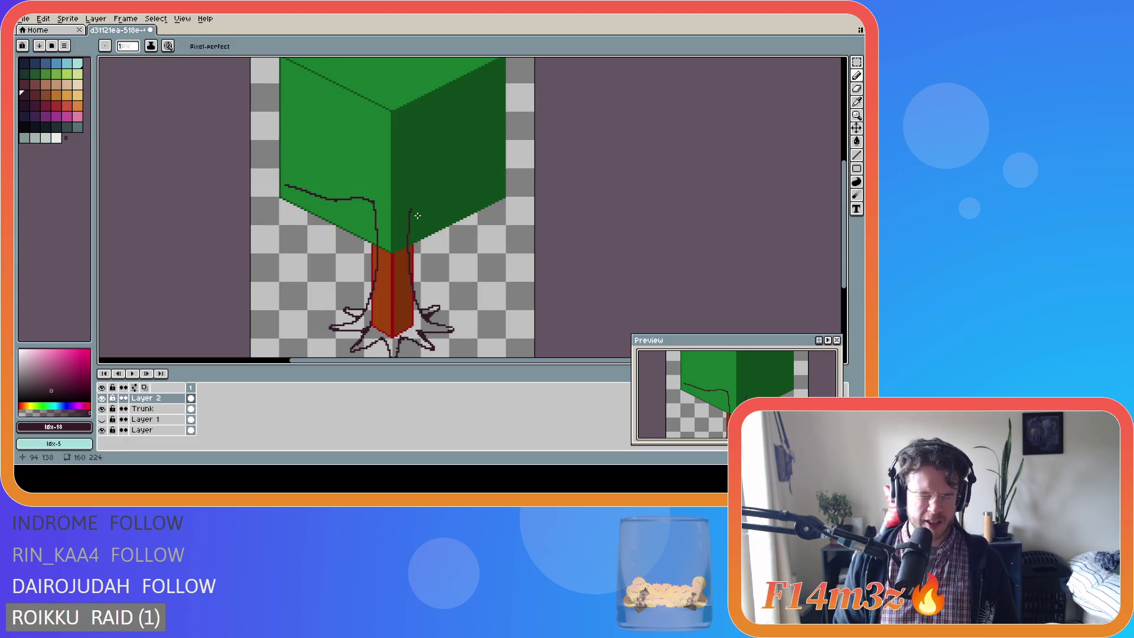
key(ctrl+z)
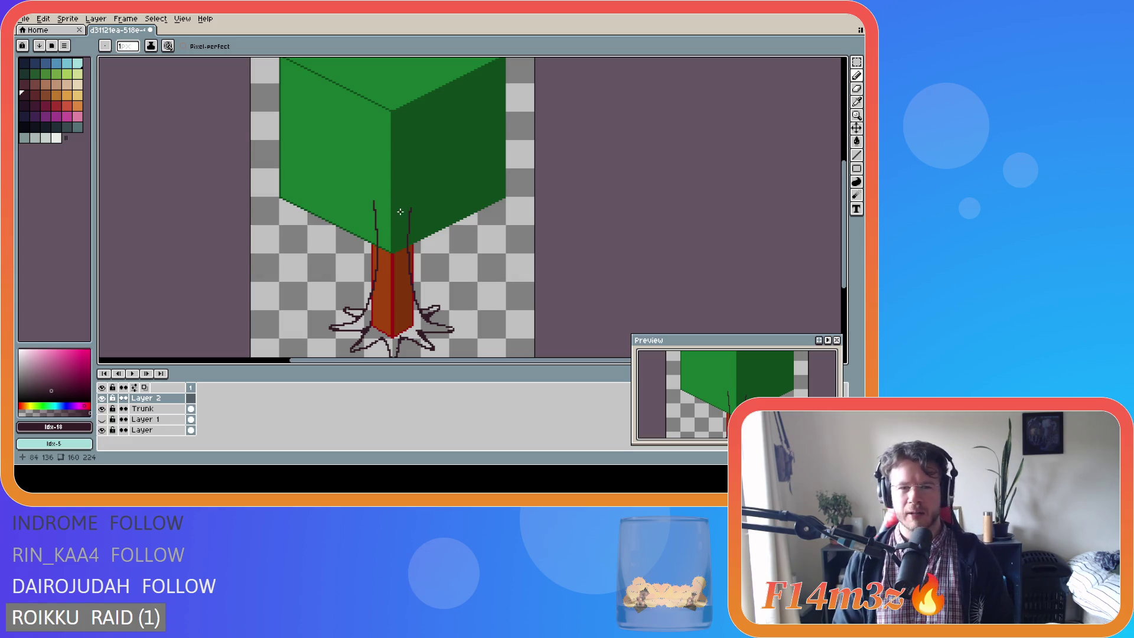
Draw a branch curving up-right from the trunk, trying and undoing three leftward branches.
mouse_move(411, 209)
mouse_down()
mouse_move(426, 199)
mouse_move(500, 230)
mouse_up()
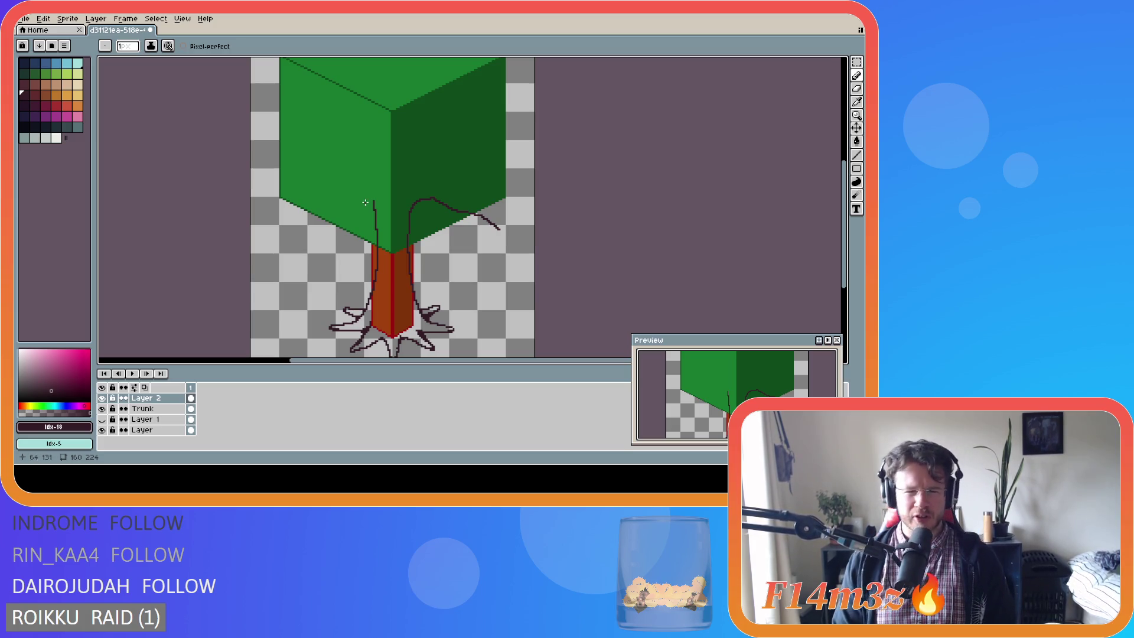
click(373, 203)
drag(374, 203, 323, 214)
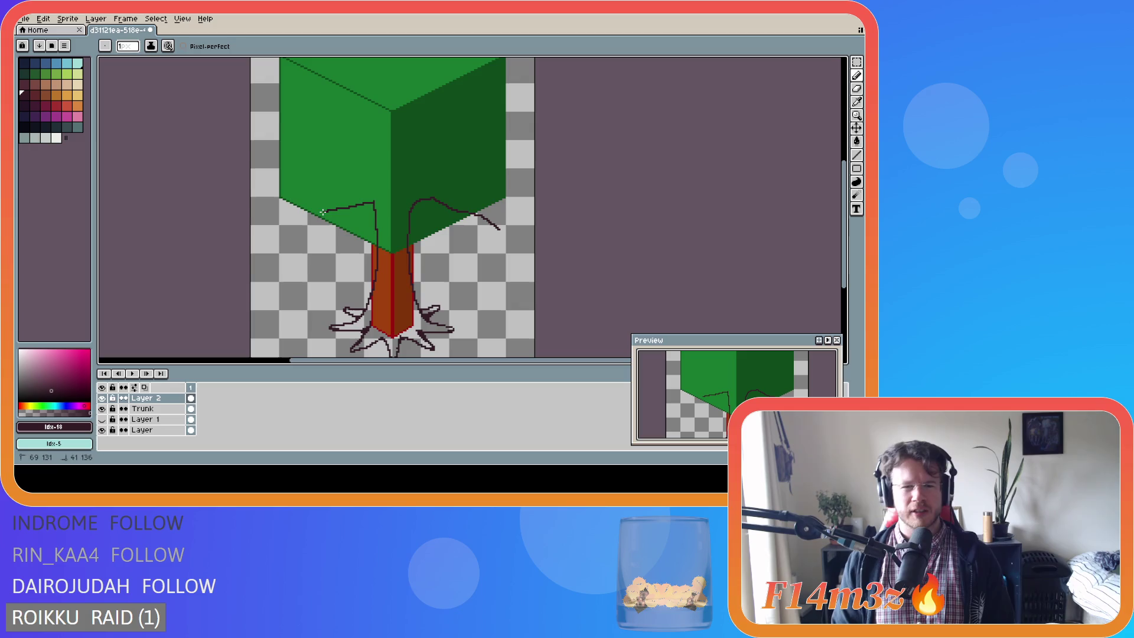
key(ctrl+z)
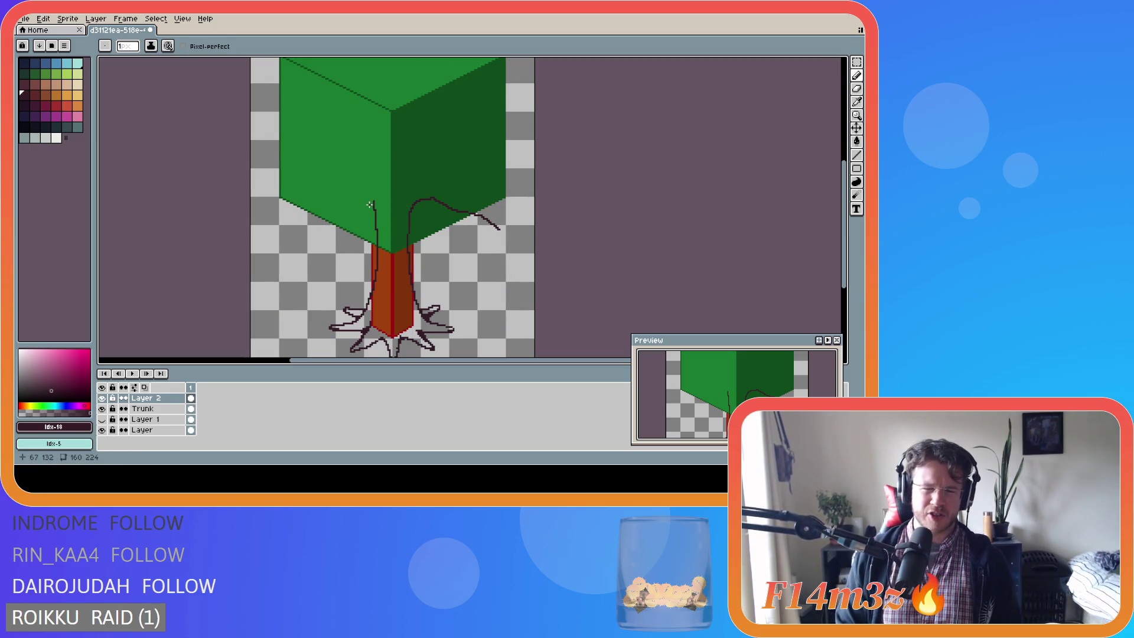
drag(372, 203, 297, 215)
key(ctrl+z)
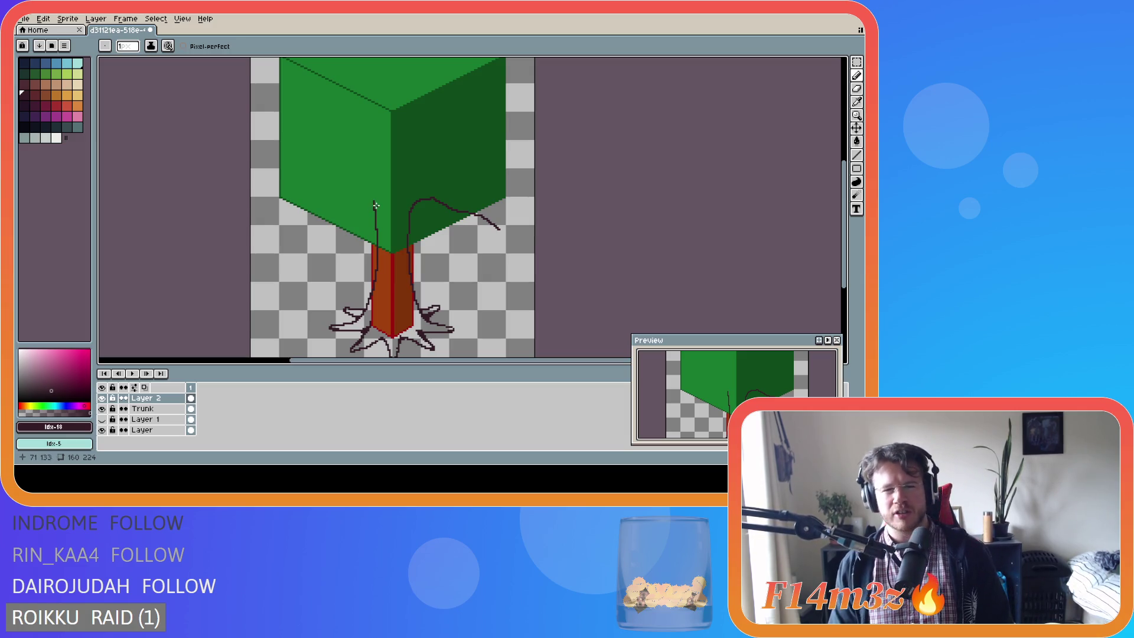
drag(376, 204, 313, 222)
key(ctrl+z)
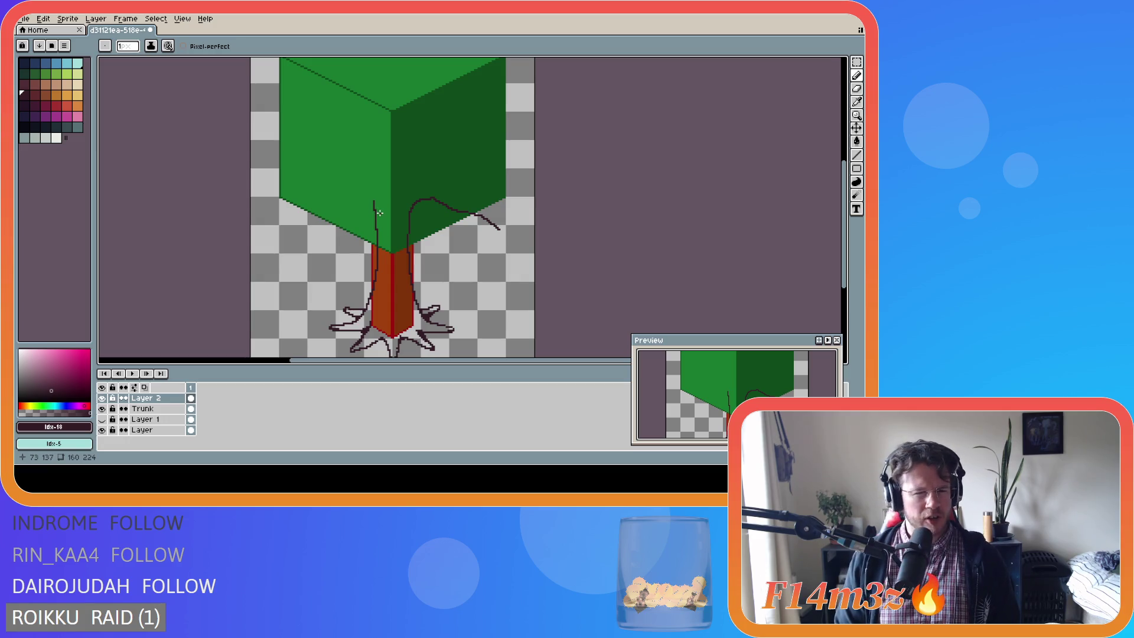
Try a short stroke over the trunk and a down-left branch, undoing the left branch.
drag(382, 210, 405, 267)
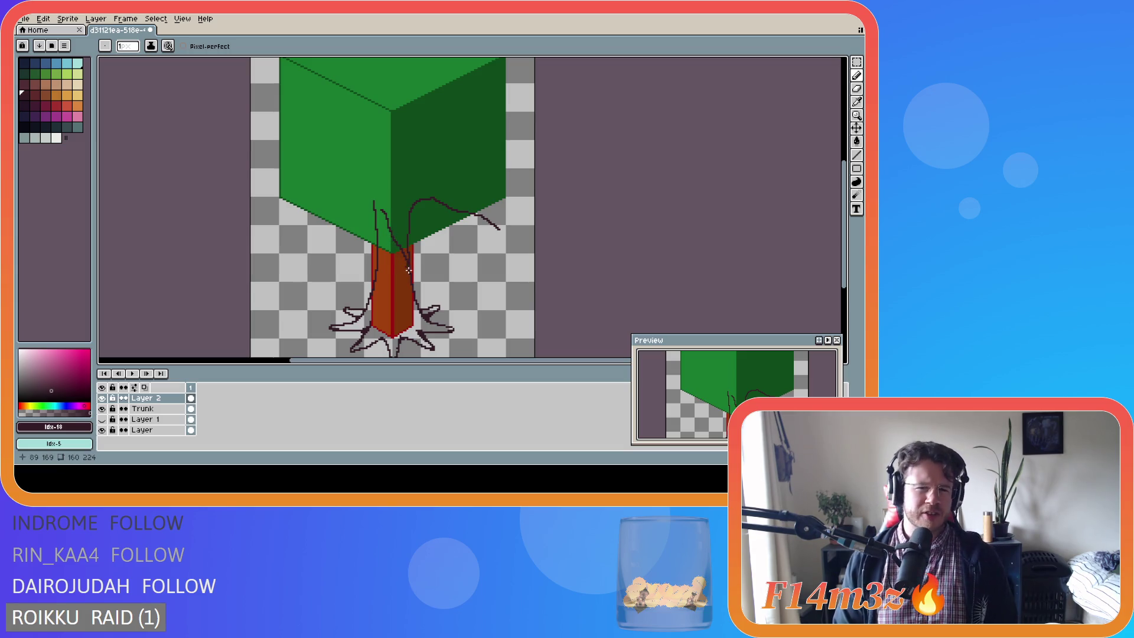
key(ctrl)
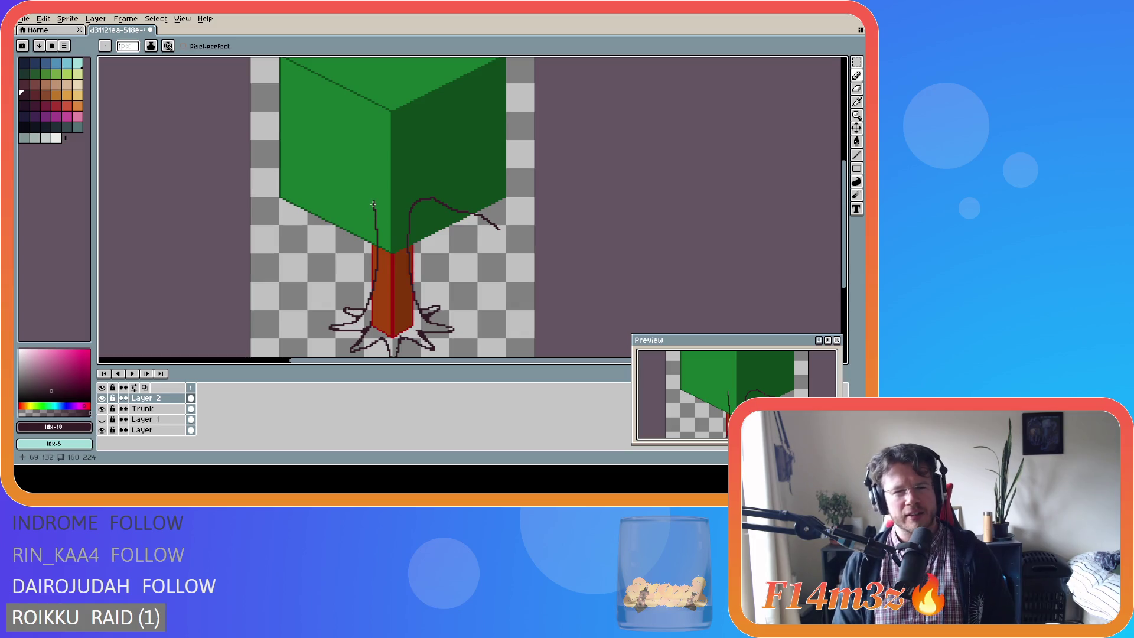
drag(373, 202, 327, 221)
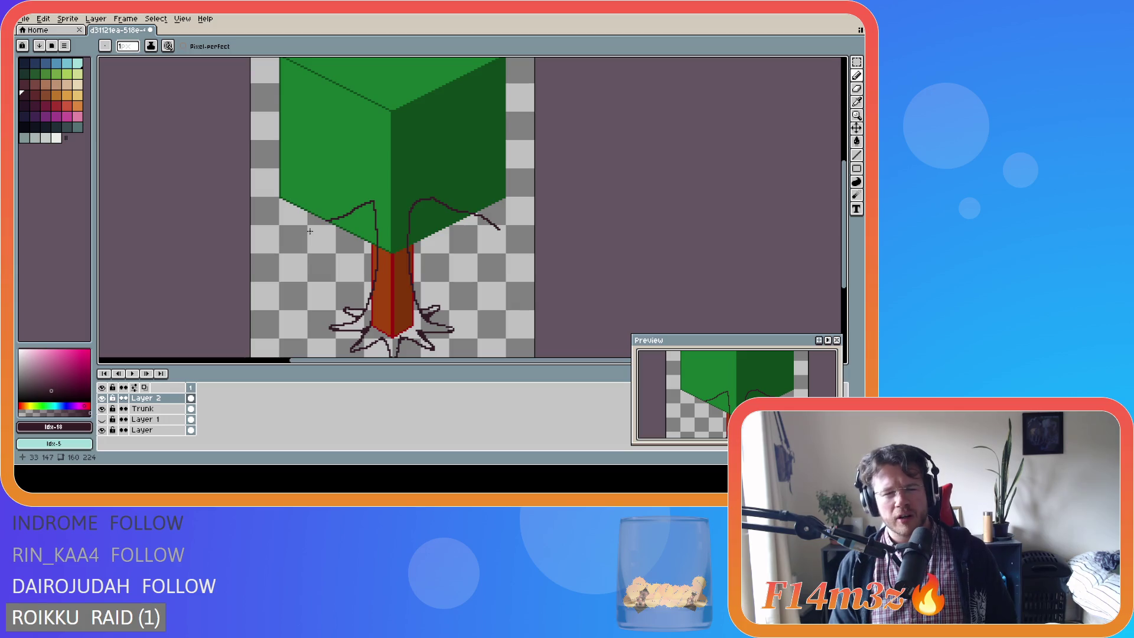
key(ctrl)
key(ctrl+z)
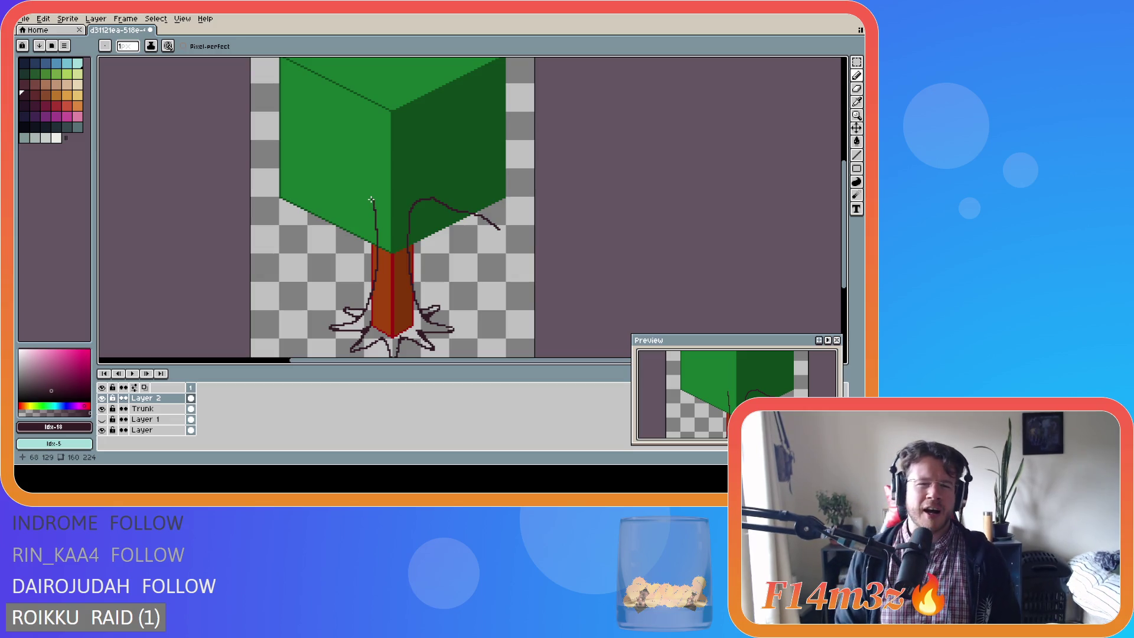
Draw a left branch from the trunk top along the canopy underside to its left edge.
drag(373, 201, 296, 209)
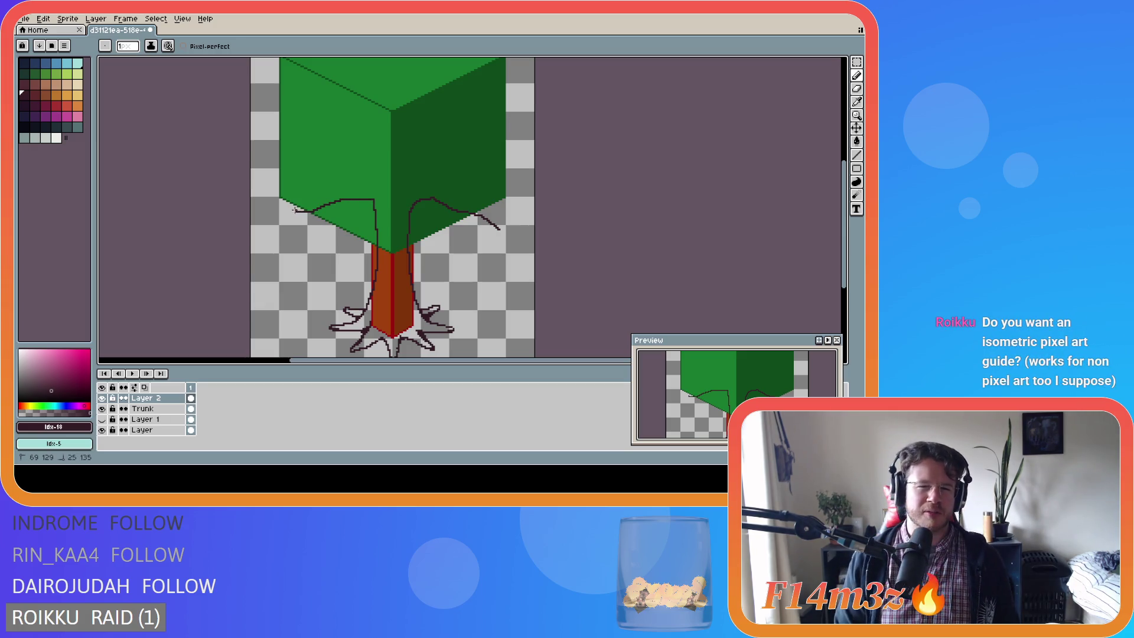
key(ctrl+z)
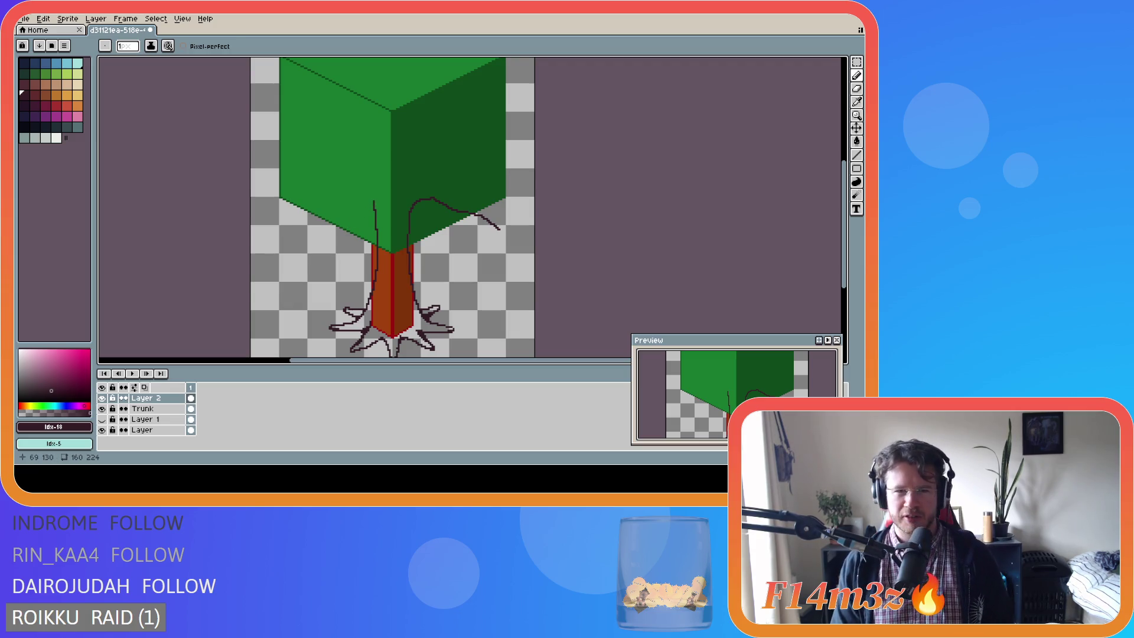
drag(374, 202, 266, 210)
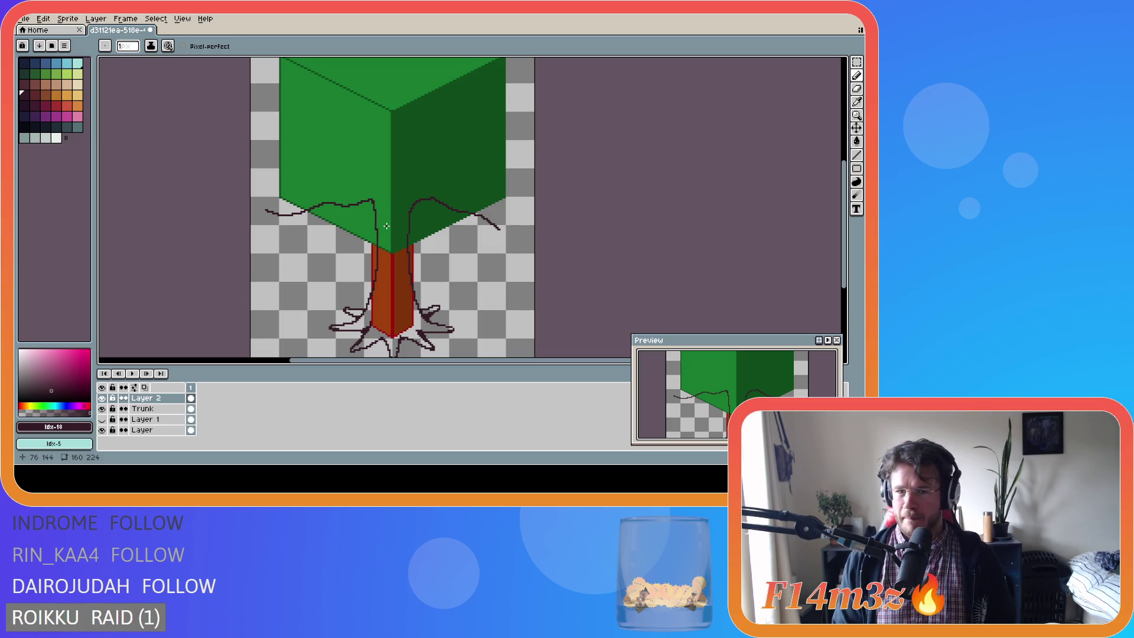
Undo the curved left branch and two further left-branch attempts.
key(ctrl+z)
mouse_move(377, 243)
mouse_down()
mouse_move(373, 203)
mouse_move(359, 199)
mouse_move(280, 235)
mouse_up()
key(ctrl+z)
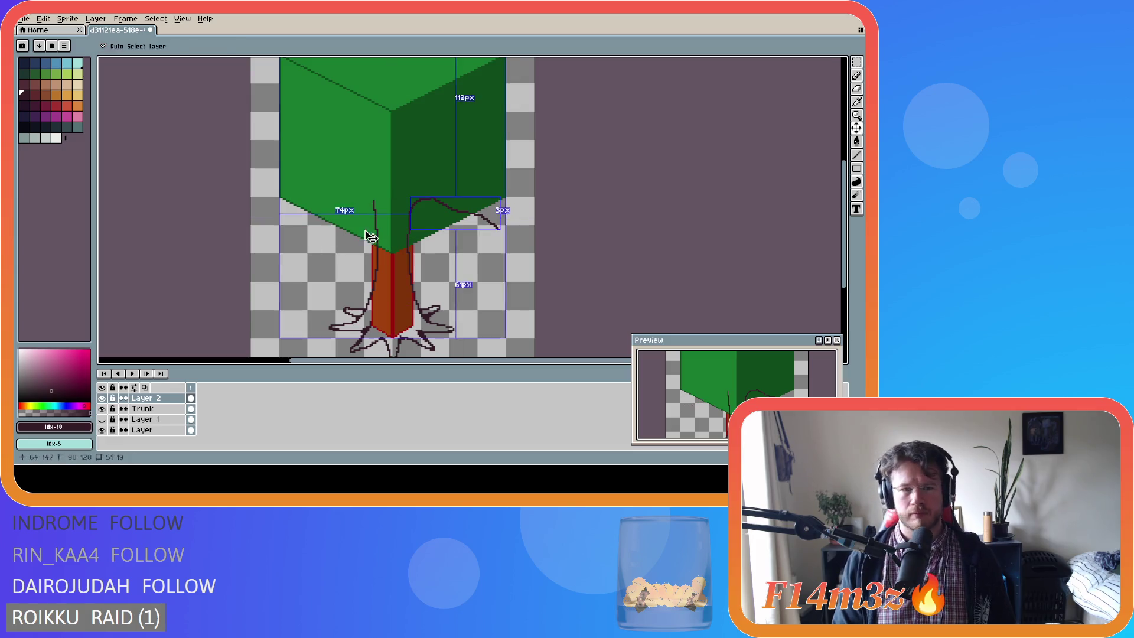
mouse_move(374, 211)
mouse_down()
mouse_move(370, 194)
mouse_move(345, 200)
mouse_move(269, 238)
mouse_up()
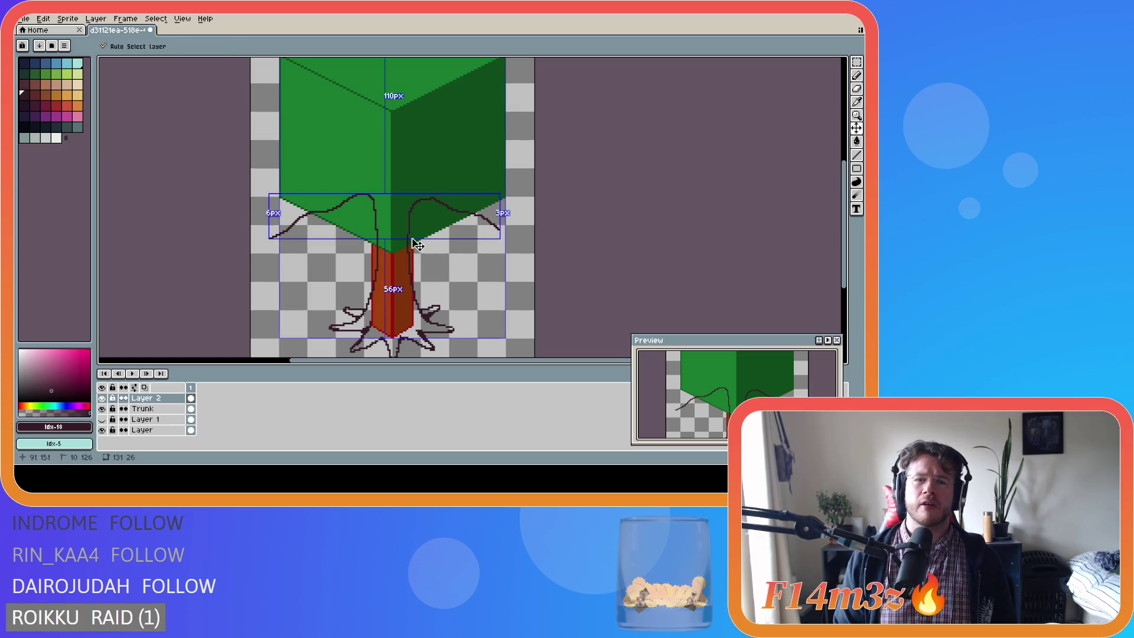
key(ctrl+z)
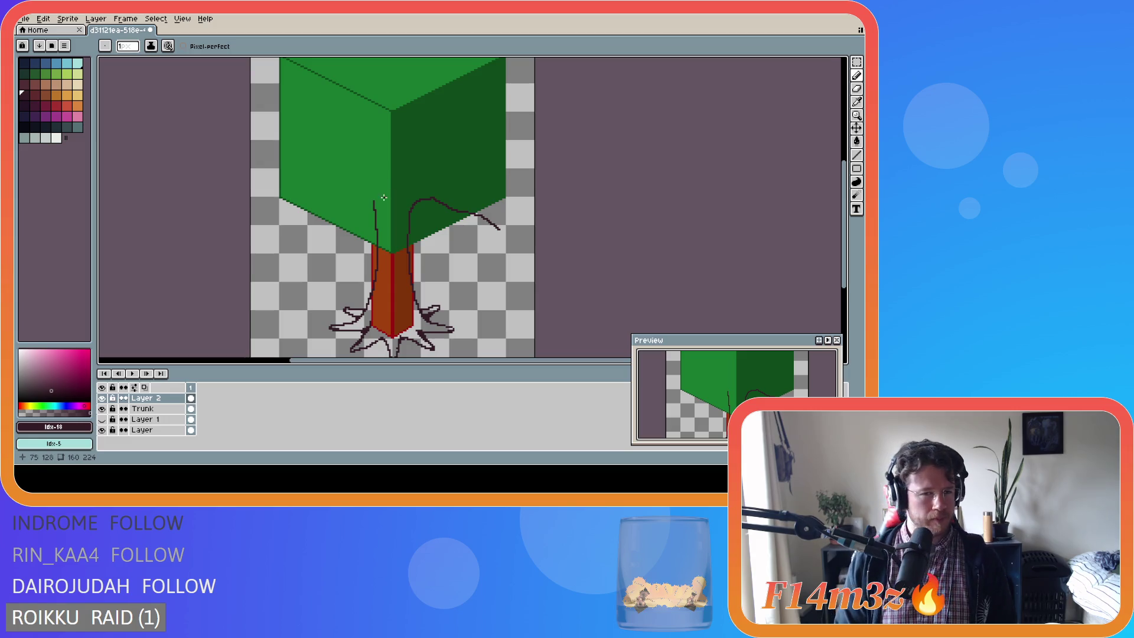
Draw a leftward branch under the canopy, then test and undo a straight-up branch.
key(ctrl)
mouse_move(376, 204)
mouse_down()
mouse_move(362, 190)
mouse_move(302, 208)
mouse_up()
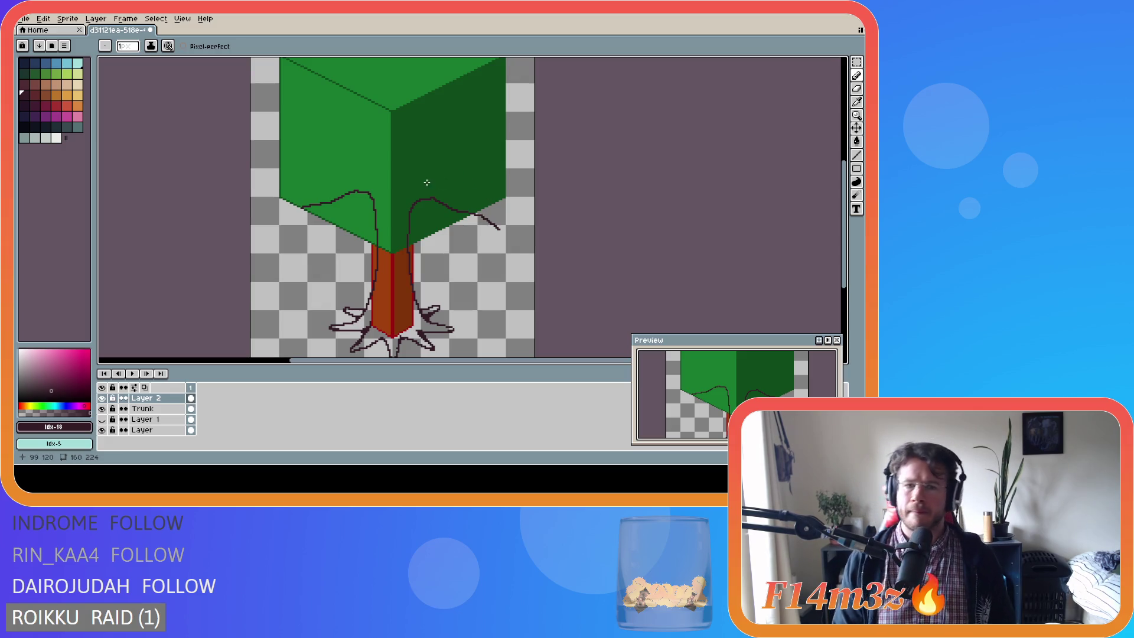
key(v)
key(b)
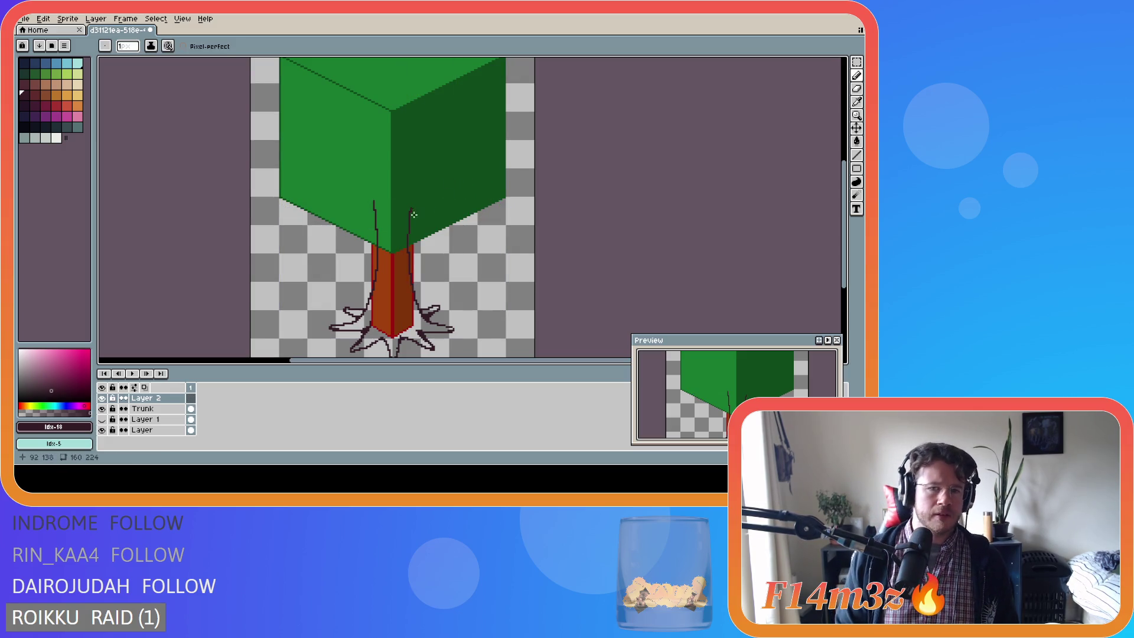
drag(410, 213, 413, 167)
key(ctrl+z)
Redraw a shorter right curve, a left branch sweeping left, and a stroke near the trunk top.
mouse_move(410, 214)
mouse_down()
mouse_move(429, 165)
mouse_move(490, 189)
mouse_up()
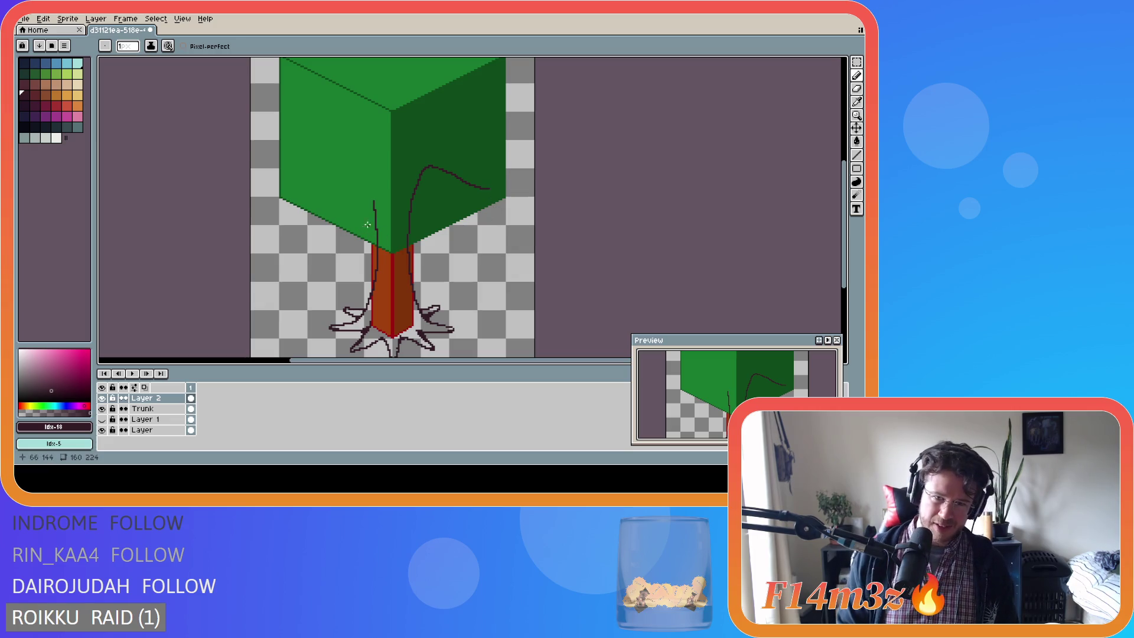
key(ctrl+z)
mouse_move(410, 213)
mouse_down()
mouse_move(422, 179)
mouse_move(485, 208)
mouse_up()
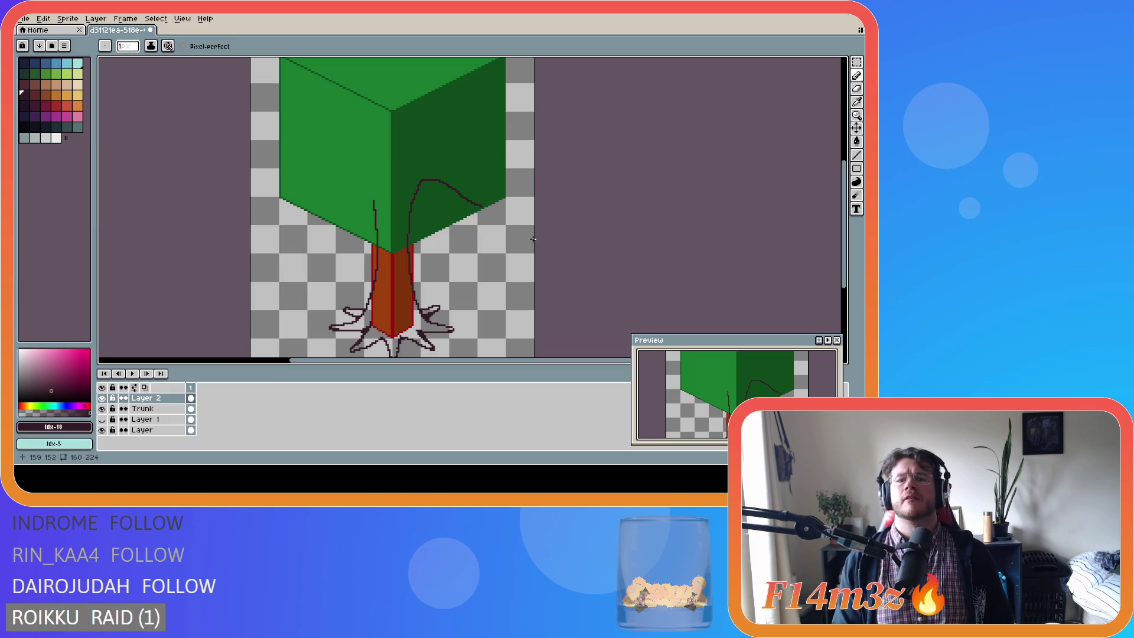
mouse_move(373, 202)
mouse_down()
mouse_move(364, 184)
mouse_move(294, 202)
mouse_up()
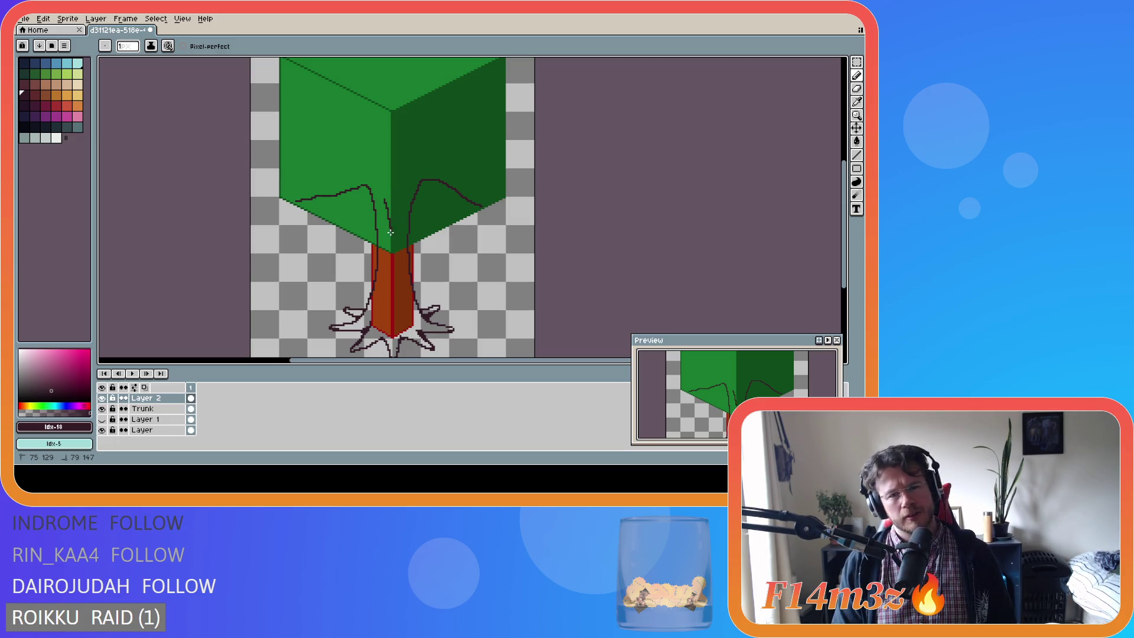
key(v)
key(b)
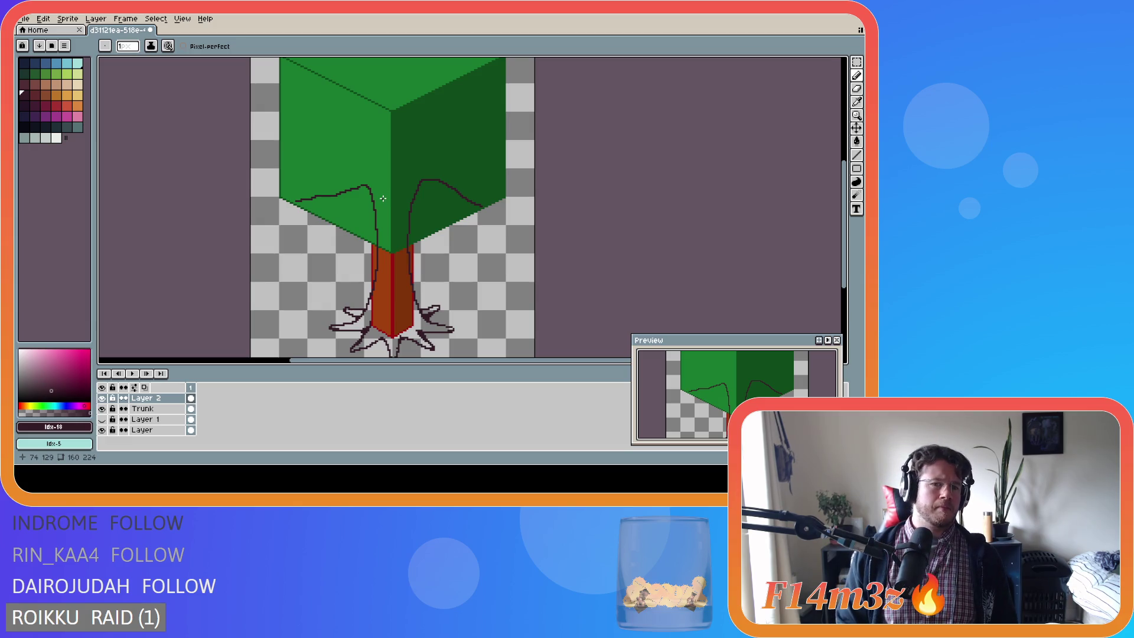
mouse_move(384, 199)
mouse_down()
mouse_move(395, 248)
mouse_move(399, 197)
mouse_up()
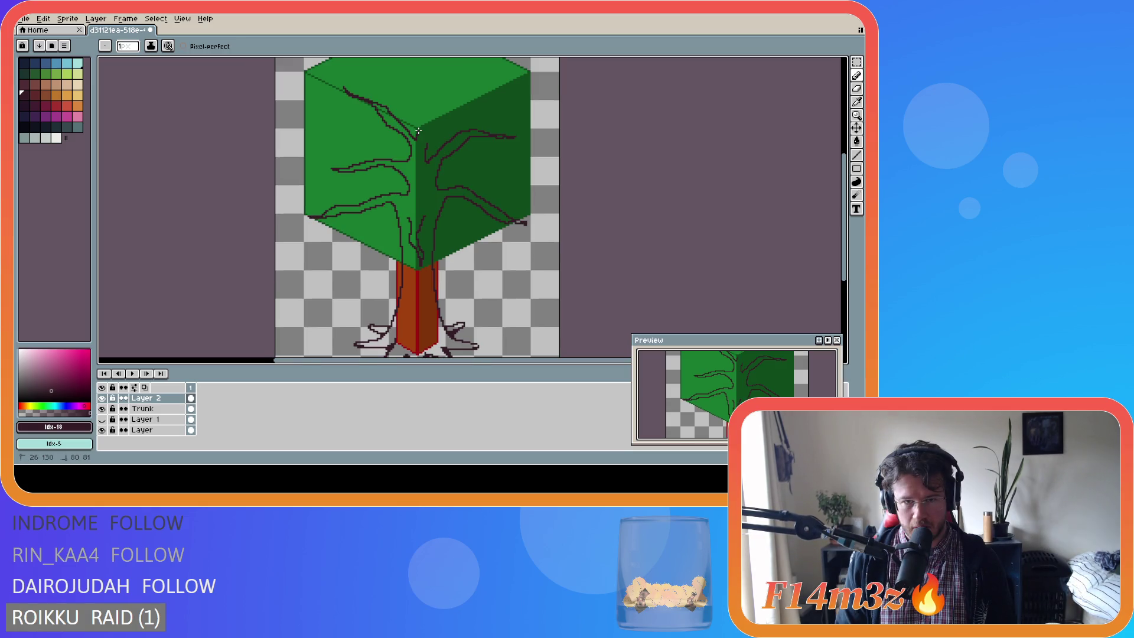
Add a branch reaching up into the top of the canopy.
mouse_move(420, 133)
mouse_down()
mouse_move(421, 75)
mouse_move(424, 134)
mouse_move(459, 106)
mouse_move(490, 106)
mouse_move(458, 113)
mouse_up()
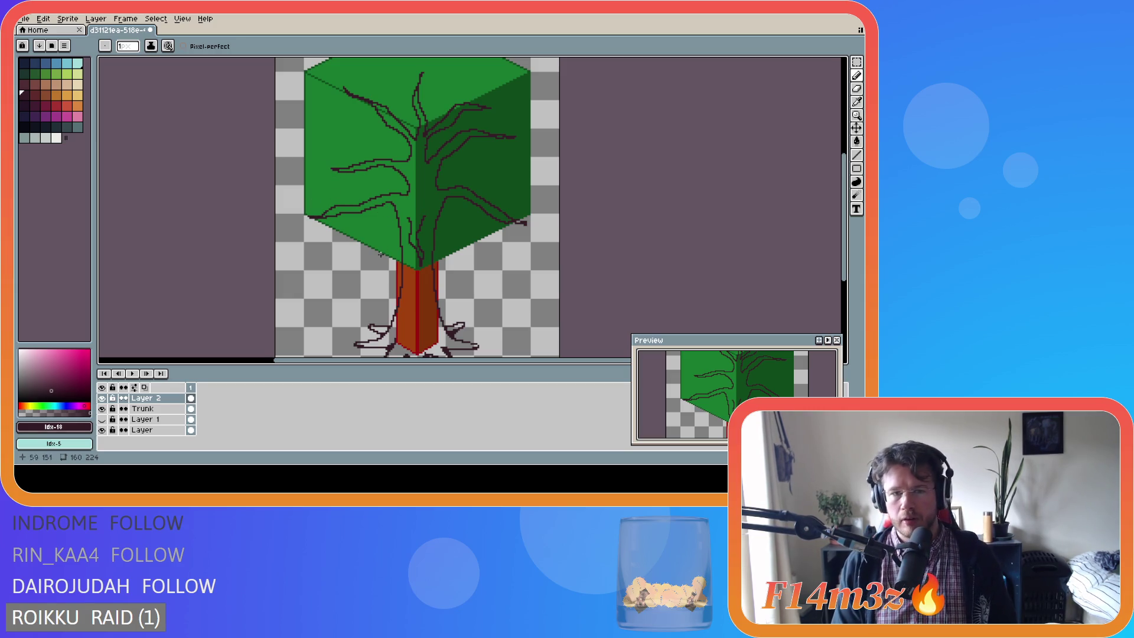
Undo the dense branch network stroke by stroke.
key(ctrl)
key(ctrl+z)
key(ctrl+z)
key(ctrl+z)
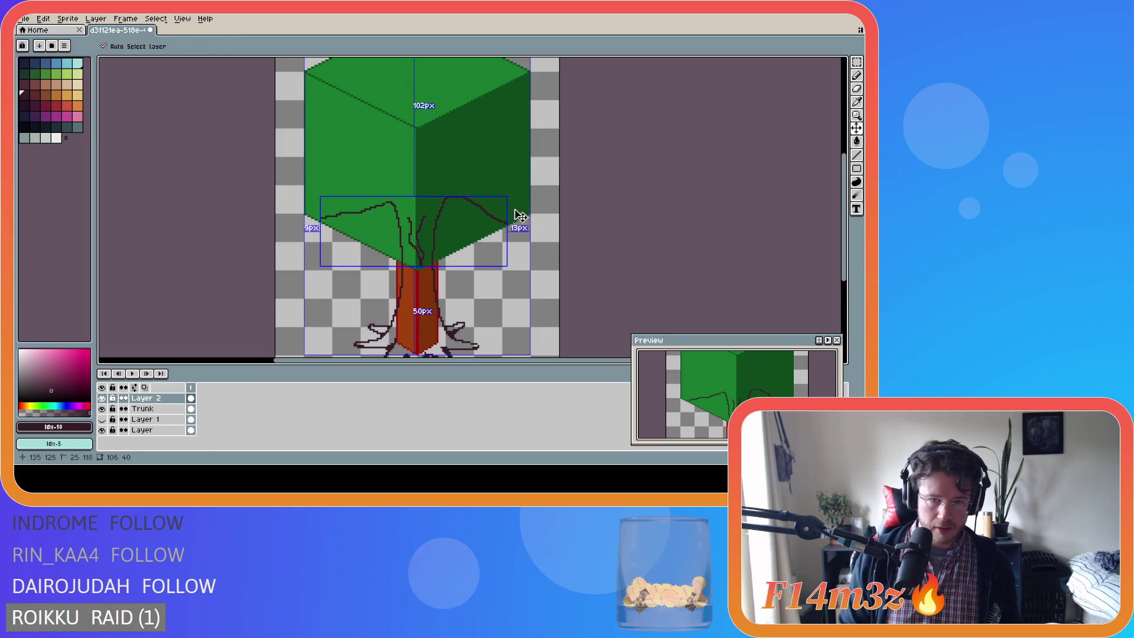
key(ctrl+z)
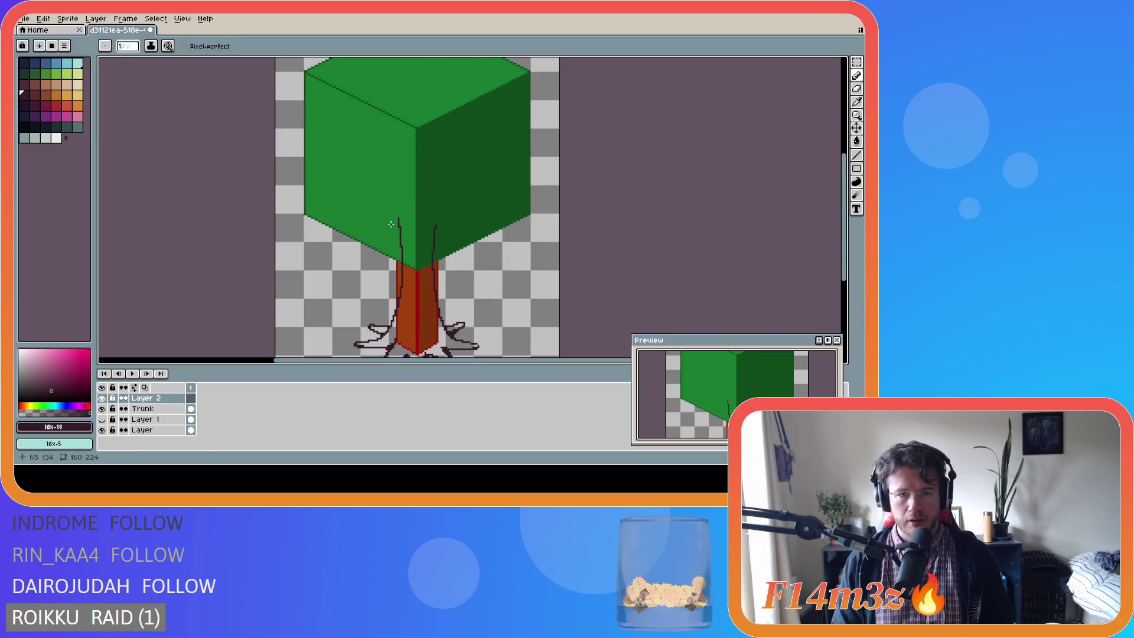
Draw a left branch to the canopy's left edge and a right branch arching to its right edge.
drag(398, 220, 309, 210)
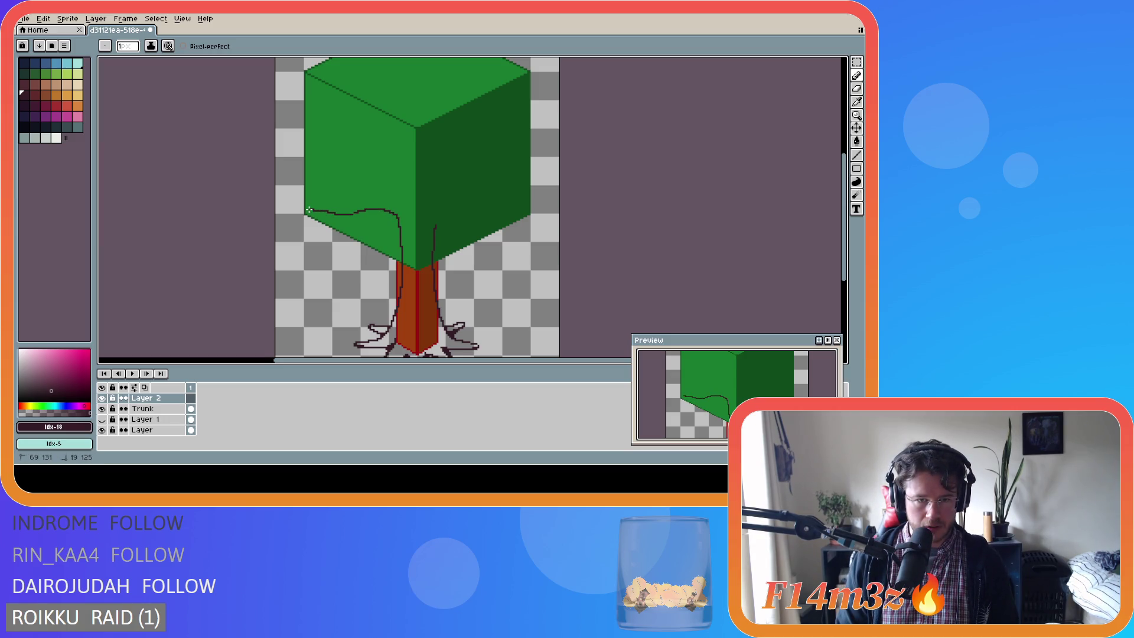
key(ctrl+z)
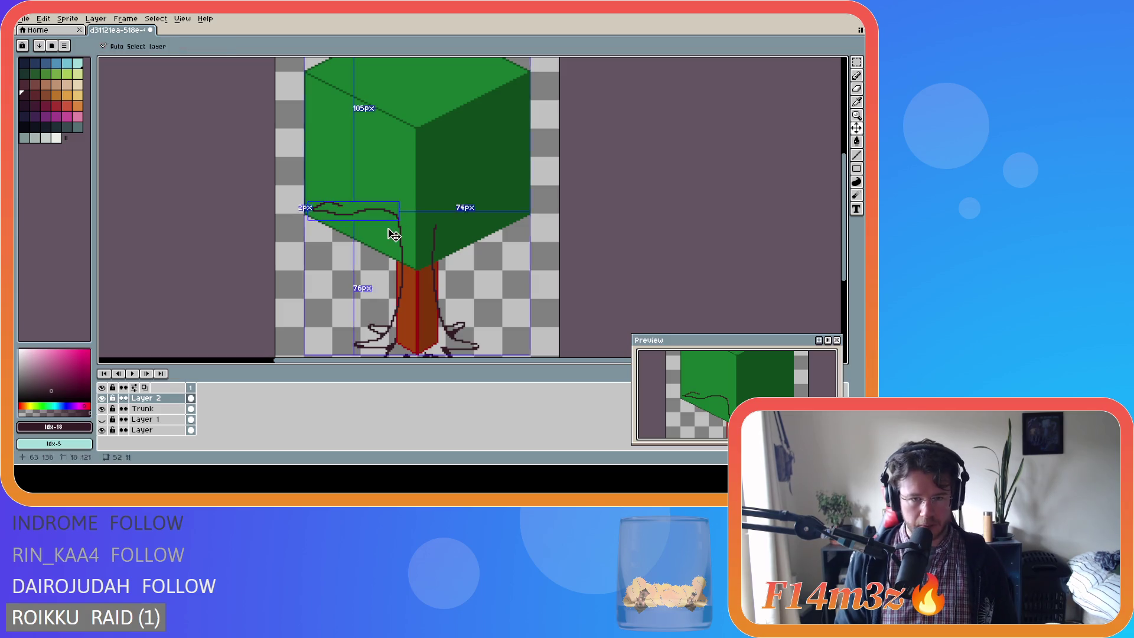
drag(396, 221, 332, 212)
key(ctrl+z)
mouse_move(399, 221)
mouse_down()
mouse_move(381, 207)
mouse_move(309, 214)
mouse_up()
mouse_move(435, 228)
mouse_down()
mouse_move(452, 207)
mouse_move(530, 214)
mouse_up()
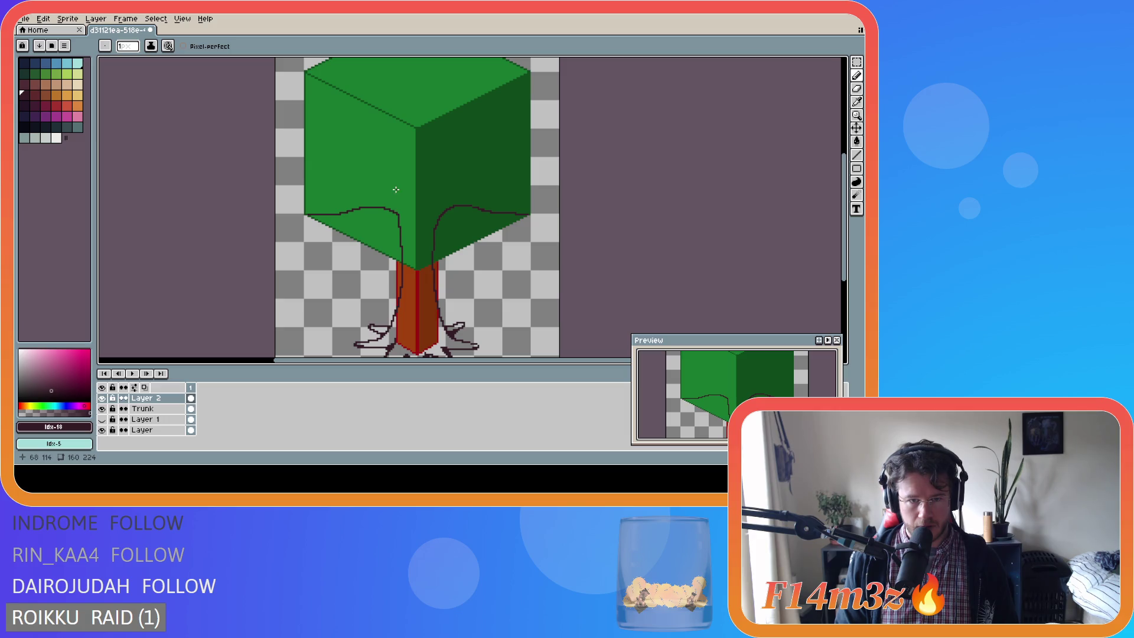
Try and undo two new left-branch shapes, then select all and delete the remaining branch outlines.
mouse_move(400, 186)
mouse_down()
mouse_move(378, 203)
mouse_move(308, 214)
mouse_move(399, 219)
mouse_up()
key(ctrl+z)
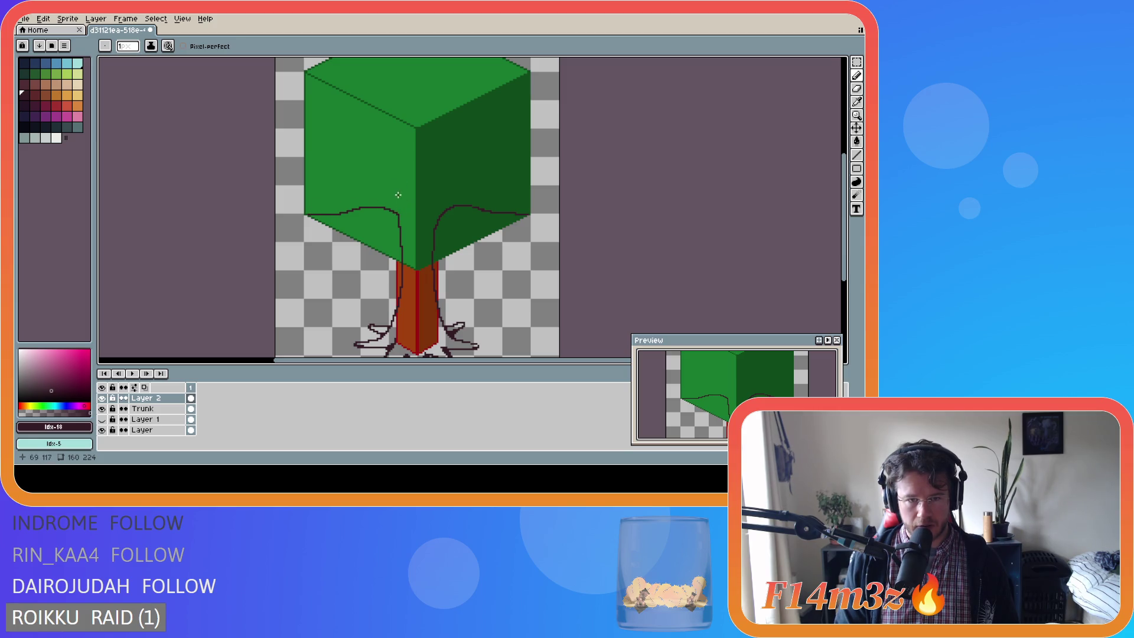
mouse_move(402, 175)
mouse_down()
mouse_move(401, 190)
mouse_move(306, 213)
mouse_up()
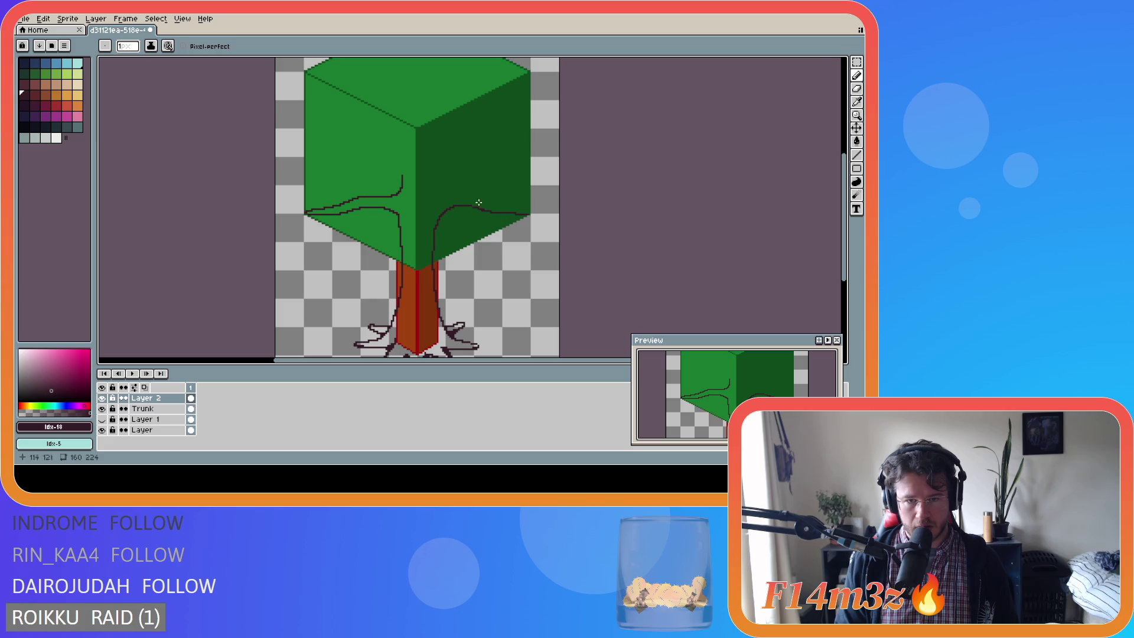
key(ctrl+z)
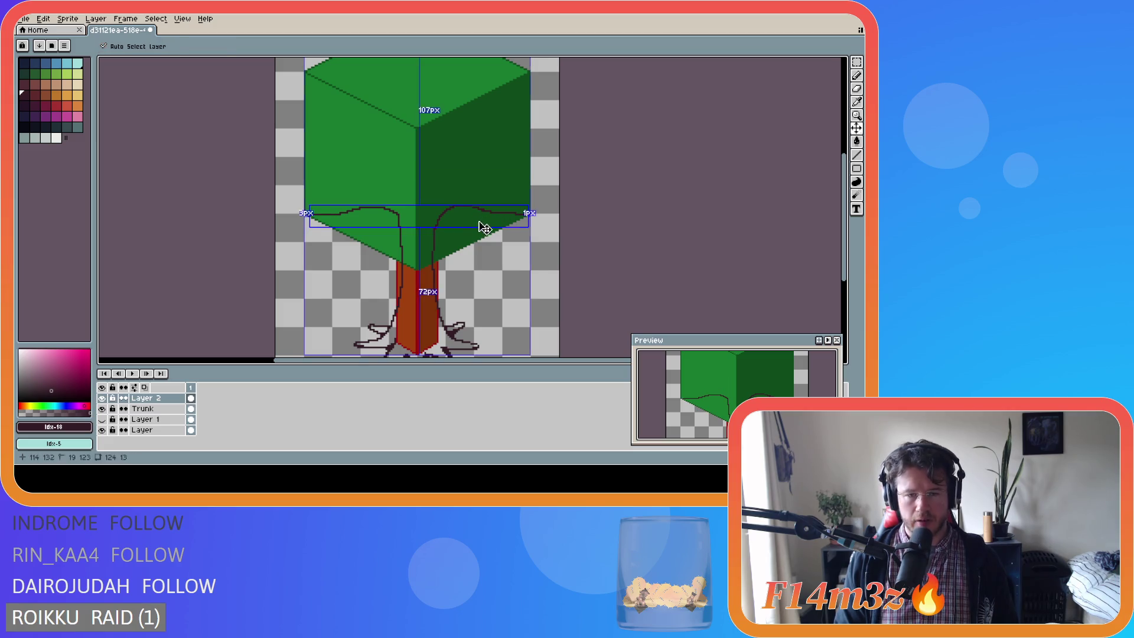
key(ctrl+a)
key(Delete)
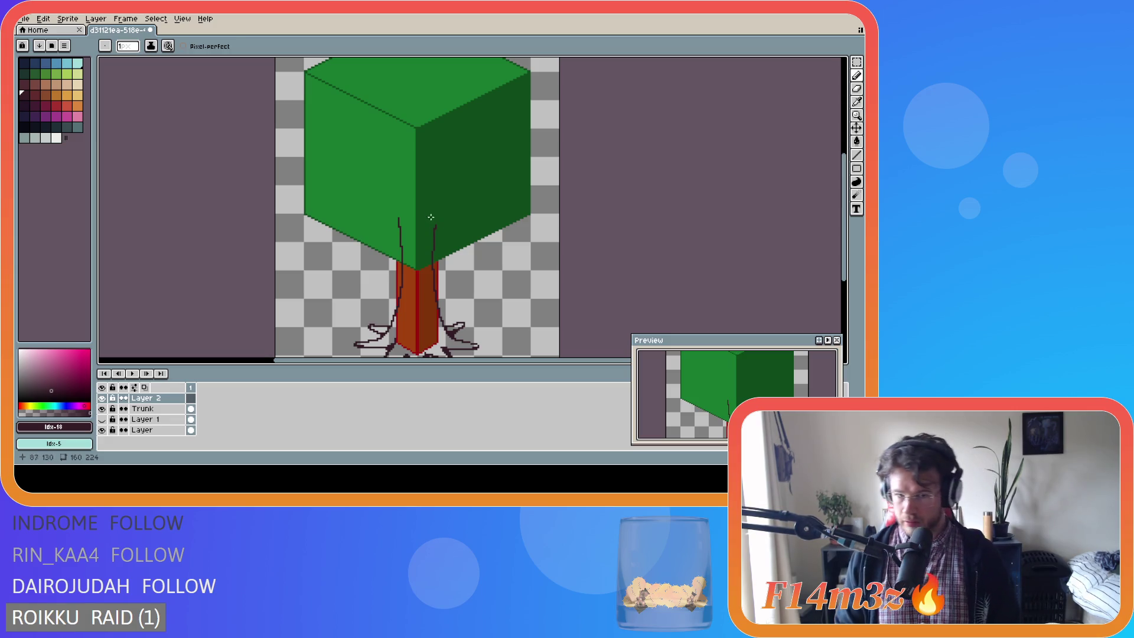
On the Trunk layer, extend both trunk edge lines up into the canopy, undoing a stray stroke.
click(160, 408)
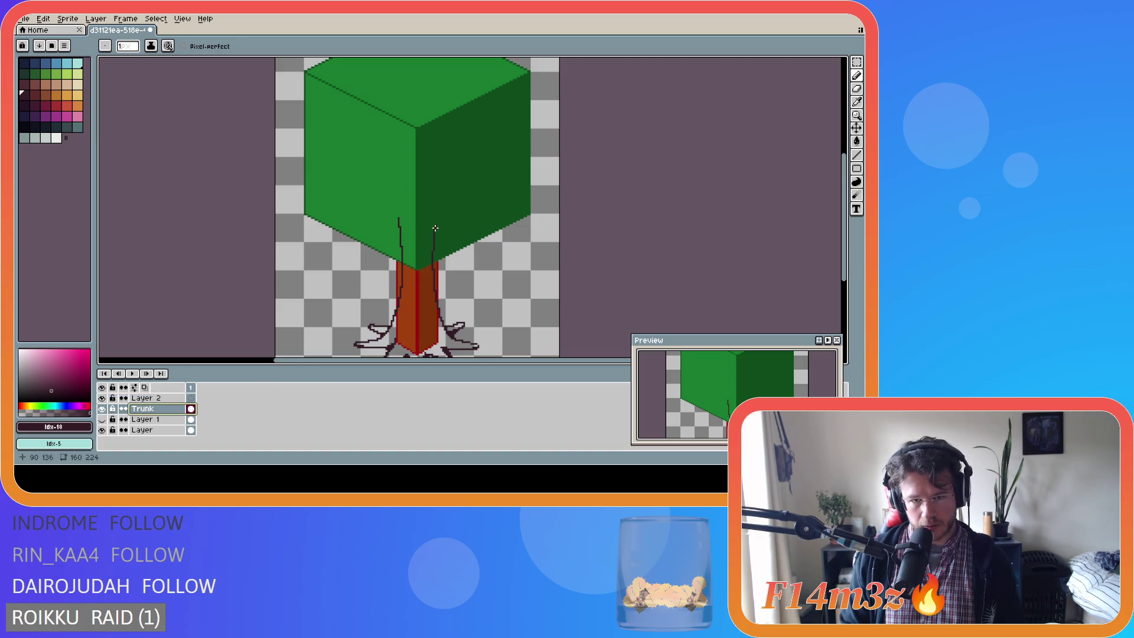
drag(435, 228, 439, 211)
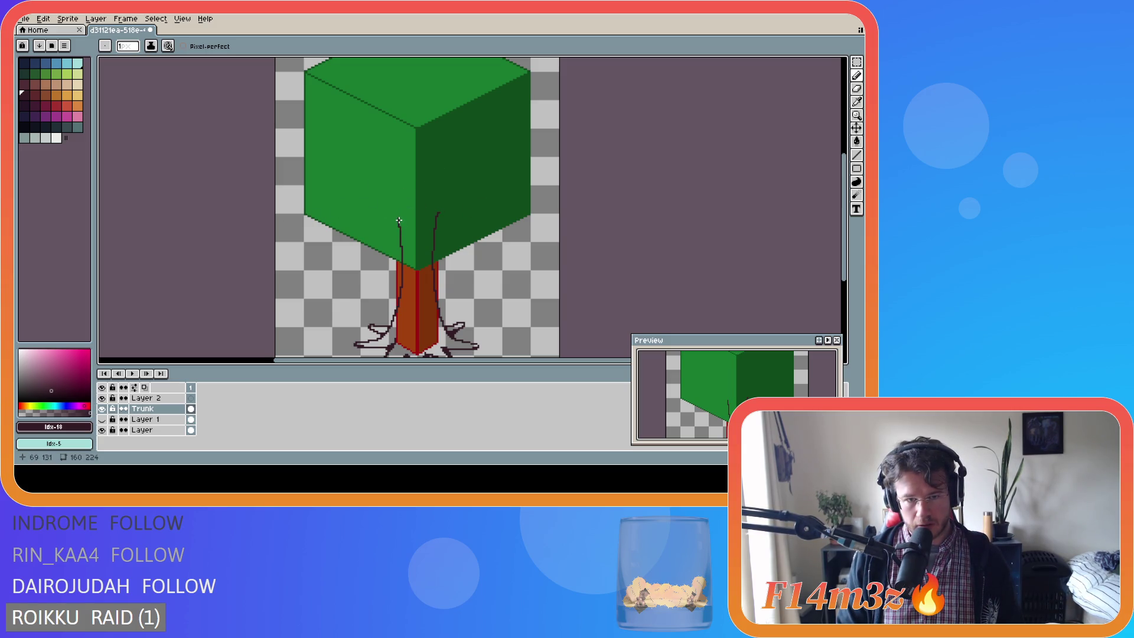
drag(399, 220, 395, 211)
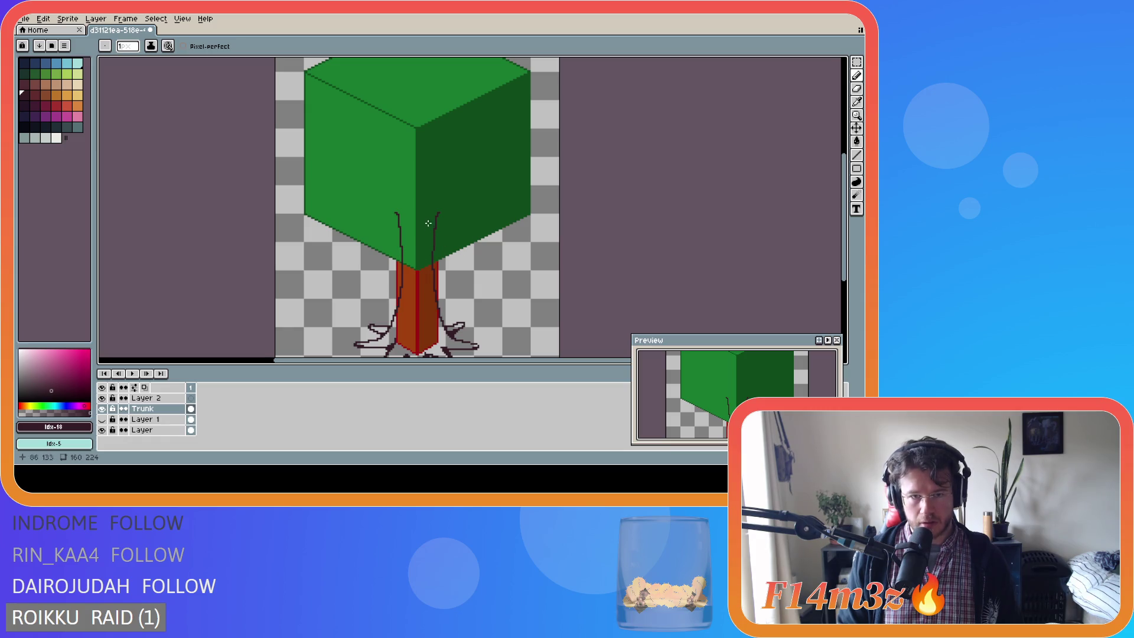
drag(387, 211, 464, 207)
key(ctrl+z)
Toggle between the Move and Pencil tools, ending on Pencil, and return to Layer 2.
key(v)
key(b)
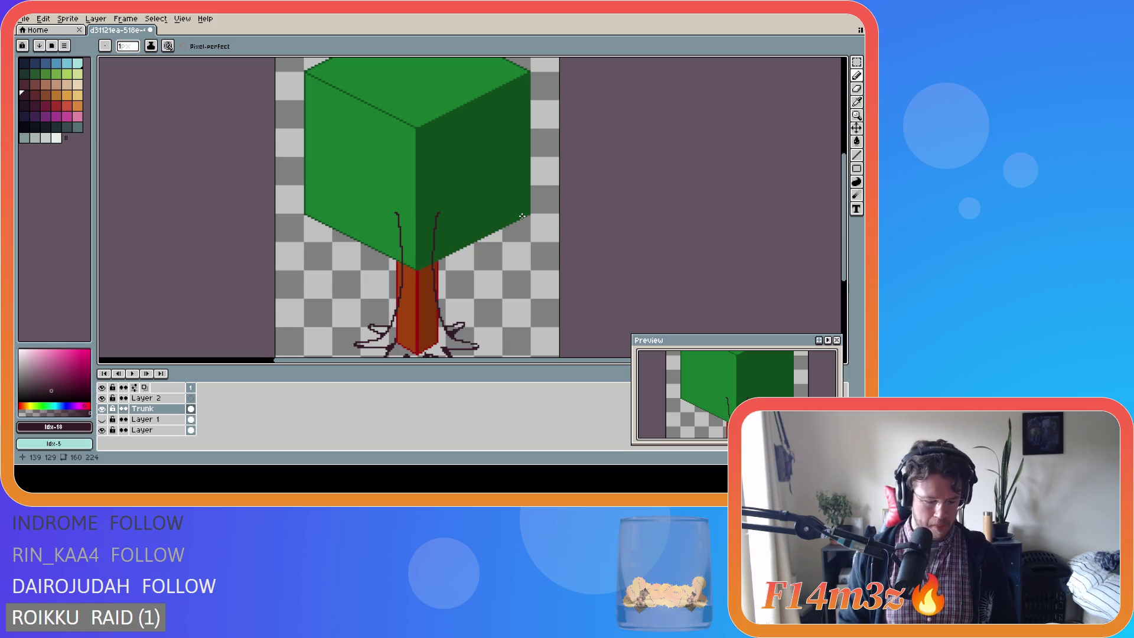
key(v)
key(b)
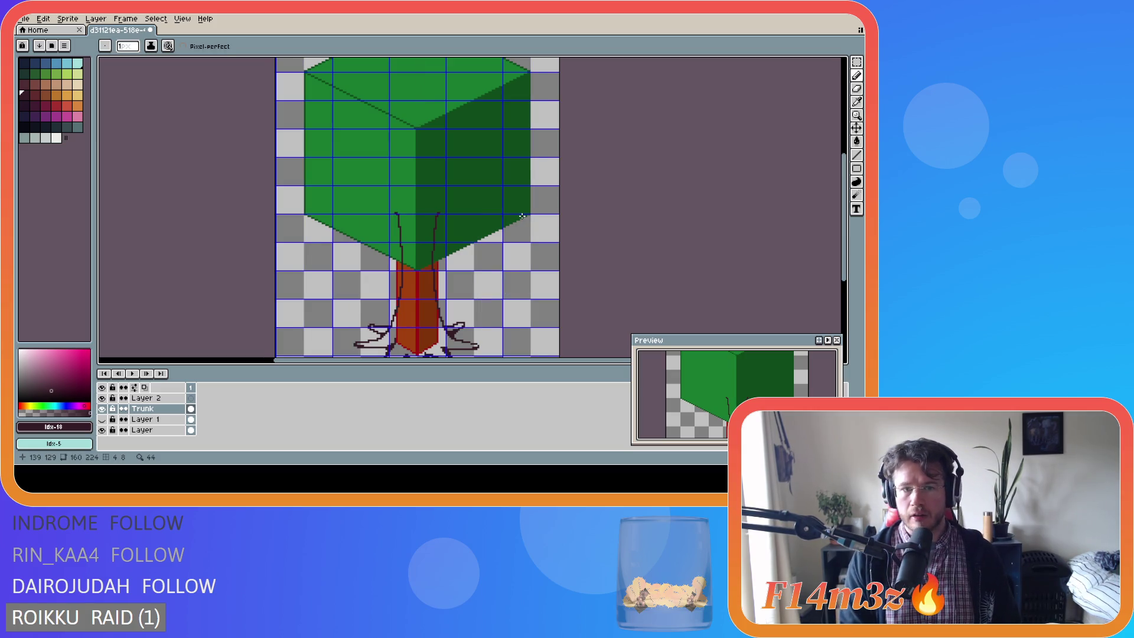
key(v)
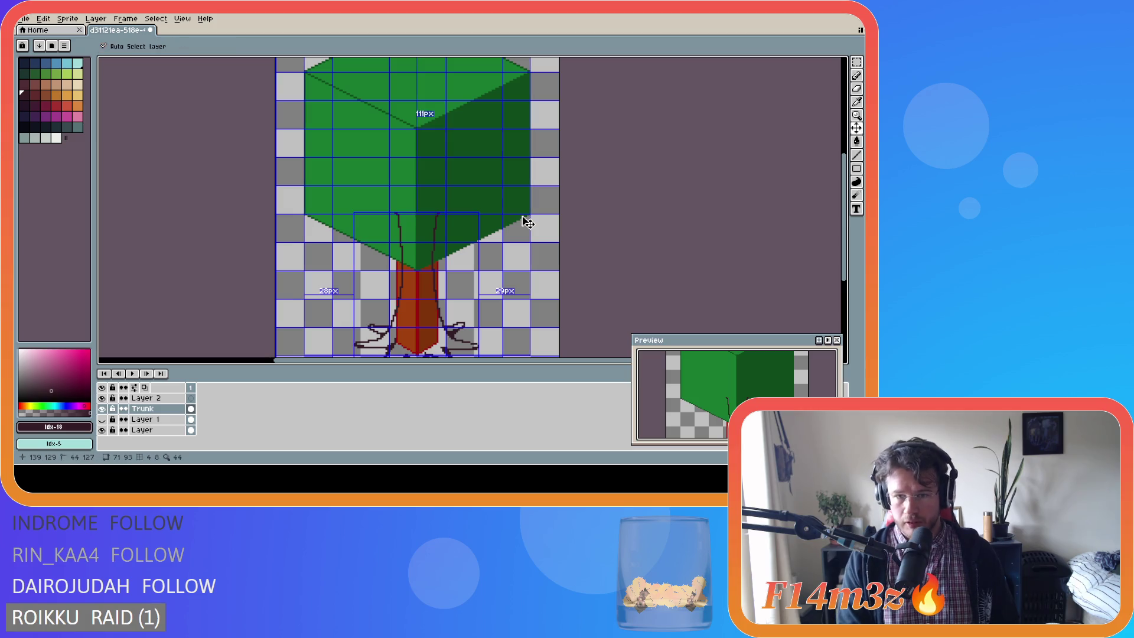
key(b)
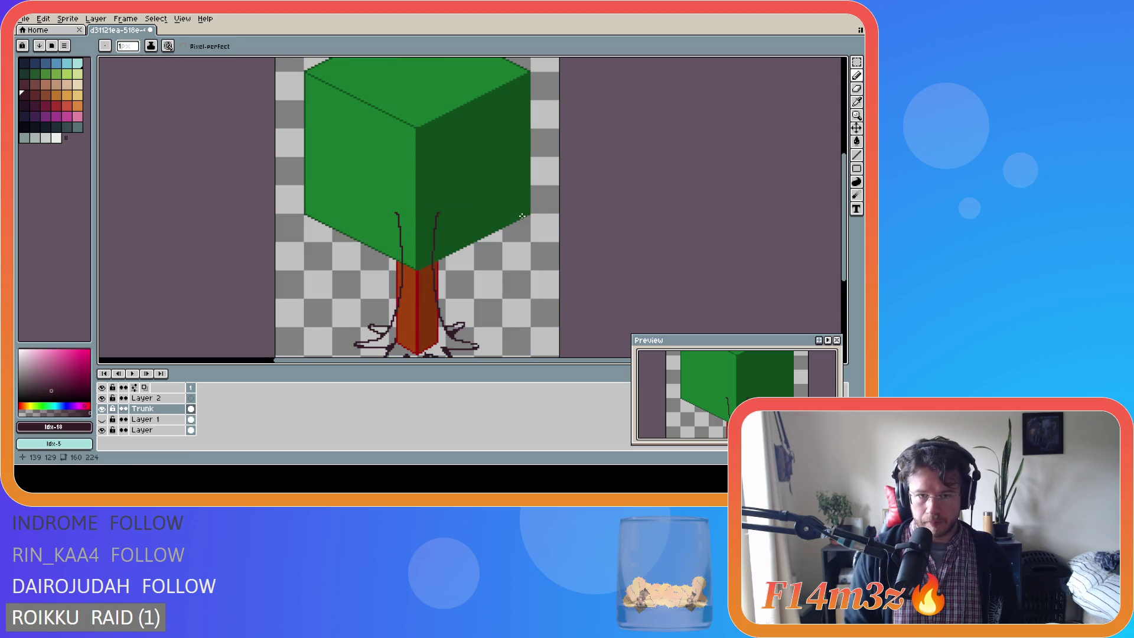
click(155, 398)
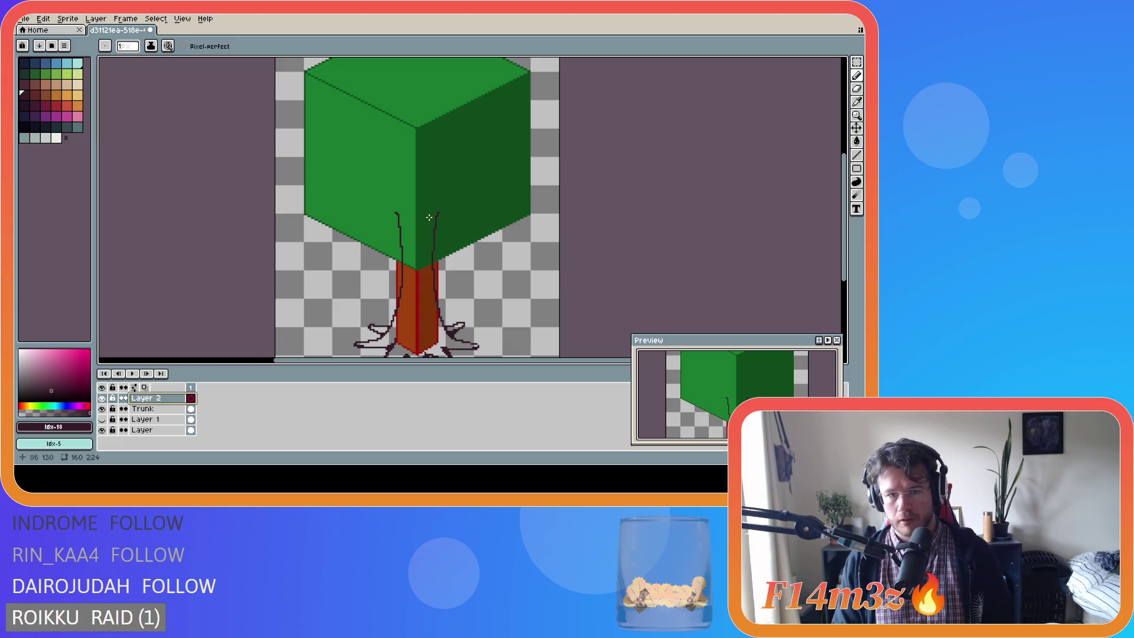
Draw a wavy branch to the cube's right edge, then try and undo lower-left branch strokes.
drag(438, 212, 526, 215)
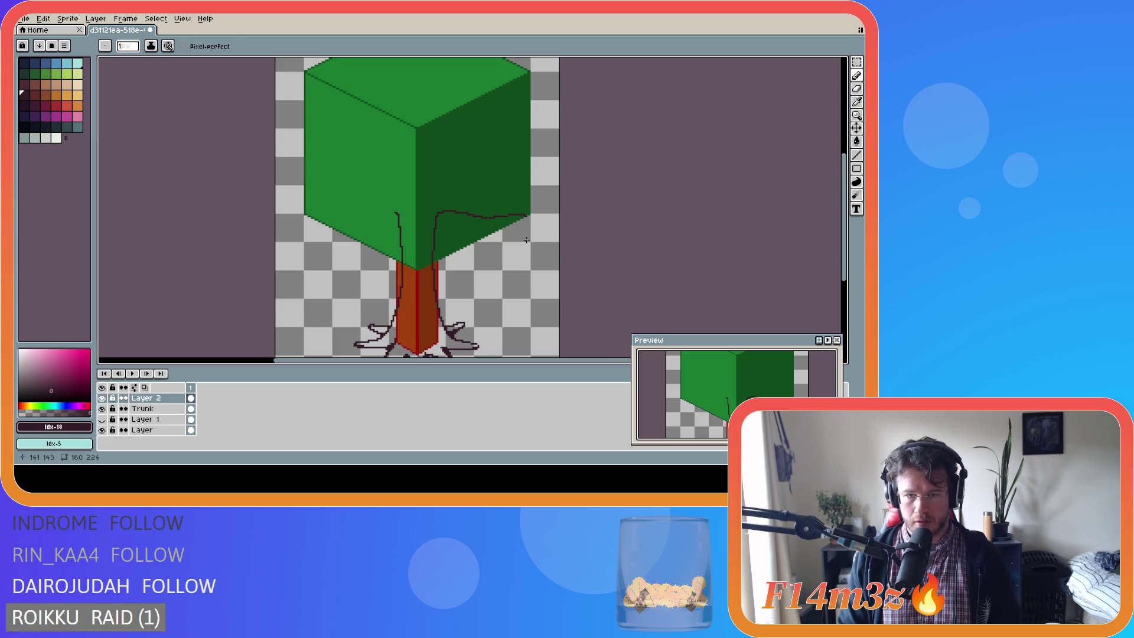
drag(526, 216, 439, 199)
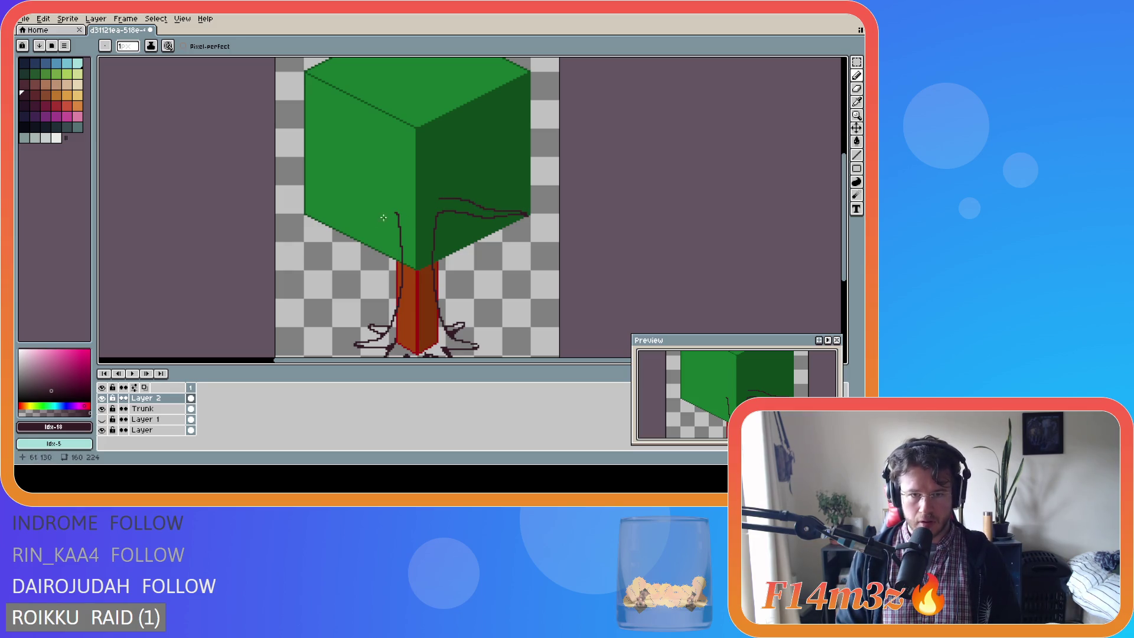
mouse_move(395, 213)
mouse_down()
mouse_move(306, 212)
mouse_move(407, 202)
mouse_up()
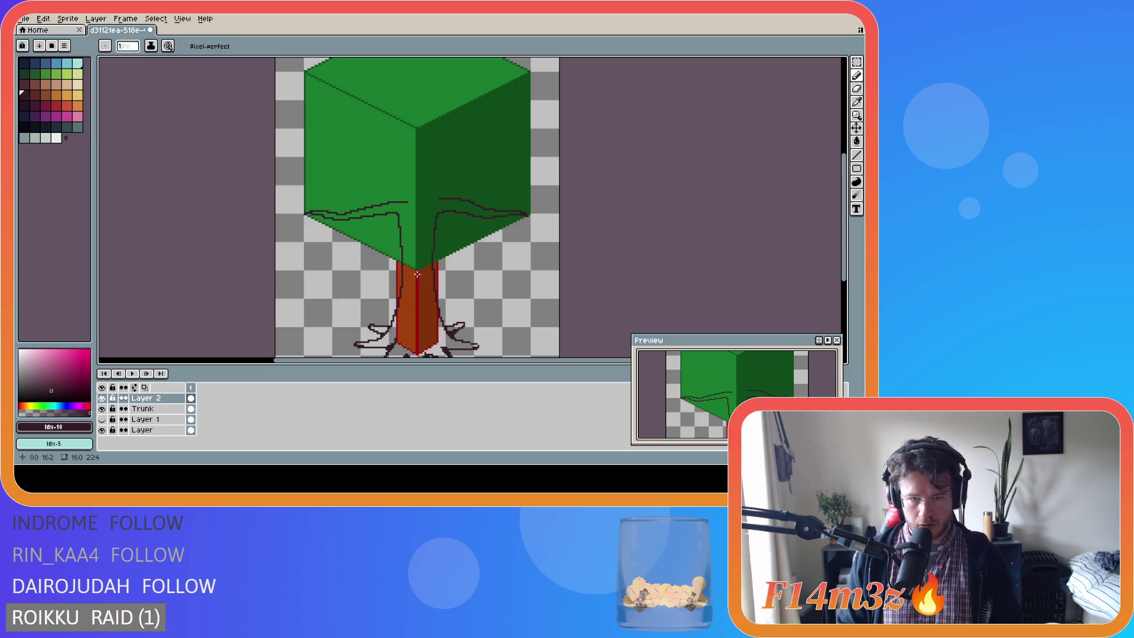
key(ctrl+z)
key(ctrl+z)
key(ctrl)
key(ctrl)
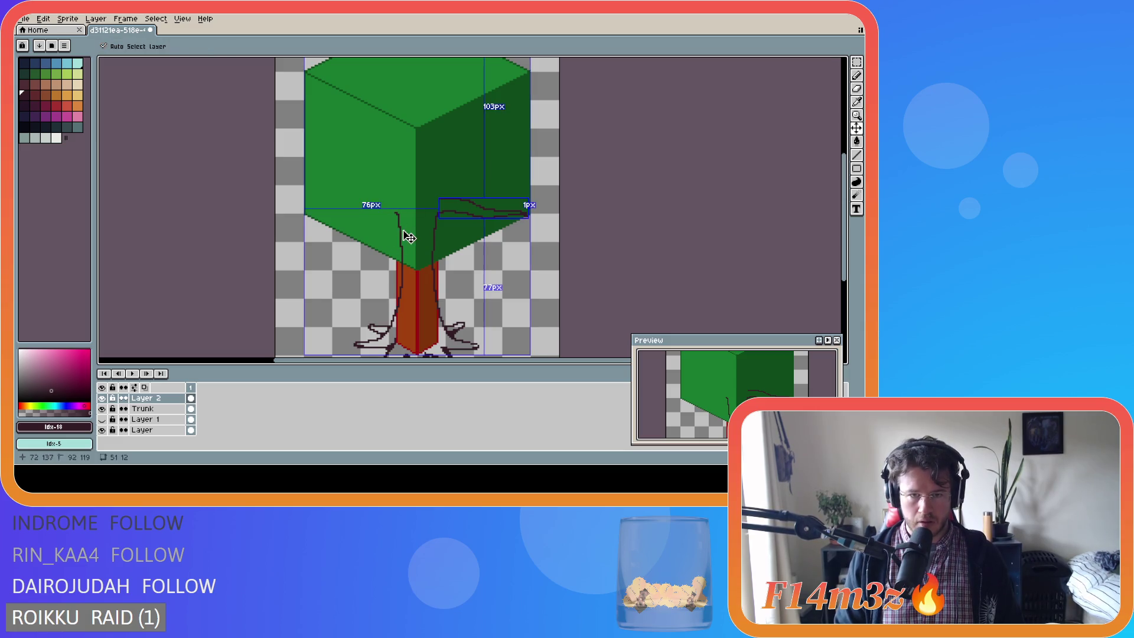
mouse_move(396, 214)
mouse_down()
mouse_move(303, 215)
mouse_move(400, 200)
mouse_up()
key(ctrl+z)
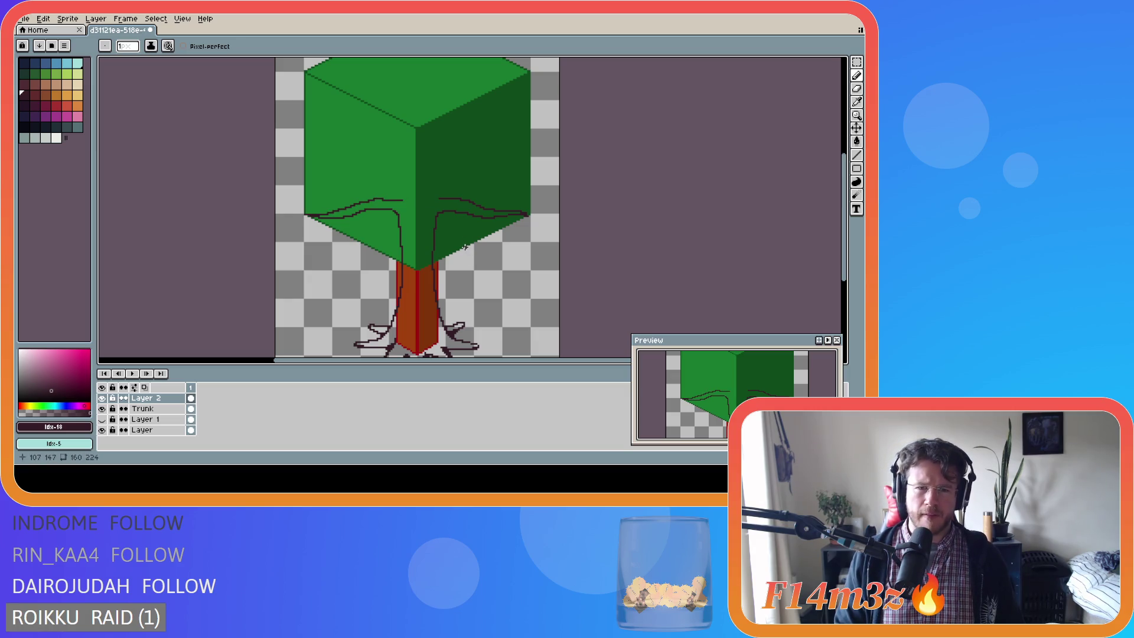
key(ctrl+z)
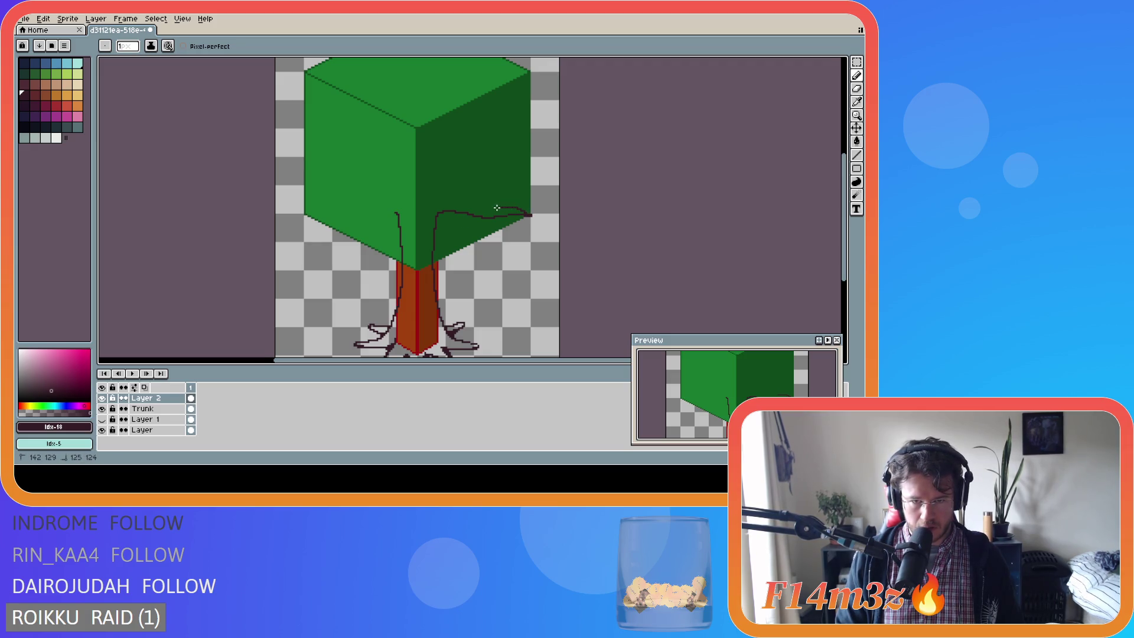
Redraw the curved branch sweeping back up-left from the right branch's end.
key(ctrl+z)
drag(526, 214, 440, 191)
key(ctrl+z)
drag(528, 214, 438, 190)
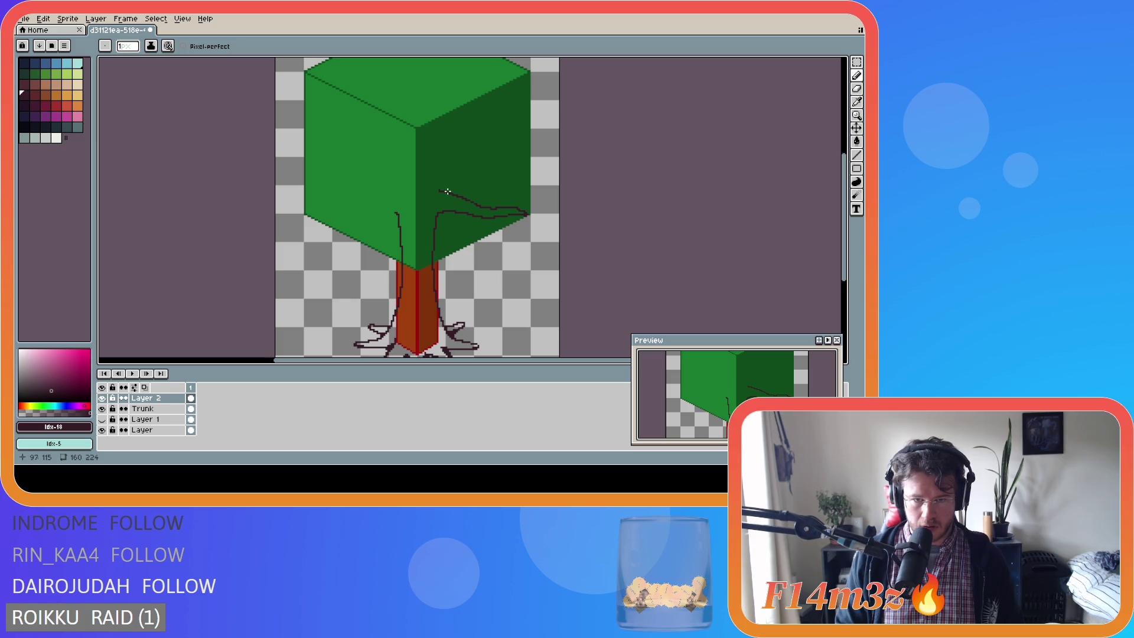
Try shorter left branches from the trunk across the cube's left face, undoing them.
key(ctrl)
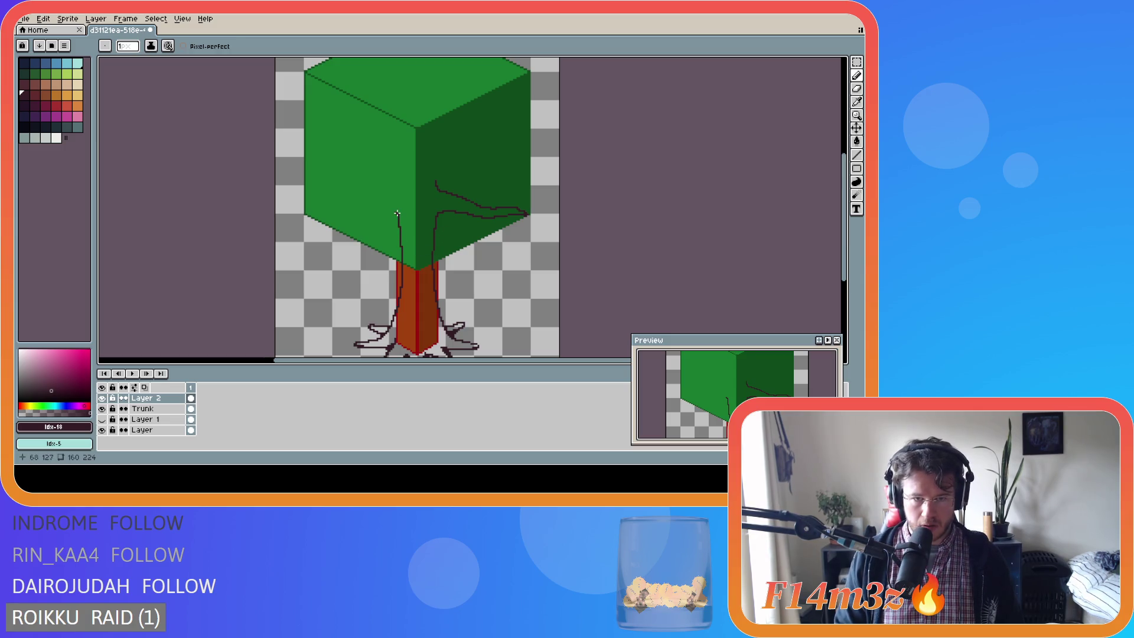
mouse_move(396, 213)
mouse_down()
mouse_move(311, 211)
mouse_move(404, 188)
mouse_up()
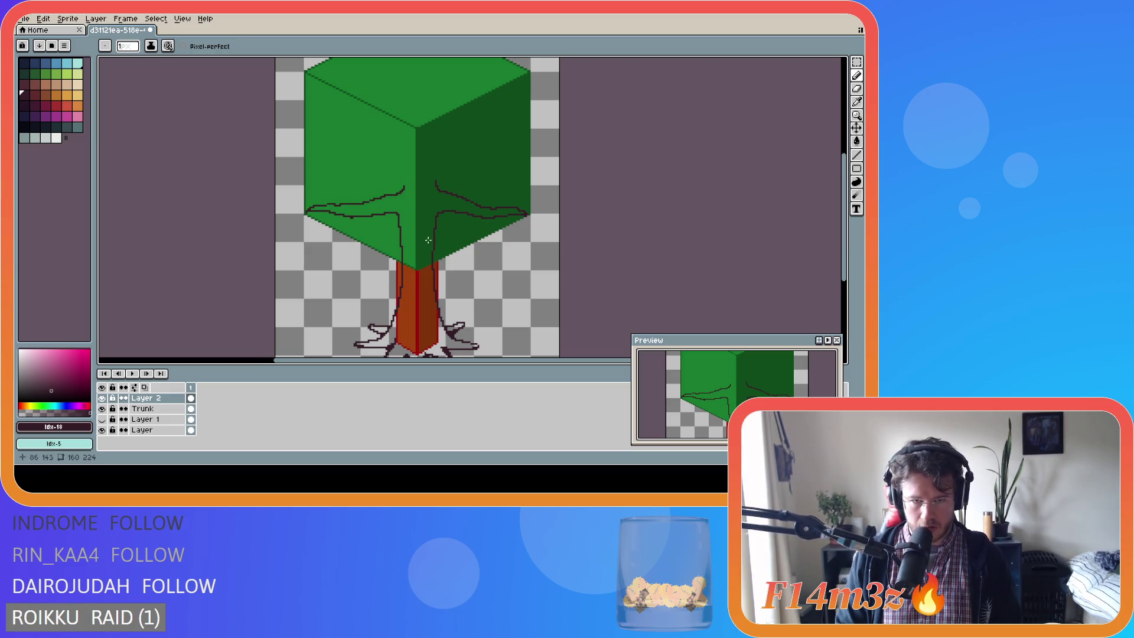
key(ctrl+z)
key(ctrl+z)
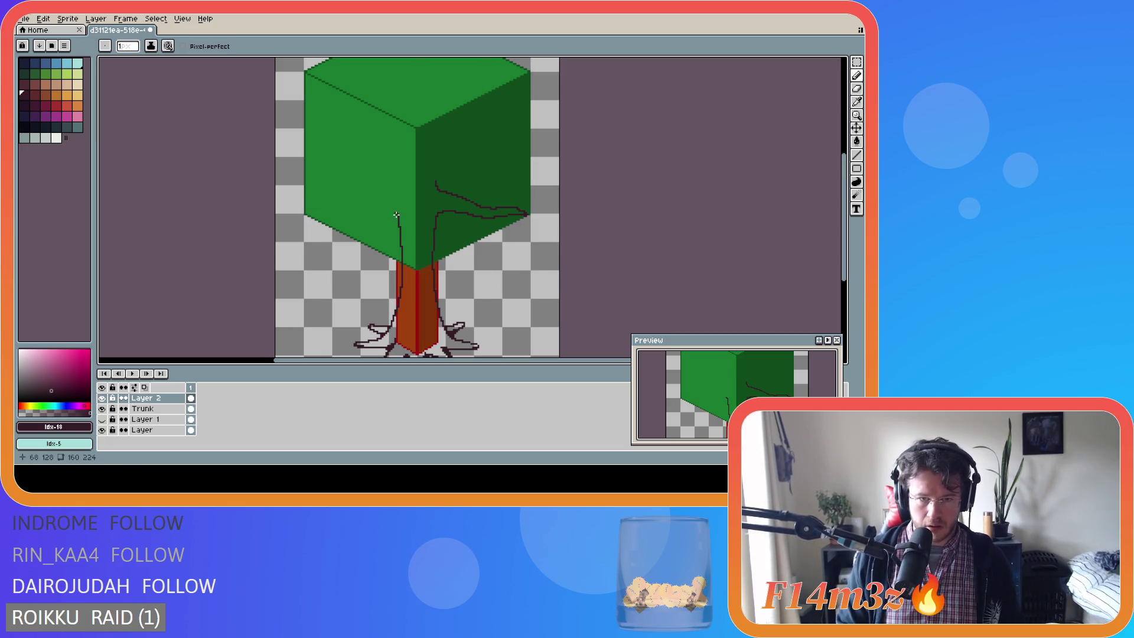
mouse_move(396, 211)
mouse_down()
mouse_move(307, 215)
mouse_move(404, 176)
mouse_up()
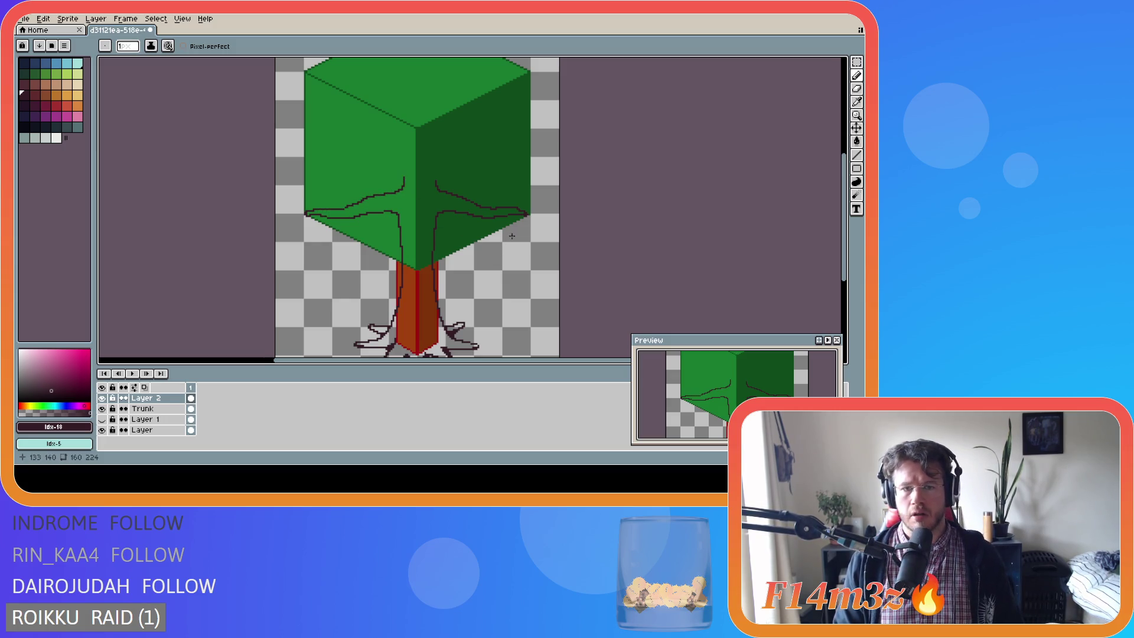
key(ctrl+z)
key(ctrl+z)
key(ctrl+z)
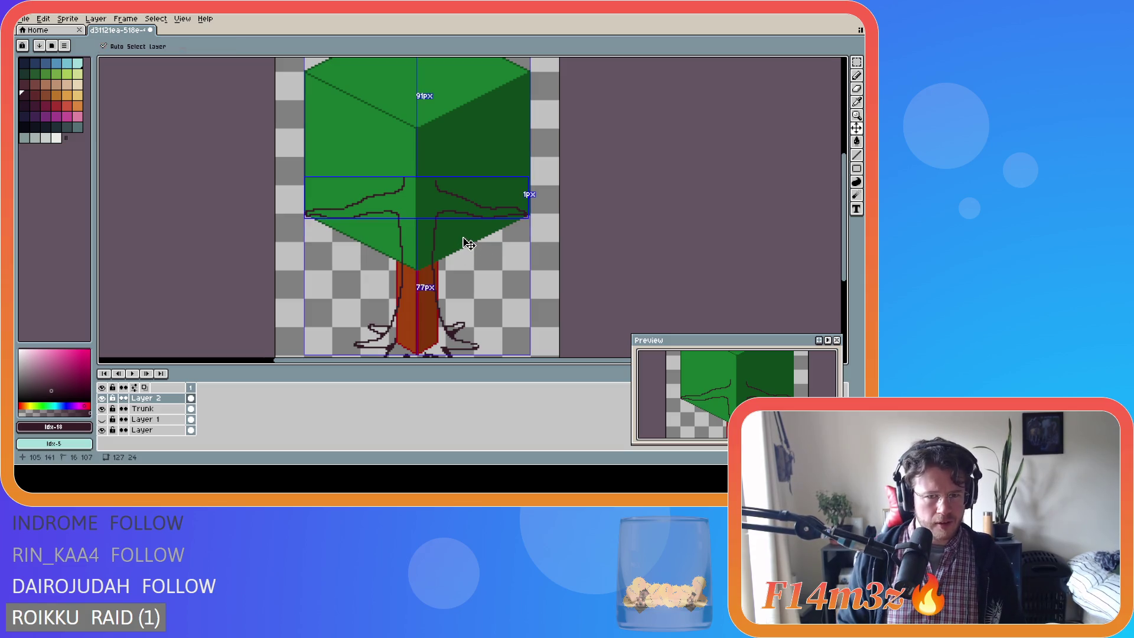
Undo the extra strokes and try curved branches across the canopy's left face.
key(ctrl+z)
key(ctrl+z)
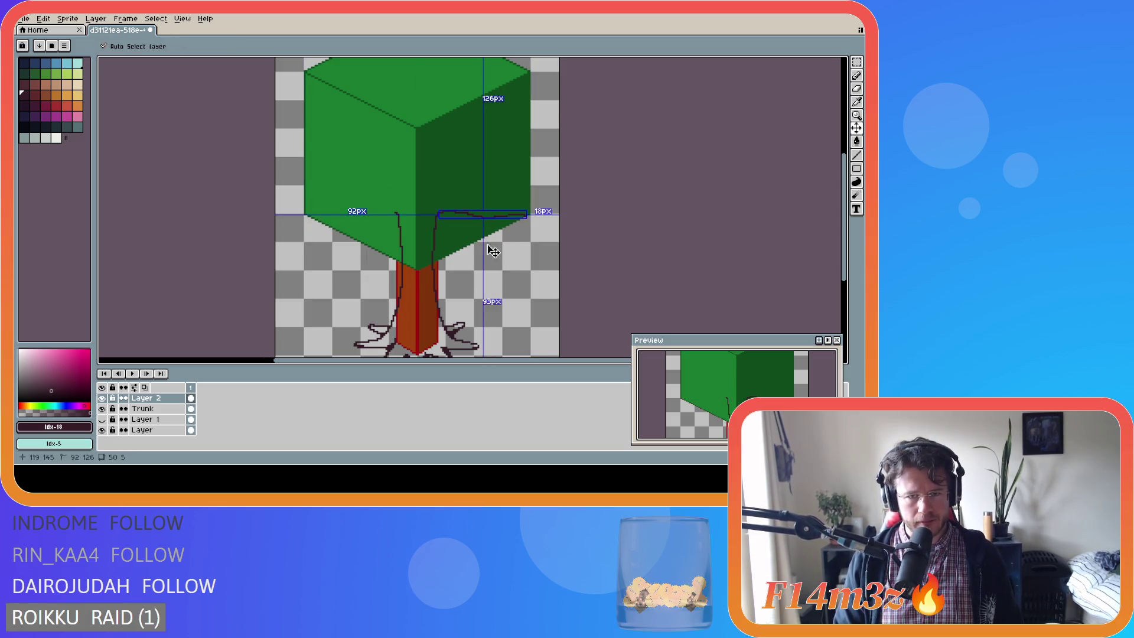
key(ctrl+z)
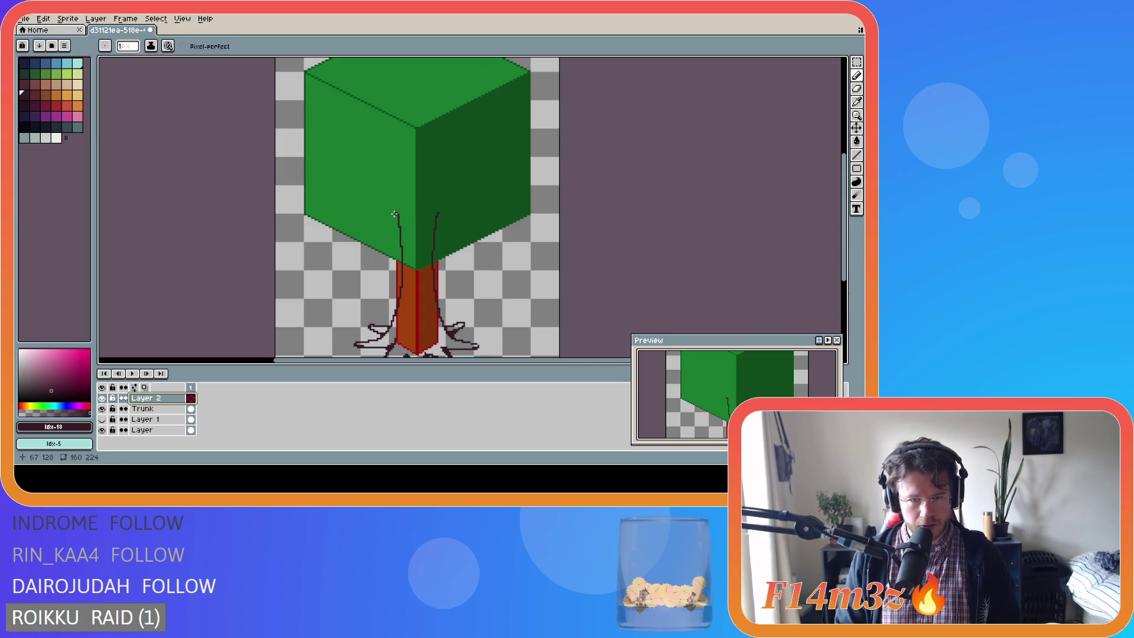
drag(395, 213, 333, 225)
key(ctrl+z)
drag(399, 214, 308, 216)
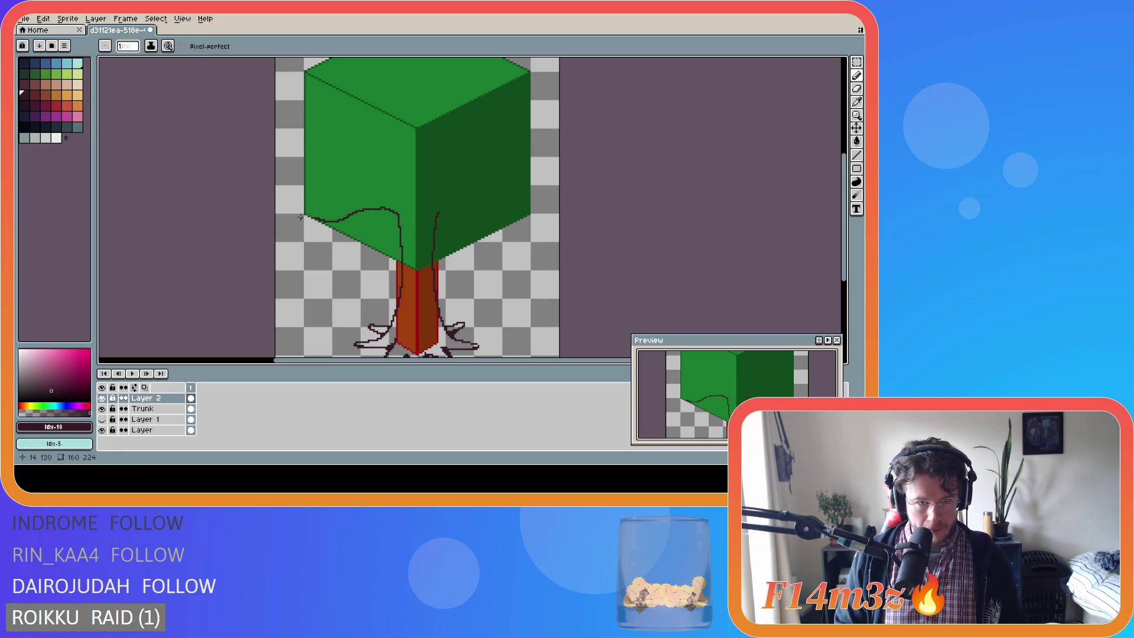
drag(306, 214, 405, 196)
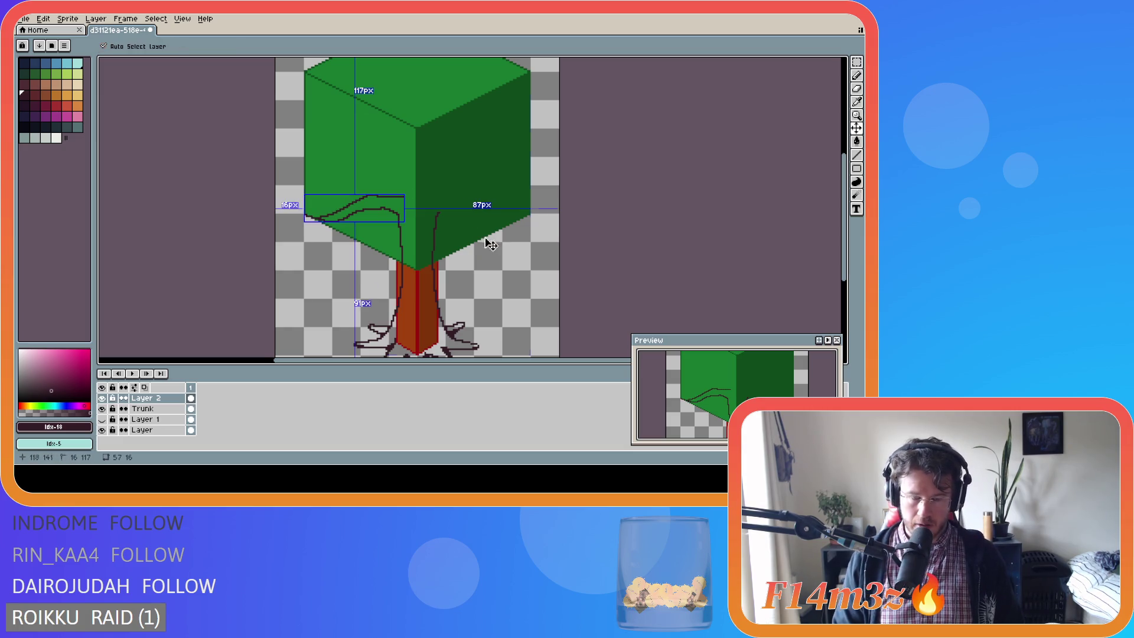
key(ctrl+z)
key(ctrl+z)
key(ctrl+z)
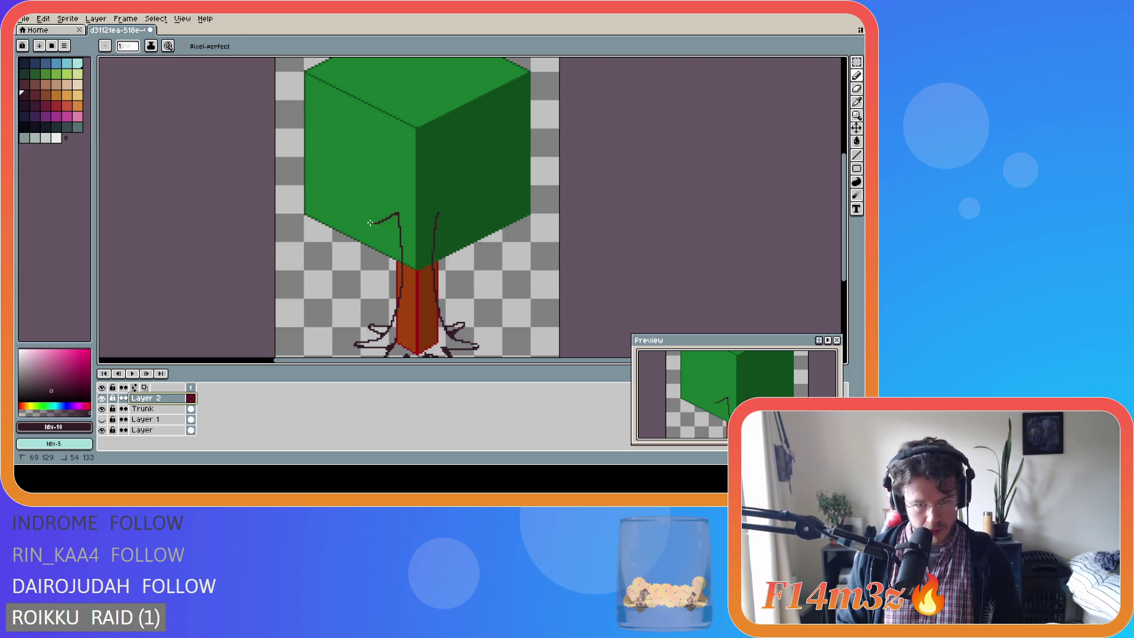
Draw the left branch from the trunk along the bottom-left edge and back up.
drag(394, 210, 306, 216)
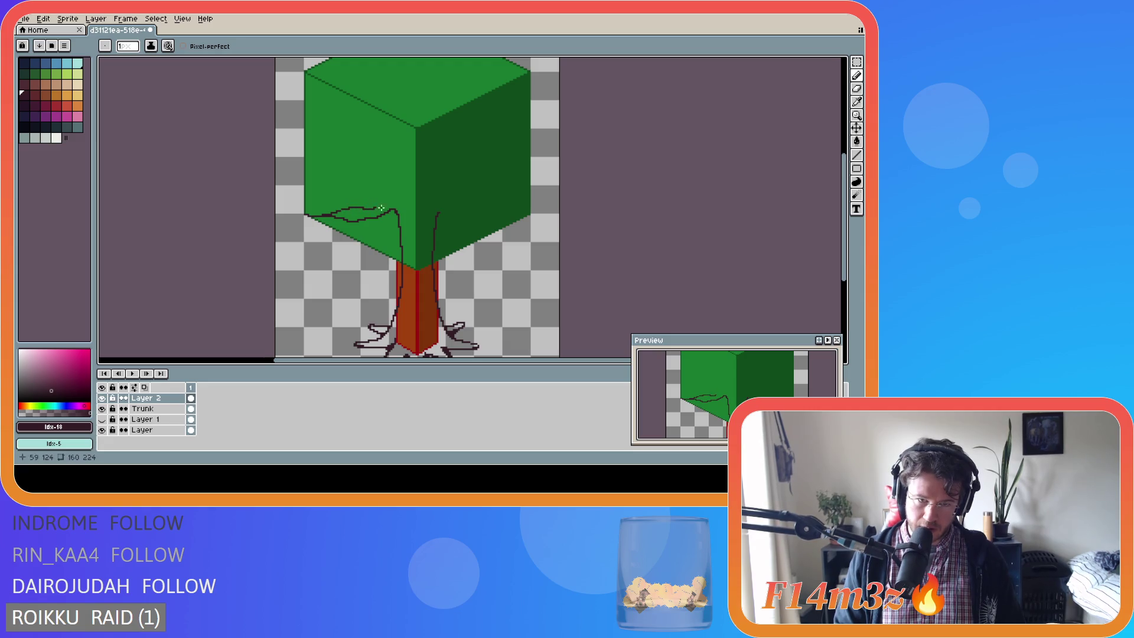
click(310, 217)
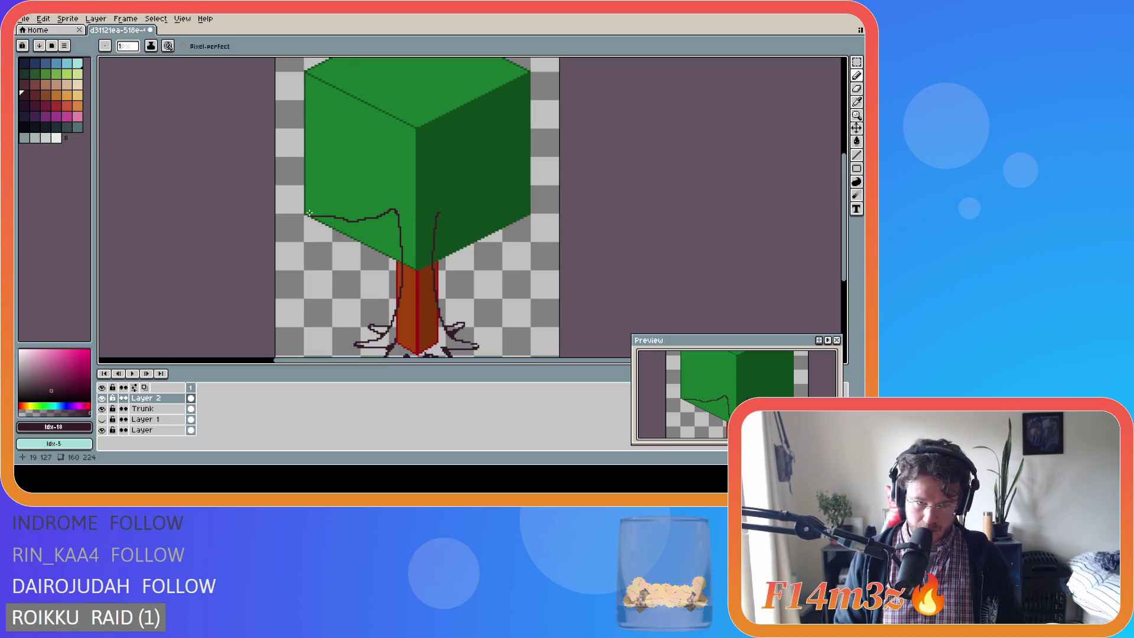
drag(312, 215, 403, 193)
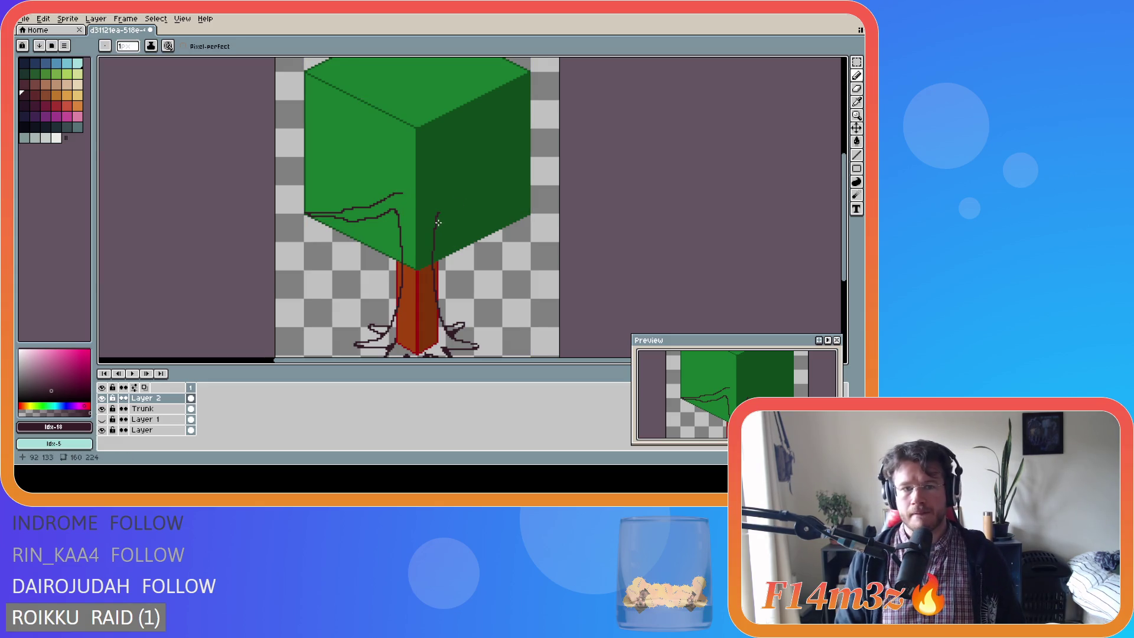
Try several right-face branch strokes with the Pencil, undoing each one.
drag(438, 215, 530, 213)
key(ctrl+z)
drag(436, 216, 529, 213)
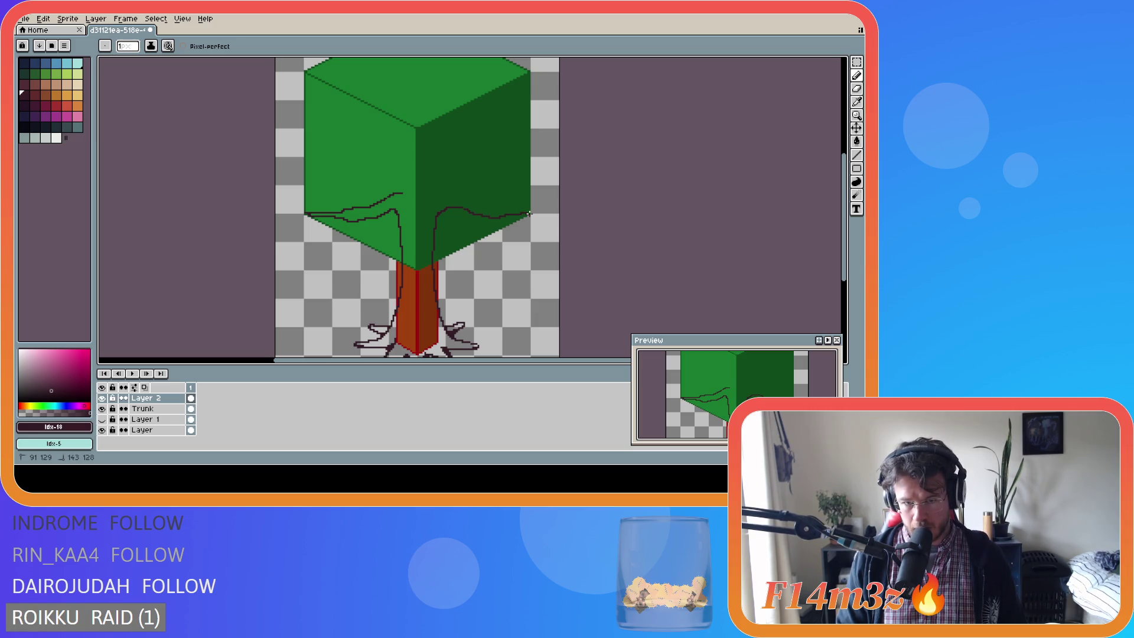
key(ctrl+z)
mouse_move(436, 216)
mouse_down()
mouse_move(532, 215)
mouse_move(443, 190)
mouse_move(477, 210)
mouse_move(530, 215)
mouse_move(475, 196)
mouse_up()
key(ctrl+z)
key(b)
mouse_move(437, 223)
mouse_down()
mouse_move(463, 210)
mouse_move(523, 213)
mouse_up()
key(ctrl+z)
mouse_move(449, 210)
mouse_down()
mouse_move(529, 215)
mouse_move(430, 192)
mouse_up()
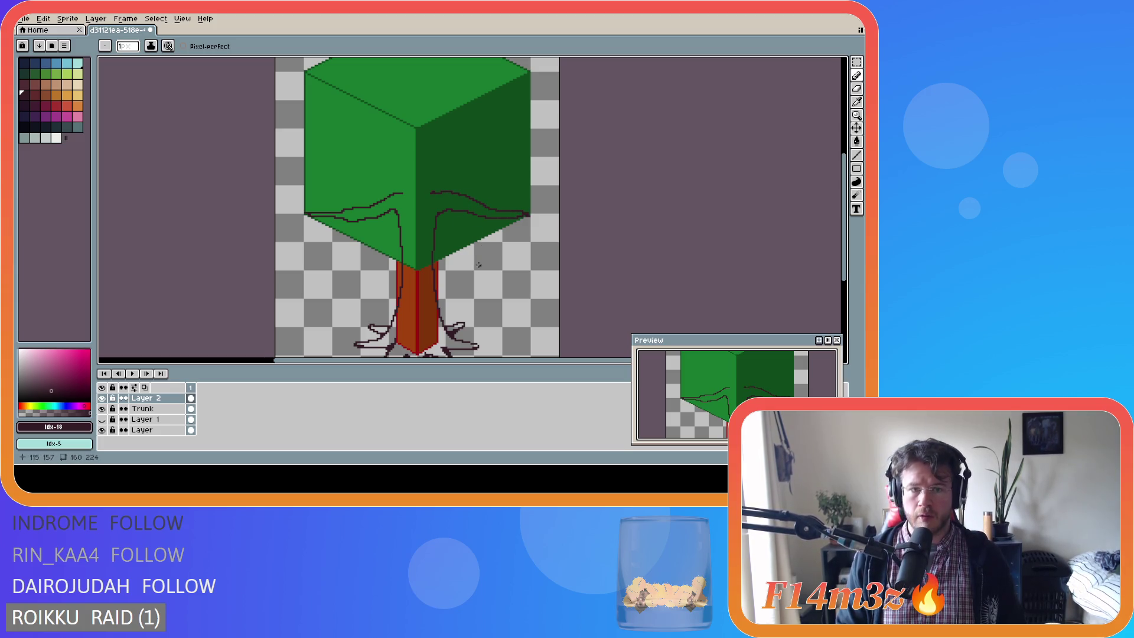
key(ctrl+z)
key(ctrl+z)
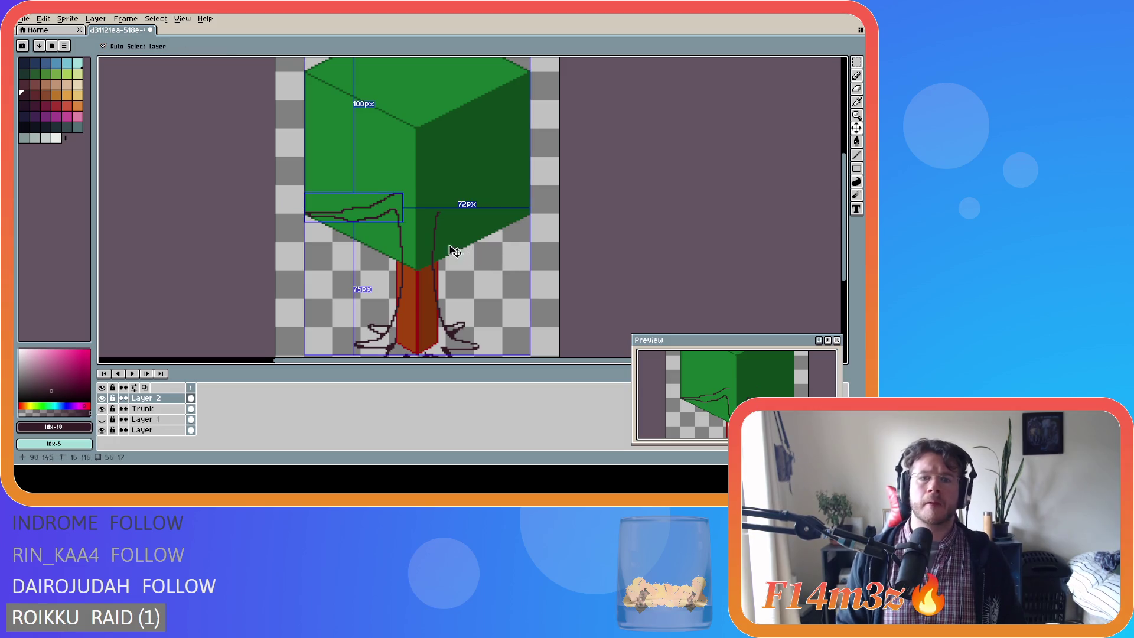
Draw a branch from the trunk to the canopy's right edge, then undo the canopy branch strokes.
mouse_move(437, 215)
mouse_down()
mouse_move(494, 230)
mouse_move(446, 210)
mouse_move(534, 220)
mouse_up()
key(ctrl+z)
key(ctrl+z)
mouse_move(437, 219)
mouse_down()
mouse_move(525, 215)
mouse_move(428, 193)
mouse_up()
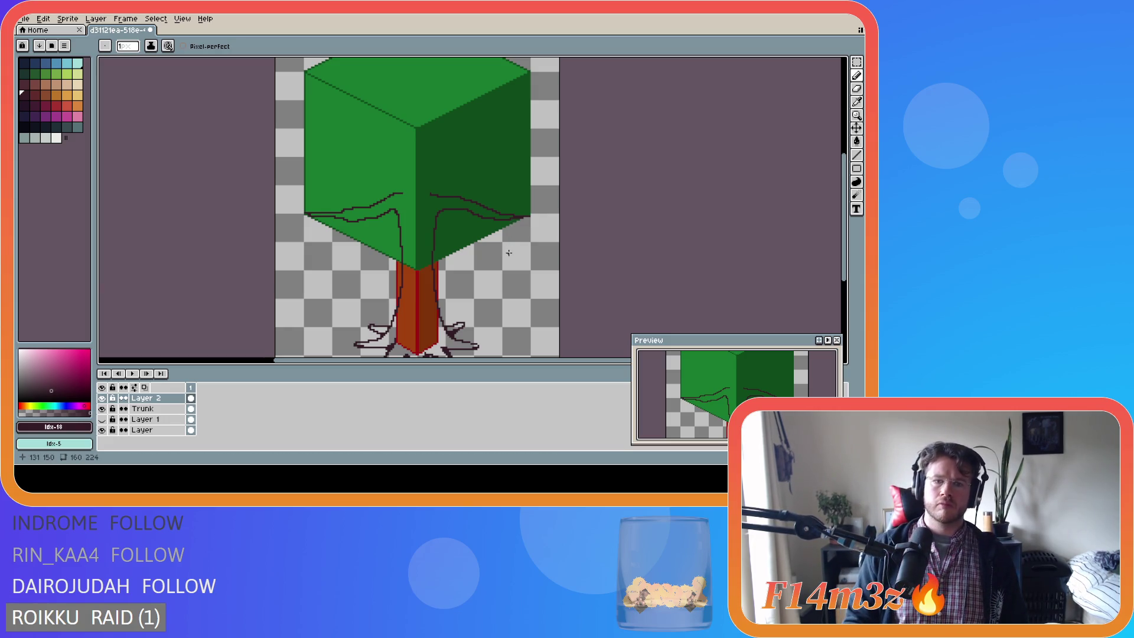
key(ctrl+z)
key(ctrl+z)
key(ctrl+z)
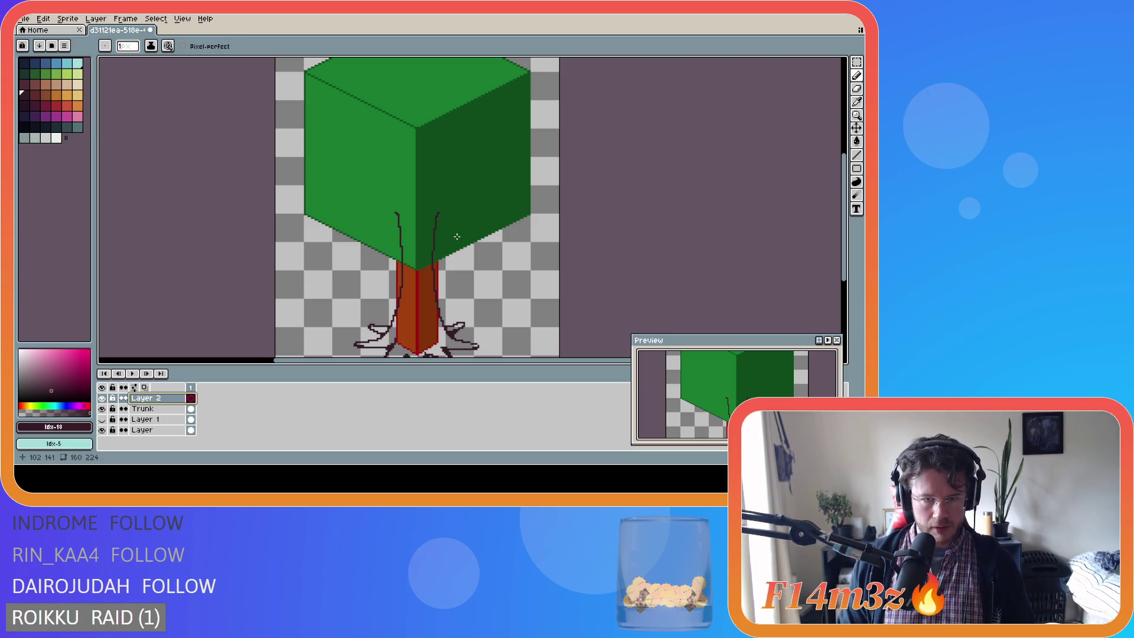
Select the Trunk layer.
ctrl+click(462, 235)
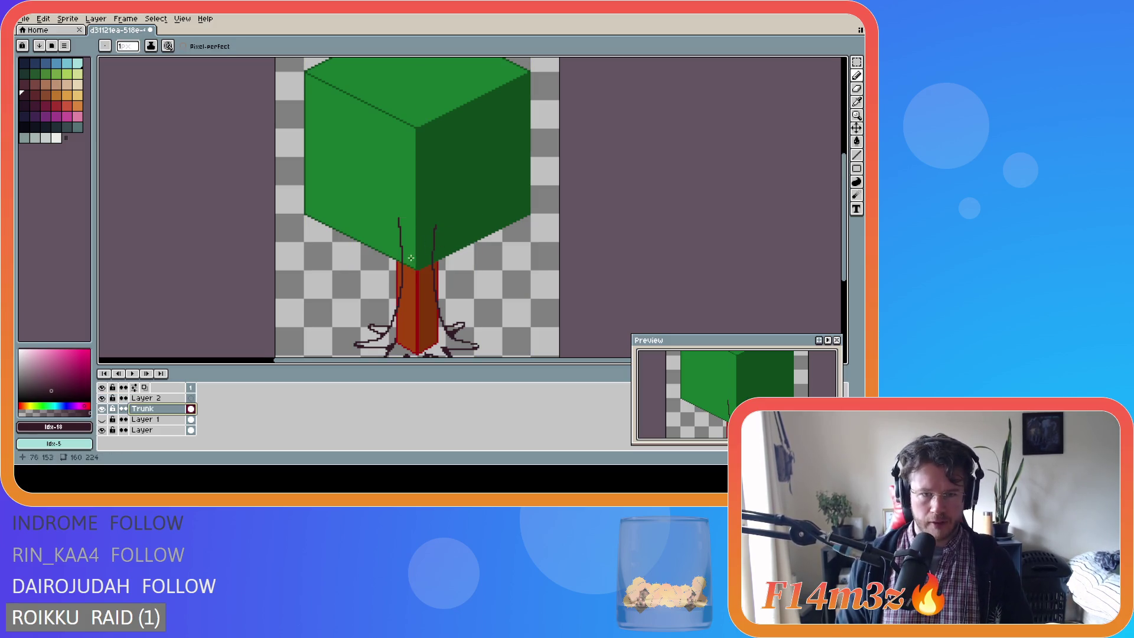
click(177, 398)
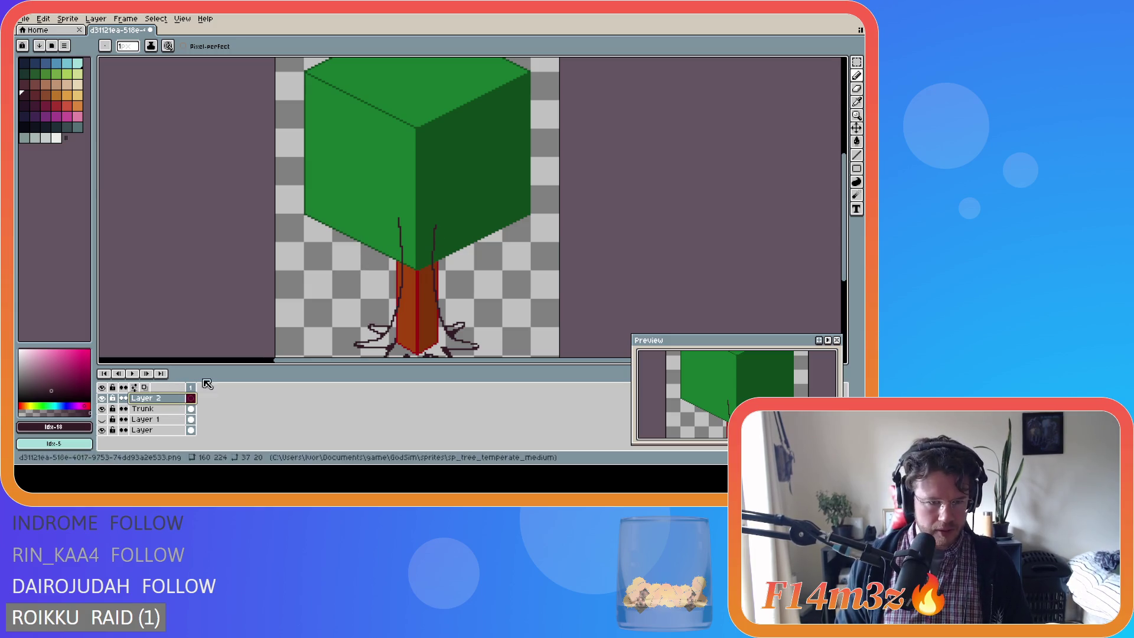
mouse_move(435, 229)
mouse_down()
mouse_move(476, 185)
mouse_move(503, 185)
mouse_up()
key(ctrl+z)
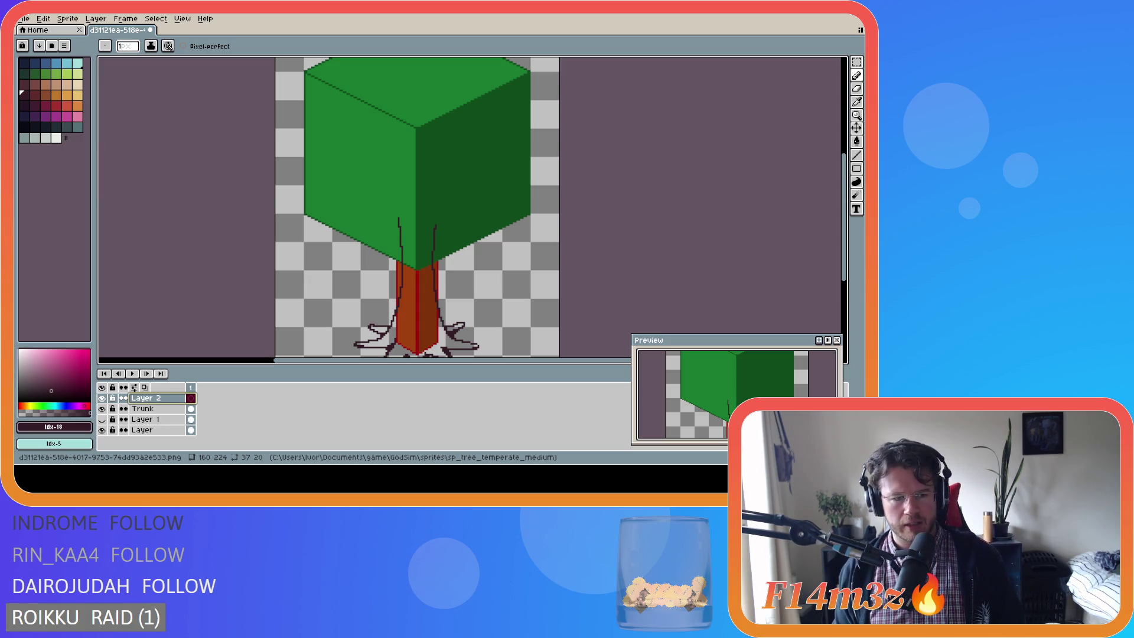
Change the canvas width from 160 to 224 in Canvas Size, keeping the centre anchor.
scroll(407, 241, down, 2)
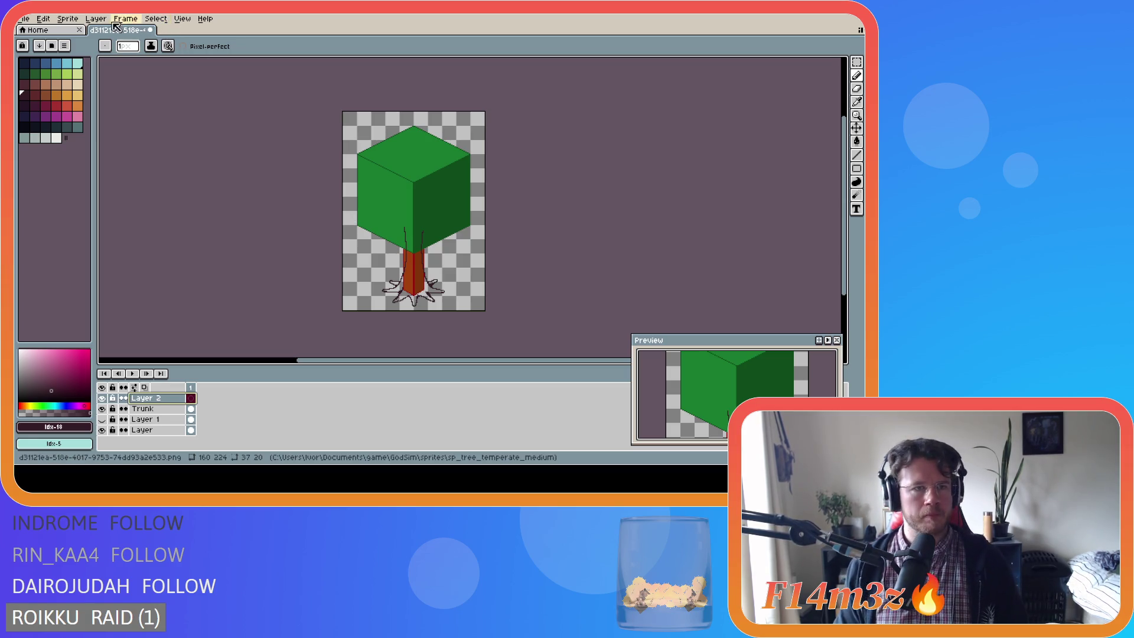
click(43, 19)
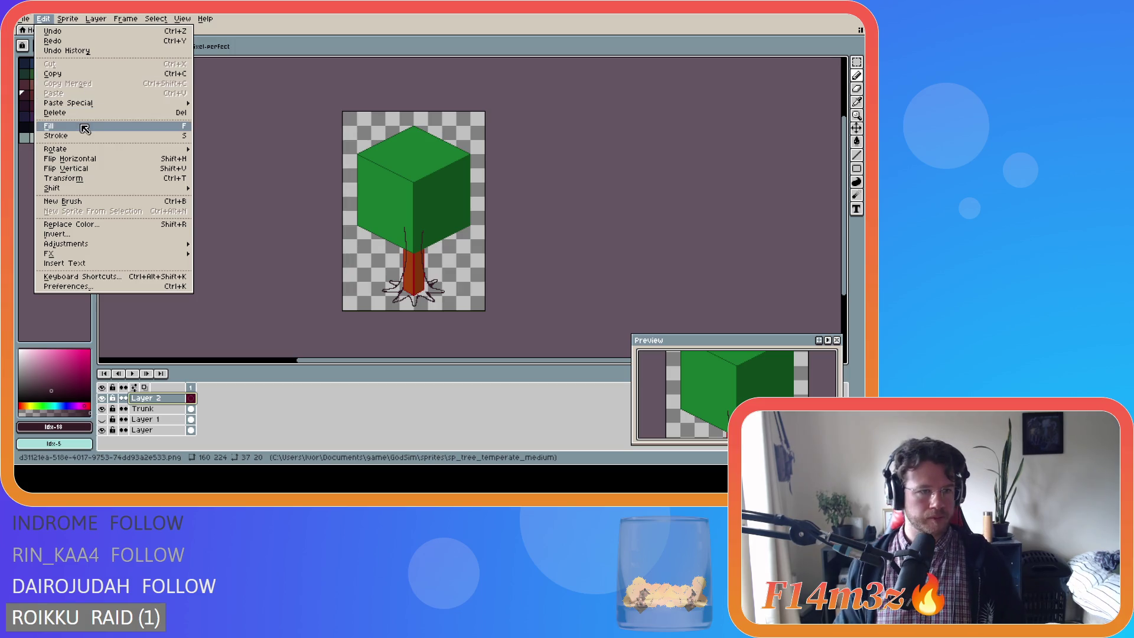
mouse_move(94, 149)
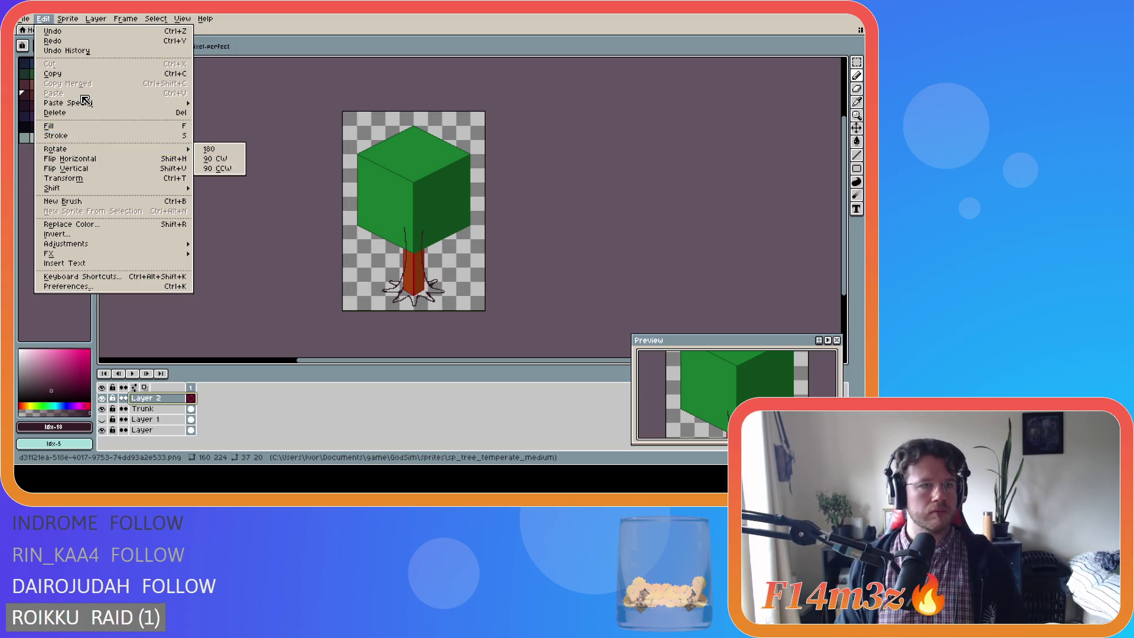
mouse_move(67, 19)
click(92, 78)
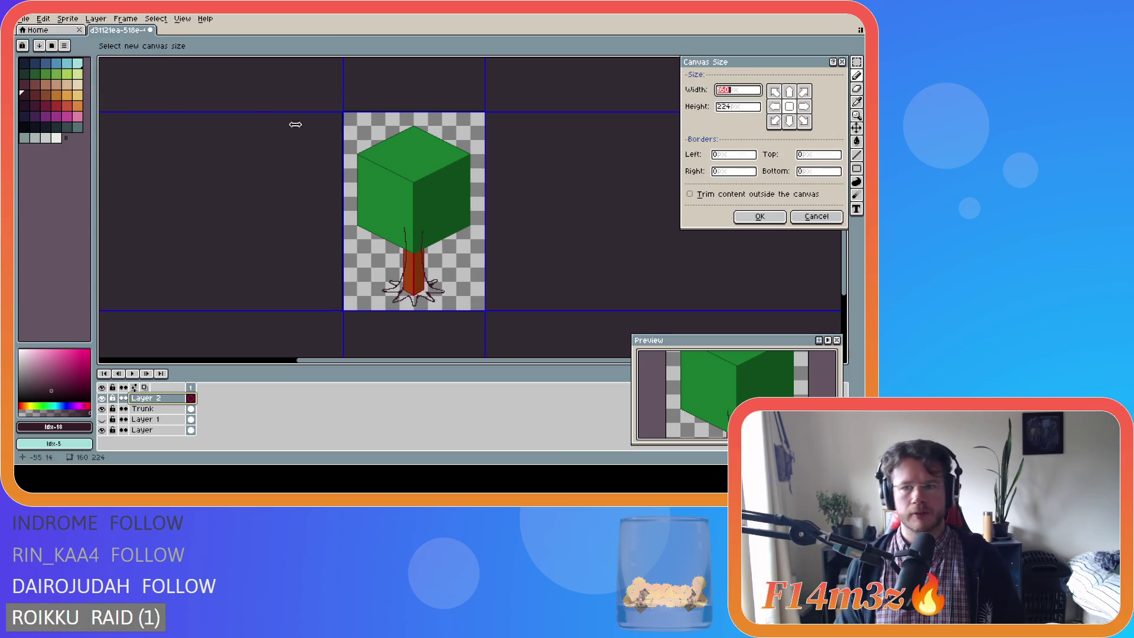
click(735, 106)
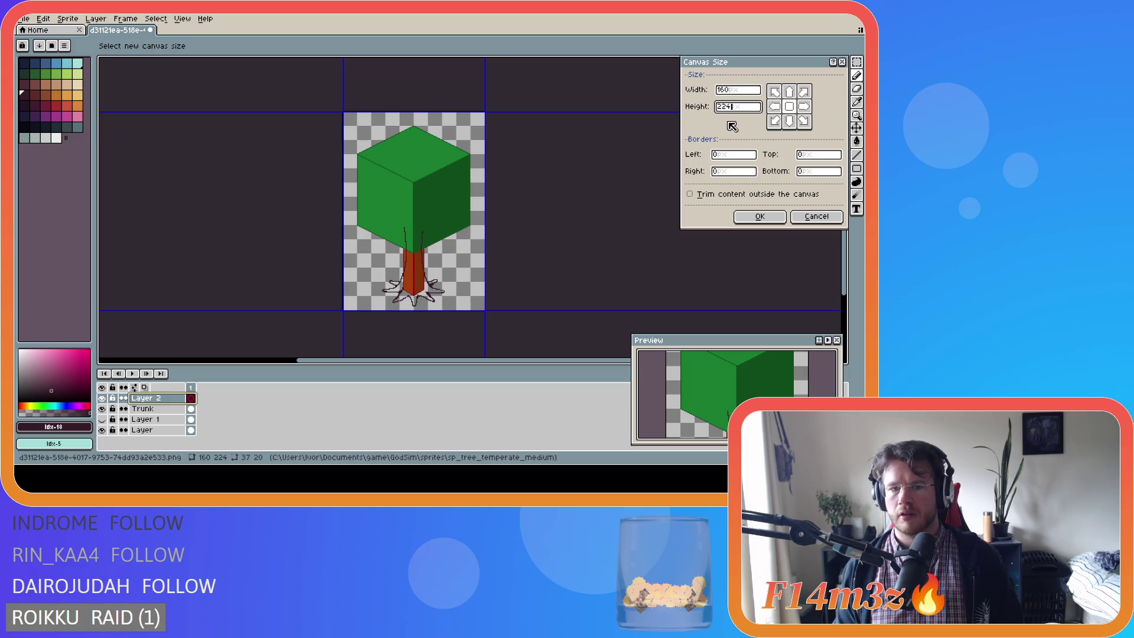
click(724, 90)
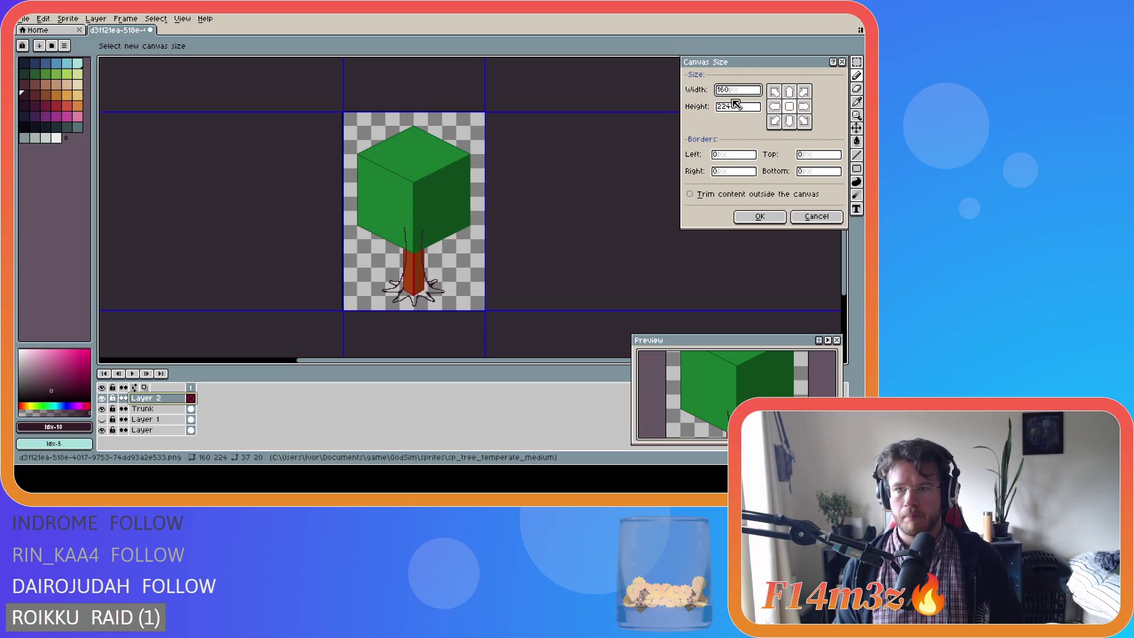
key(BackSpace)
key(BackSpace)
key(BackSpace)
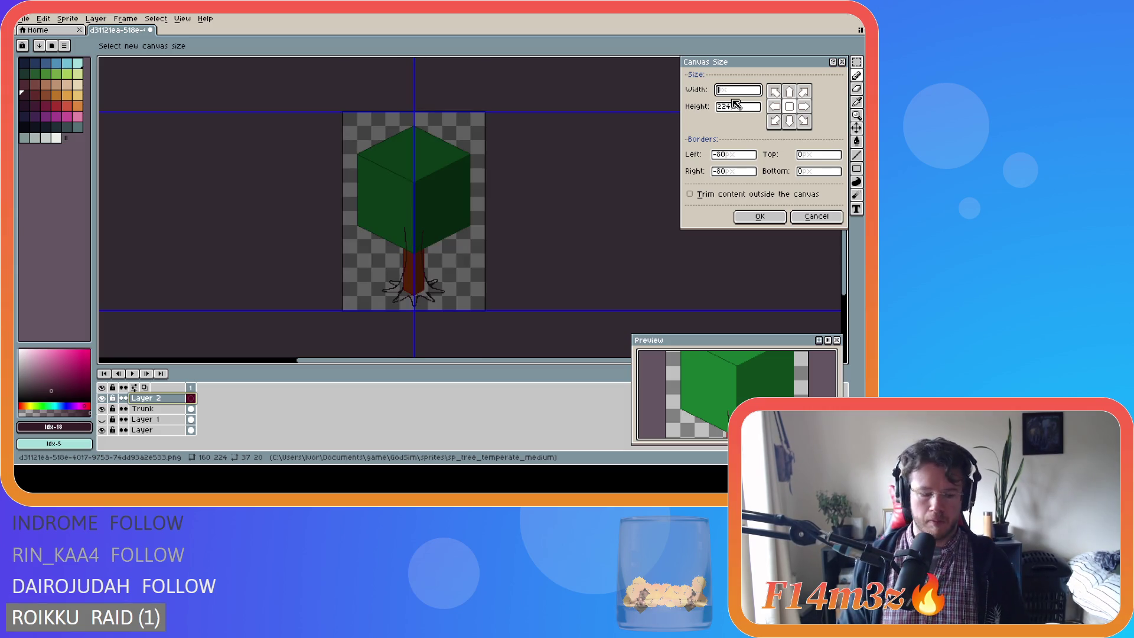
text(224)
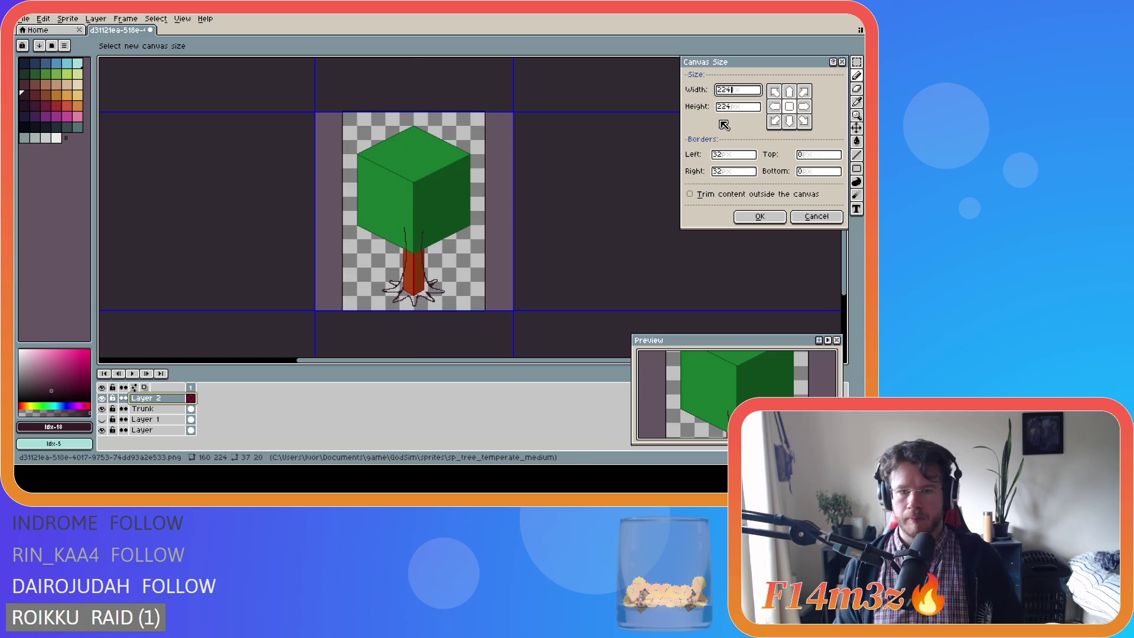
click(760, 217)
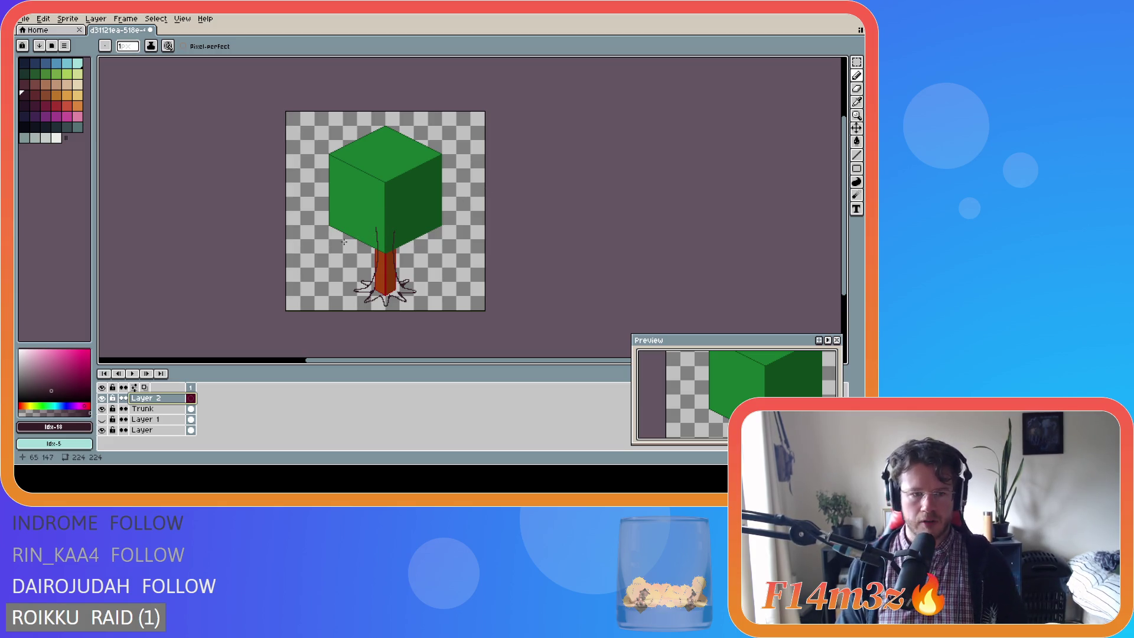
Switch to the Trunk layer with Alt+Down and draw a short dark line on the trunk's left edge.
scroll(348, 232, up, 1)
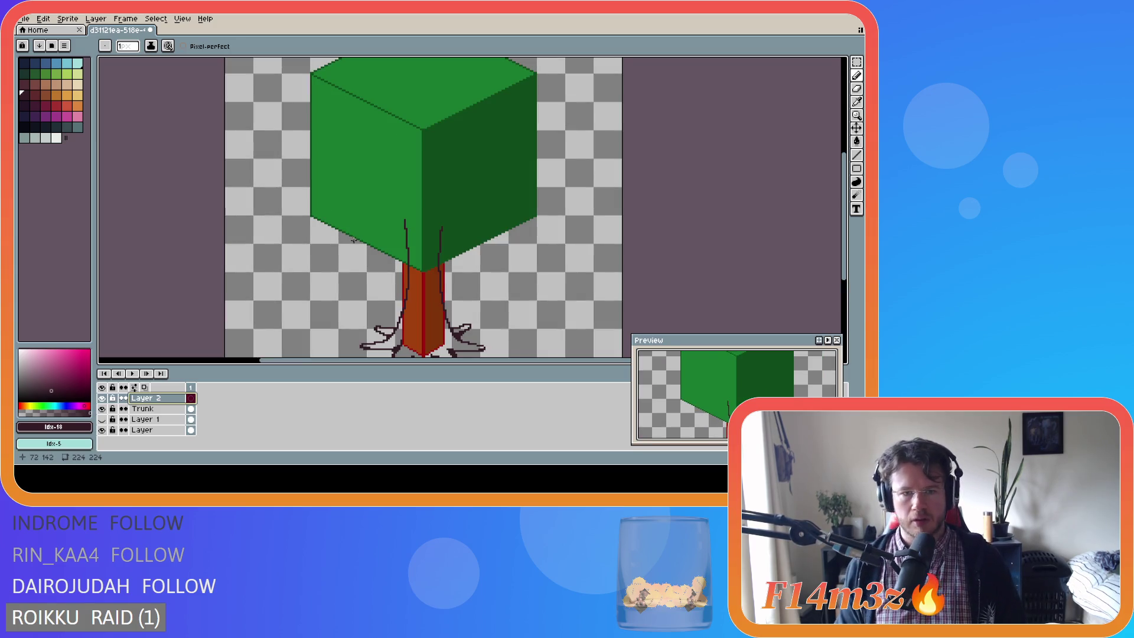
scroll(360, 237, down, 1)
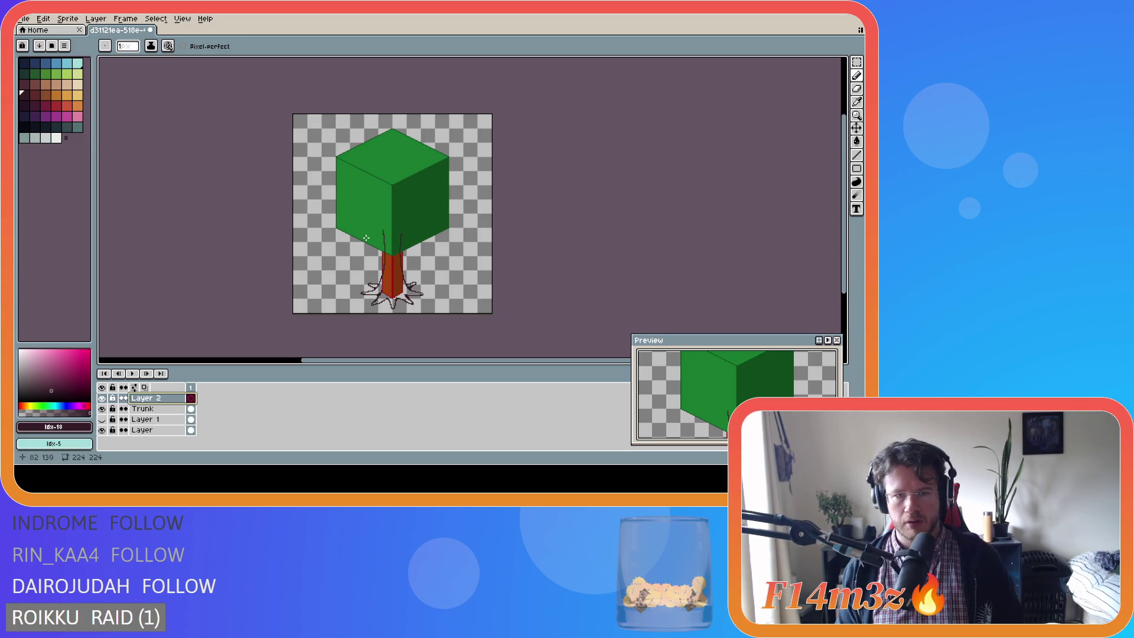
scroll(366, 237, up, 1)
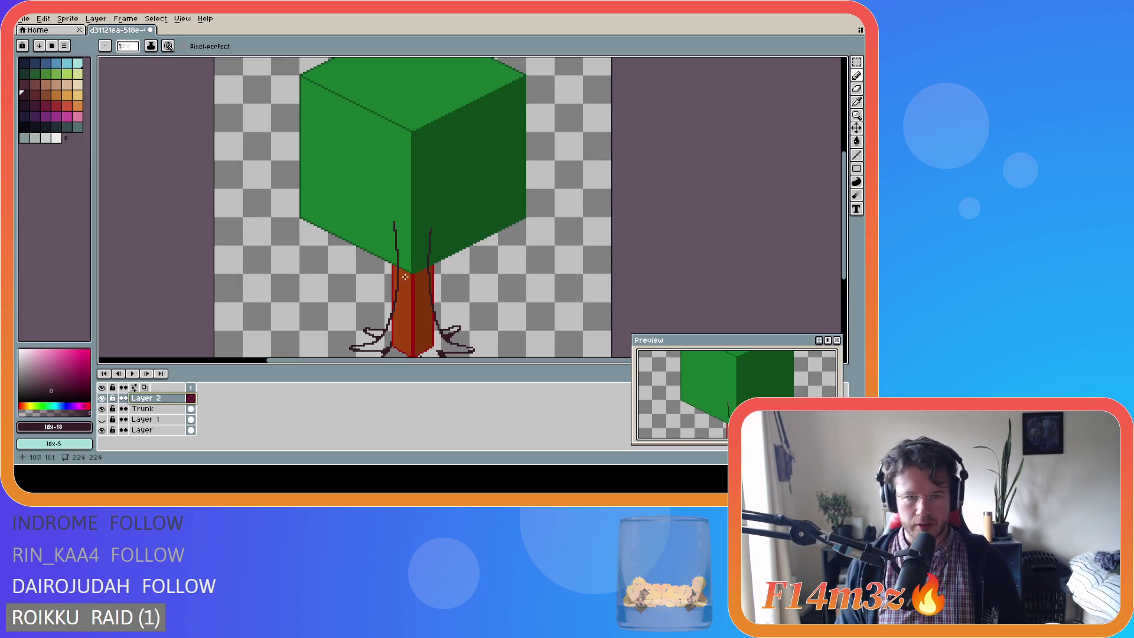
scroll(404, 275, up, 1)
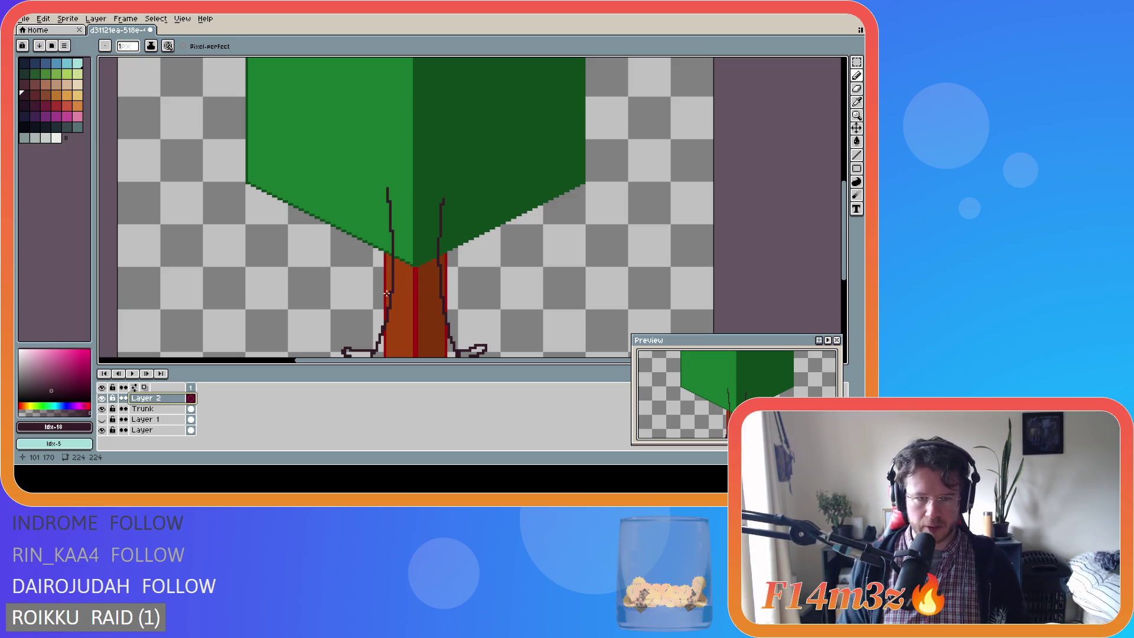
key(alt+Down)
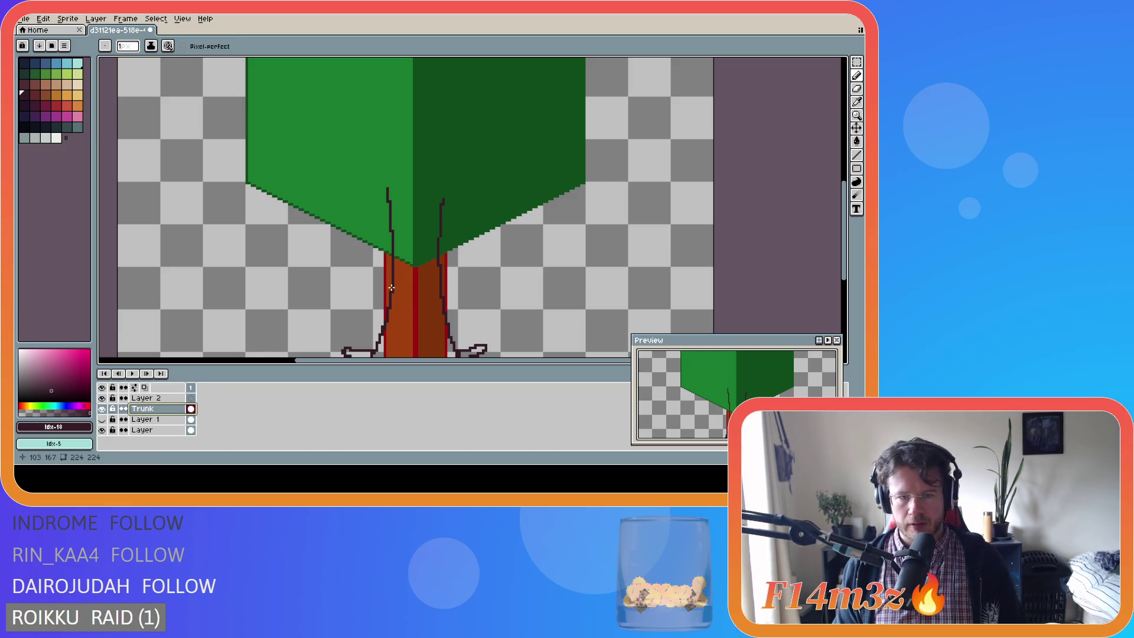
click(390, 231)
mouse_move(390, 231)
mouse_down()
mouse_move(390, 284)
mouse_move(390, 228)
mouse_up()
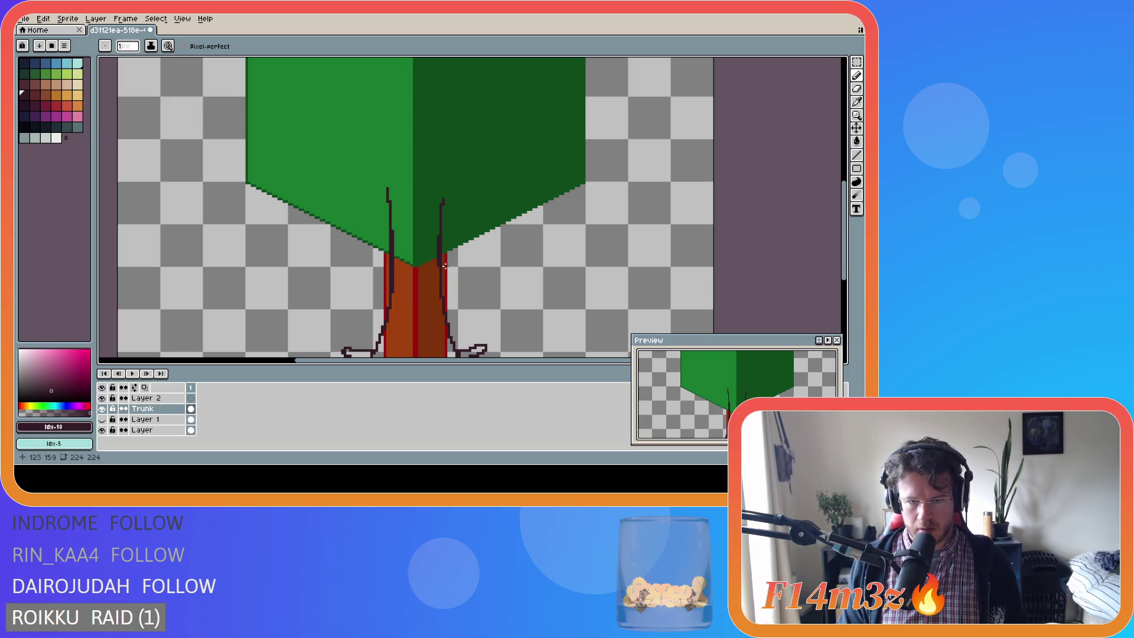
scroll(522, 286, down, 1)
scroll(522, 284, down, 2)
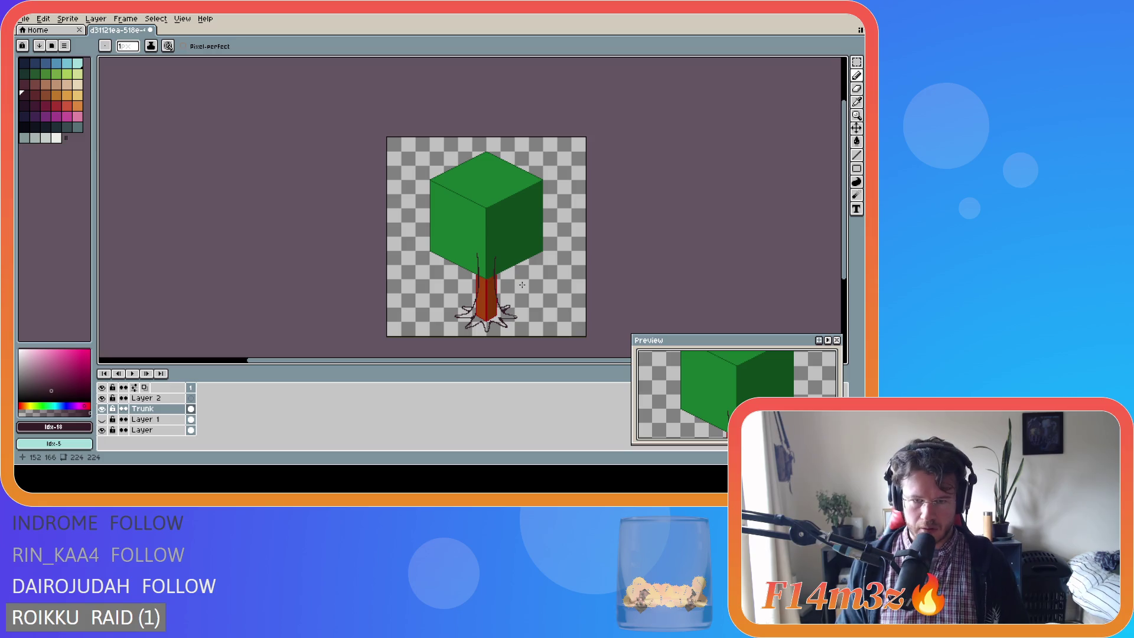
scroll(522, 284, up, 2)
scroll(485, 308, down, 2)
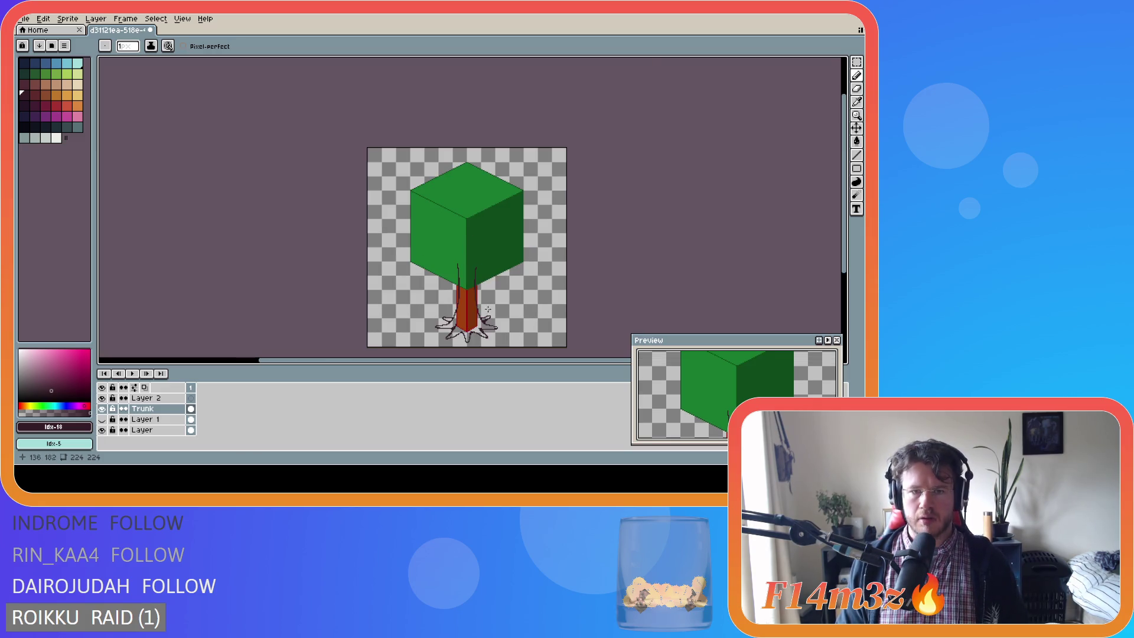
scroll(529, 326, up, 2)
scroll(530, 326, down, 2)
scroll(508, 323, up, 2)
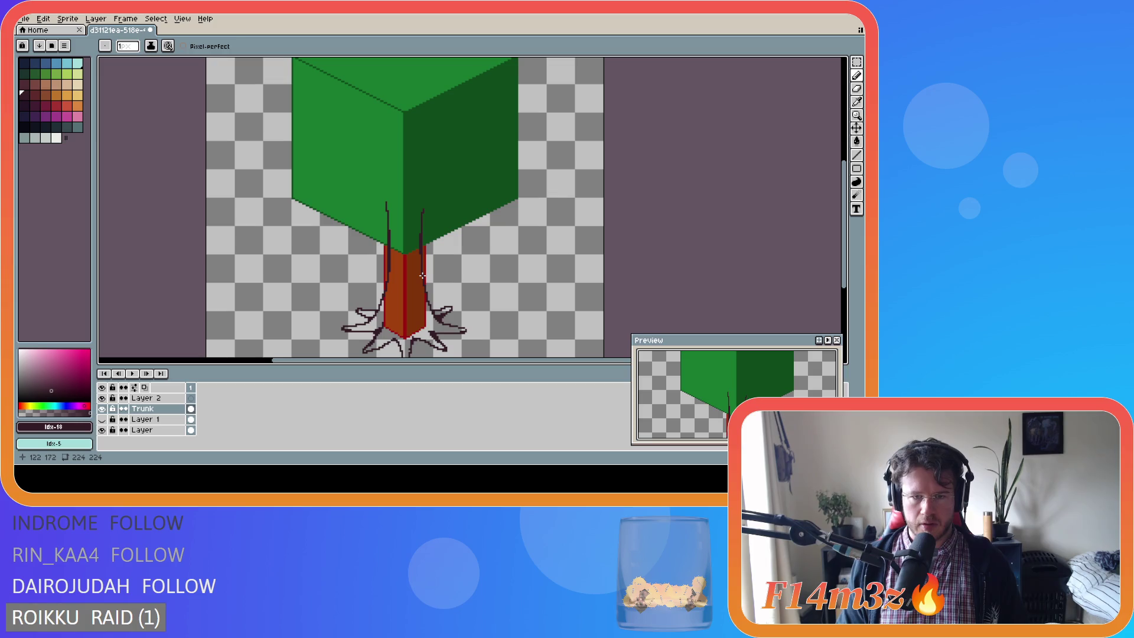
Draw dark strokes up the trunk's left edge toward the canopy, undoing the last one.
drag(422, 272, 423, 210)
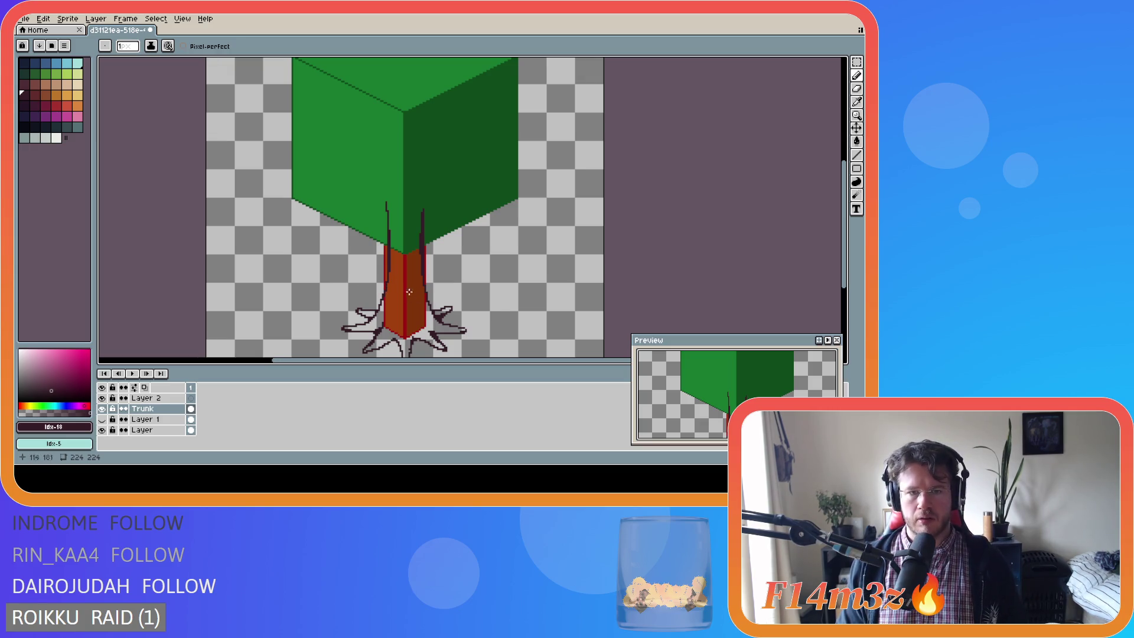
drag(385, 279, 387, 236)
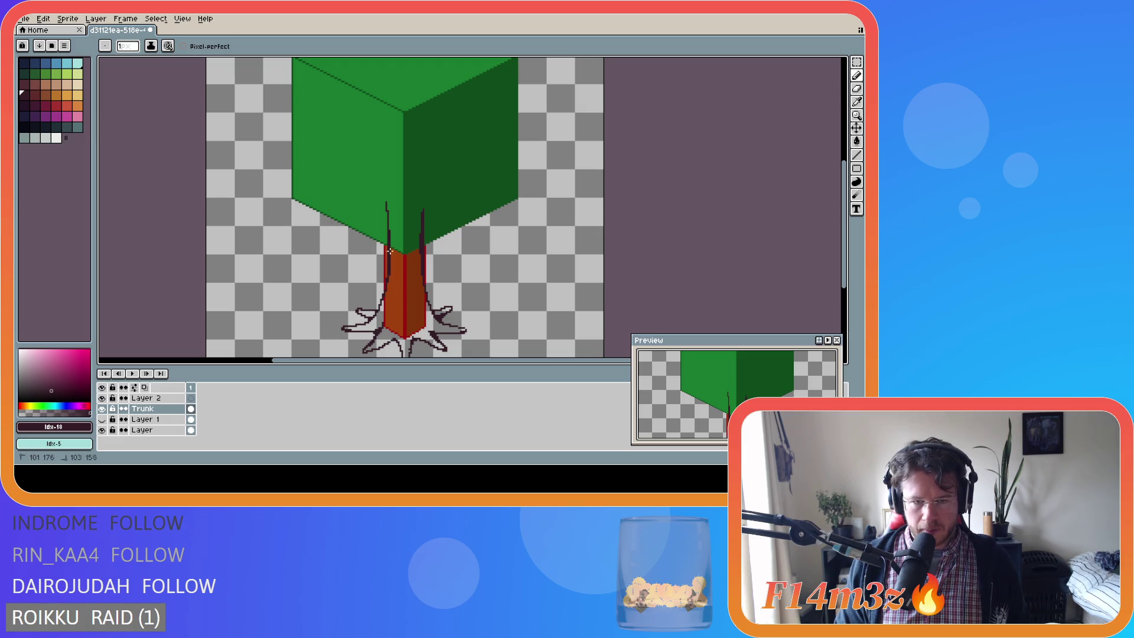
mouse_move(386, 277)
mouse_down()
mouse_move(386, 212)
mouse_move(386, 285)
mouse_move(386, 224)
mouse_up()
key(ctrl+z)
scroll(514, 288, down, 2)
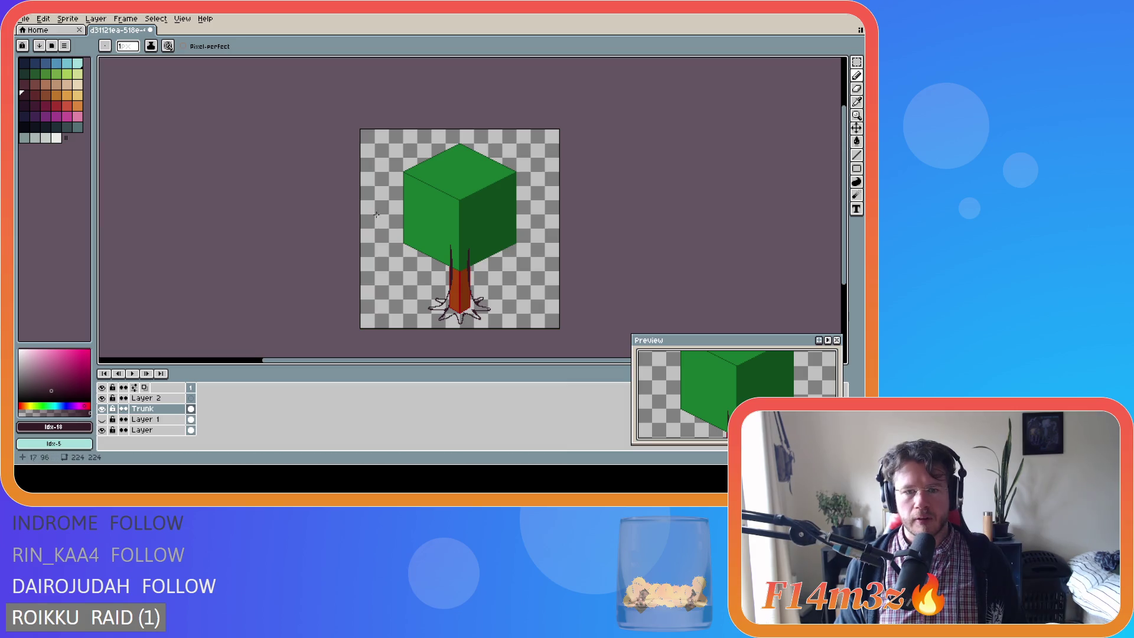
scroll(518, 257, up, 2)
scroll(517, 260, down, 2)
scroll(513, 266, up, 2)
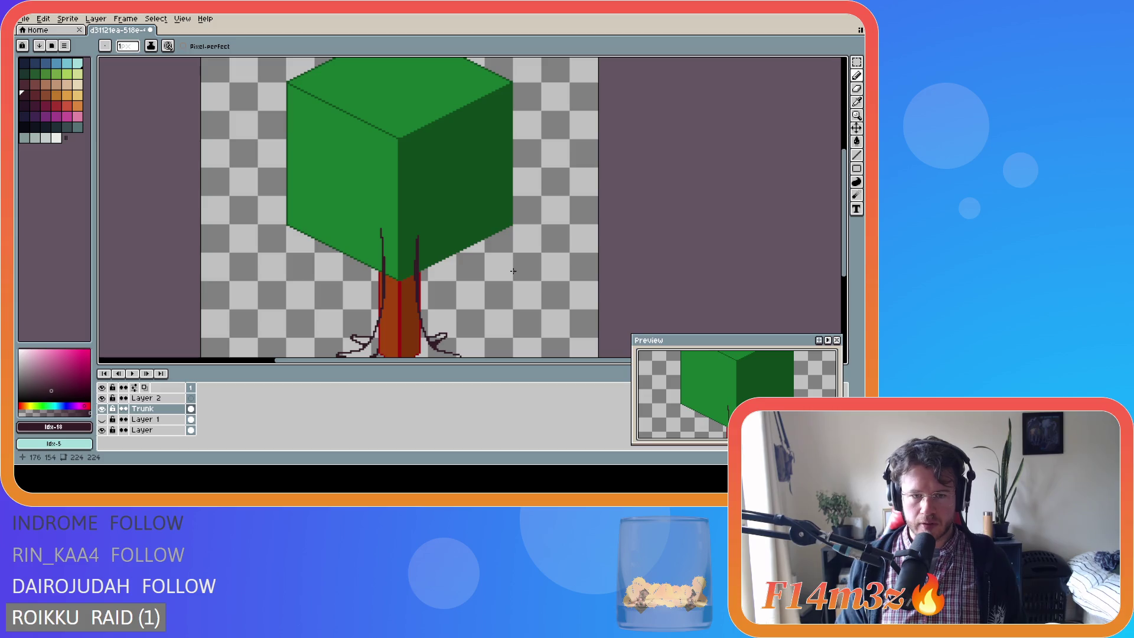
scroll(514, 270, down, 2)
scroll(512, 269, up, 2)
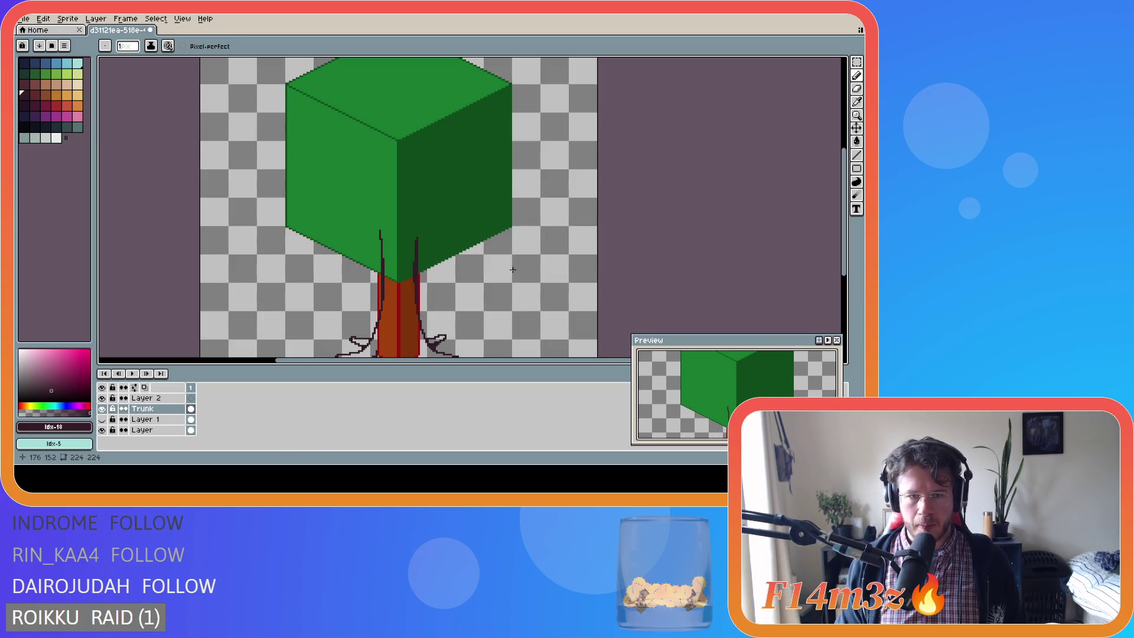
scroll(575, 219, down, 2)
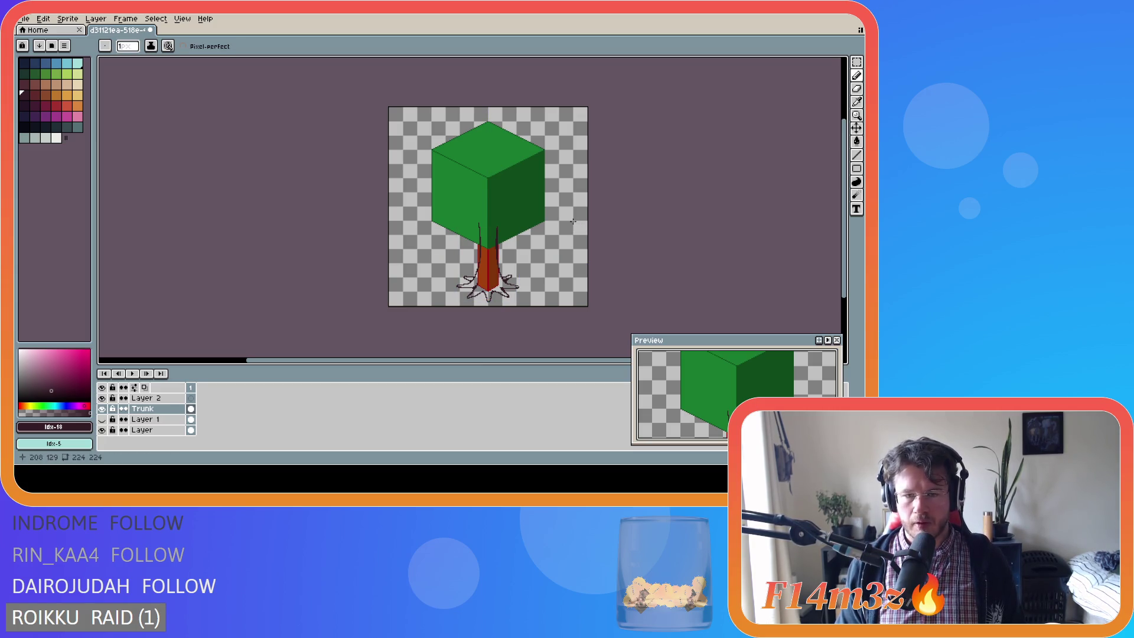
scroll(571, 225, up, 1)
scroll(570, 224, down, 1)
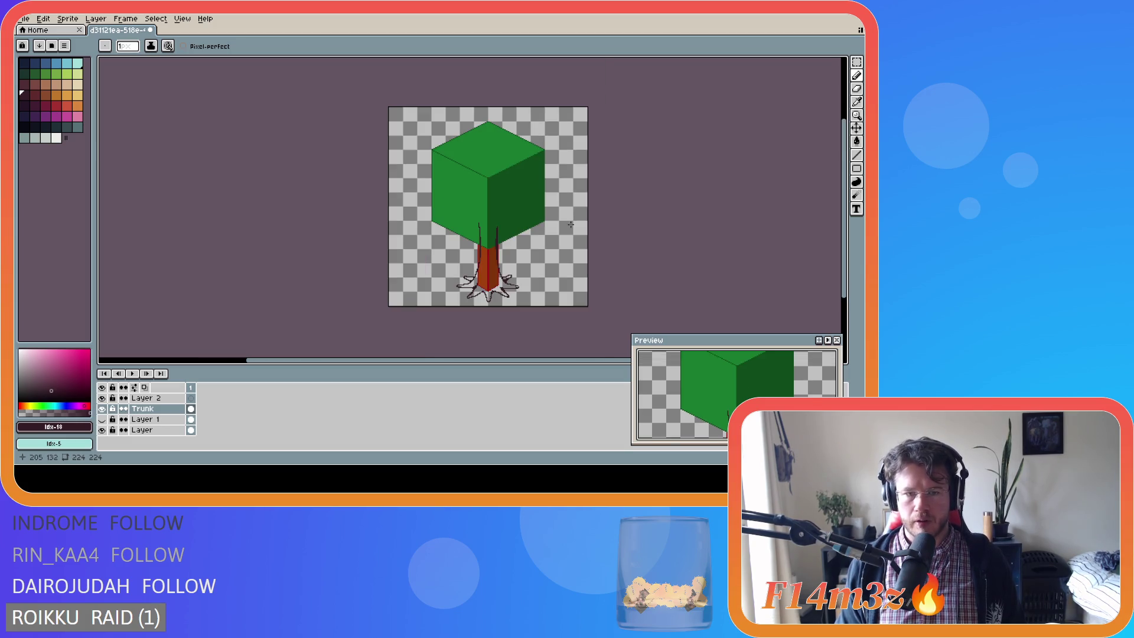
Save the sprite as a copy named tree_deciduous_medium_winter.ase from the File menu.
scroll(571, 225, up, 1)
scroll(571, 225, down, 1)
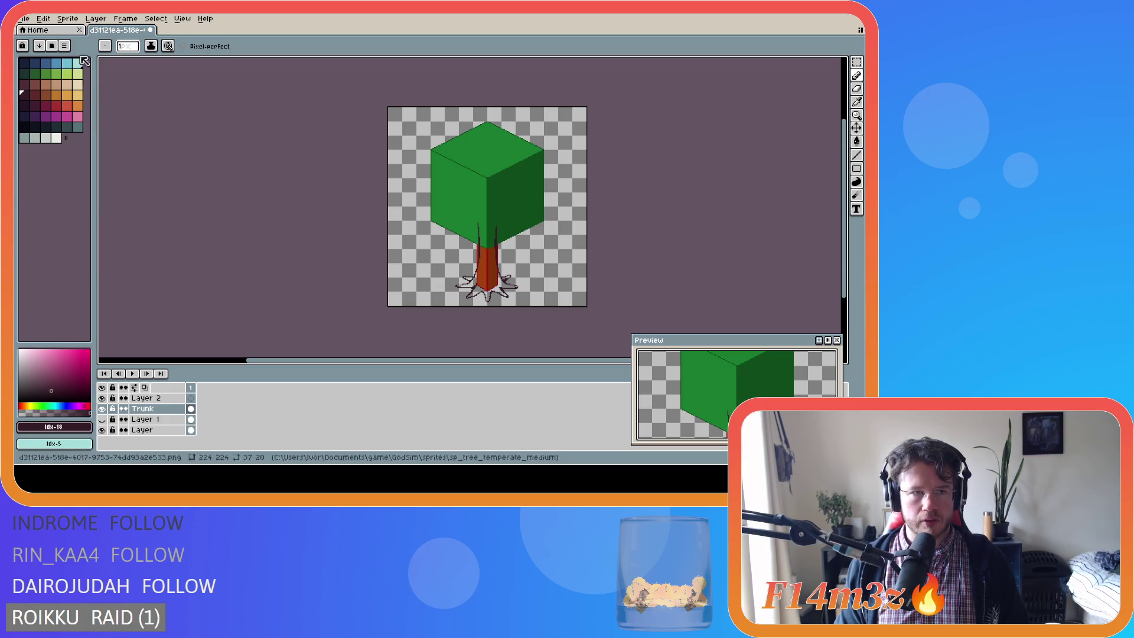
click(24, 19)
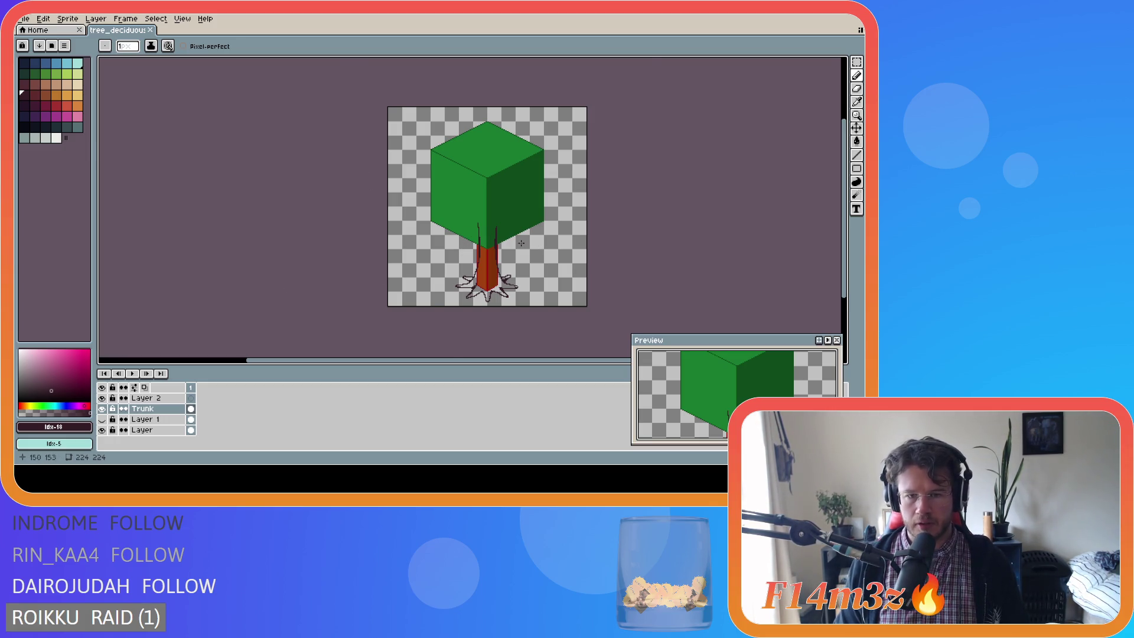
On Layer 2, draw long branches curving right and arcing left from the trunk, extending the right one.
scroll(521, 246, up, 2)
click(165, 400)
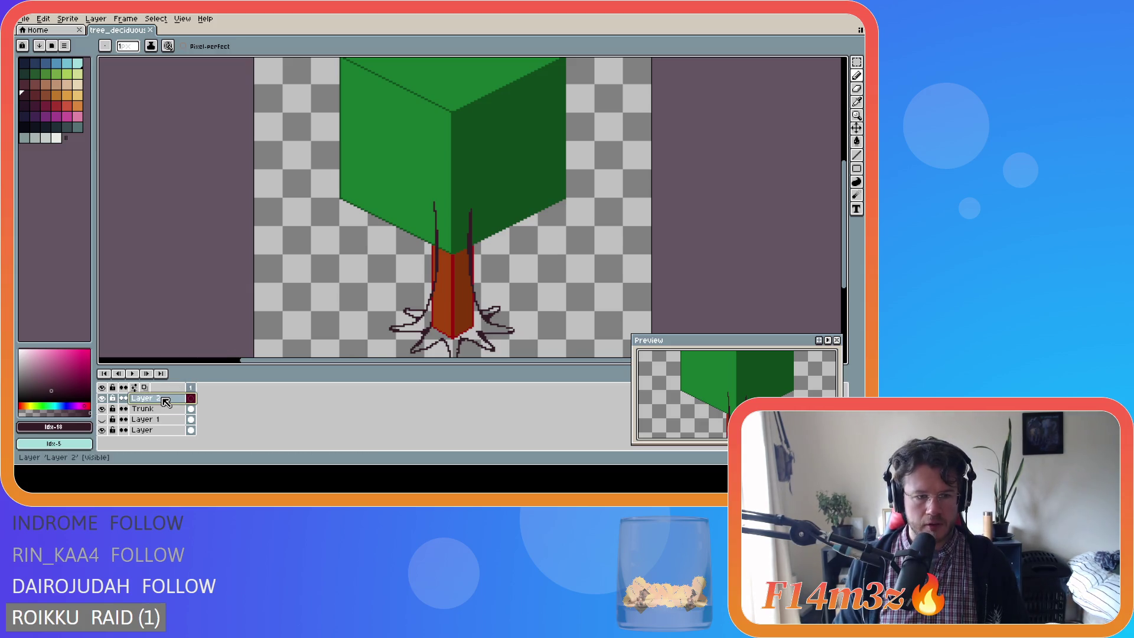
scroll(509, 331, up, 1)
scroll(502, 325, down, 1)
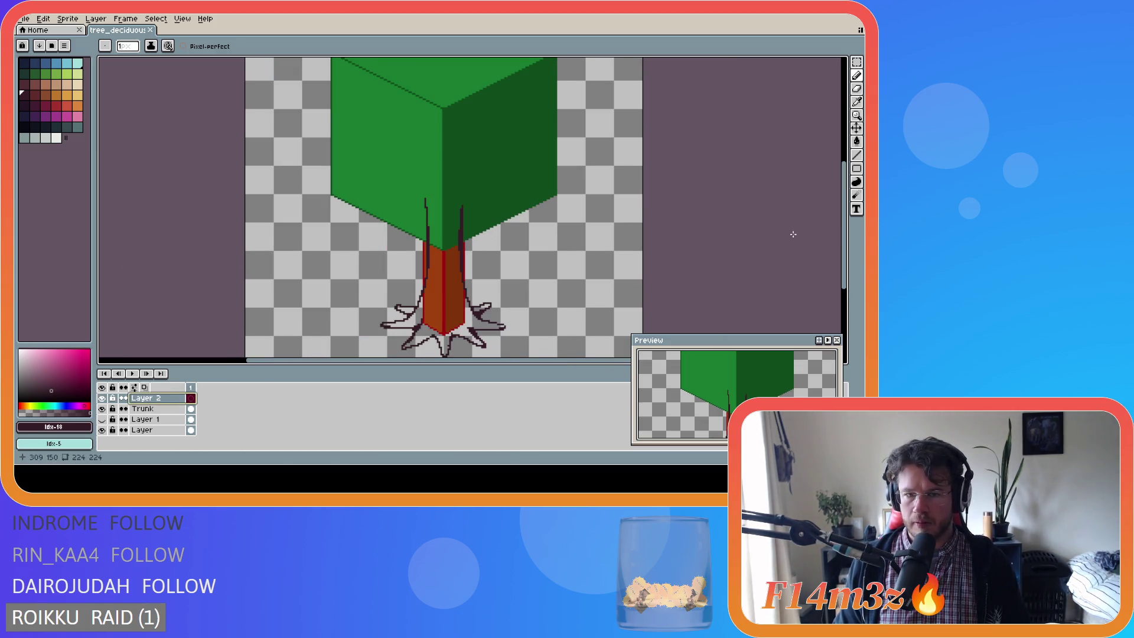
drag(843, 224, 843, 208)
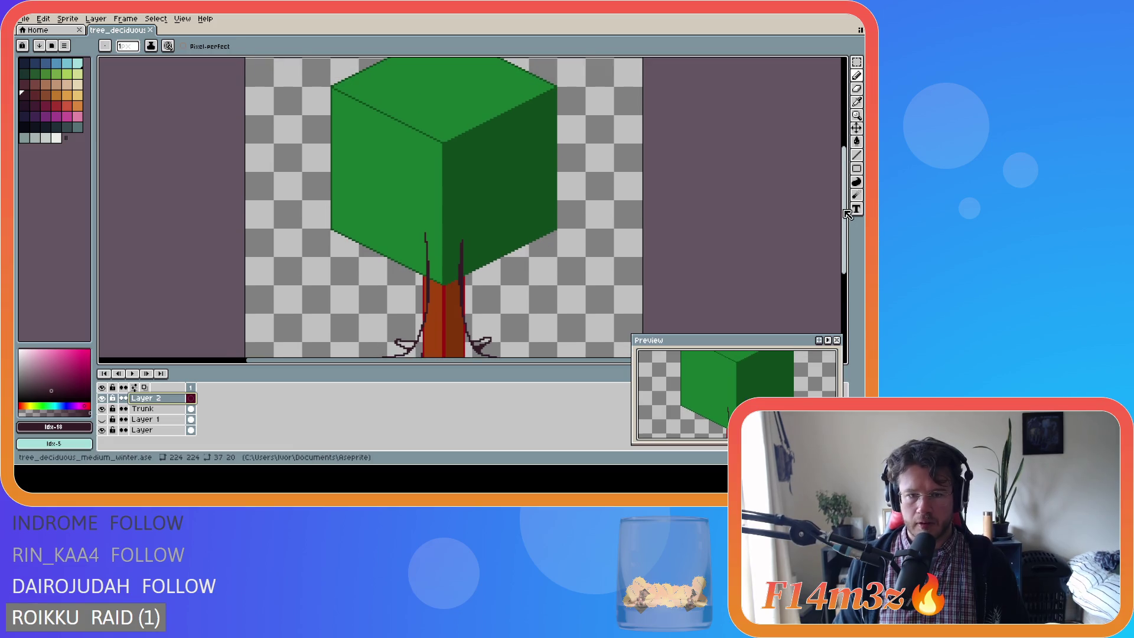
mouse_move(462, 243)
mouse_down()
mouse_move(490, 216)
mouse_move(535, 212)
mouse_move(623, 231)
mouse_up()
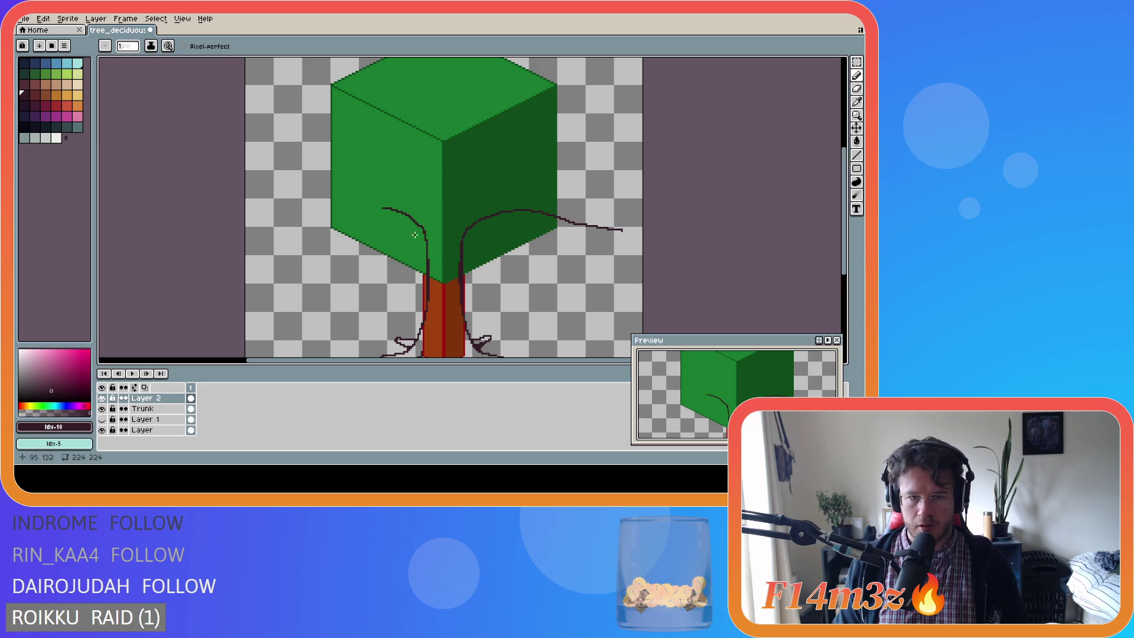
mouse_move(426, 238)
mouse_down()
mouse_move(411, 212)
mouse_move(251, 217)
mouse_up()
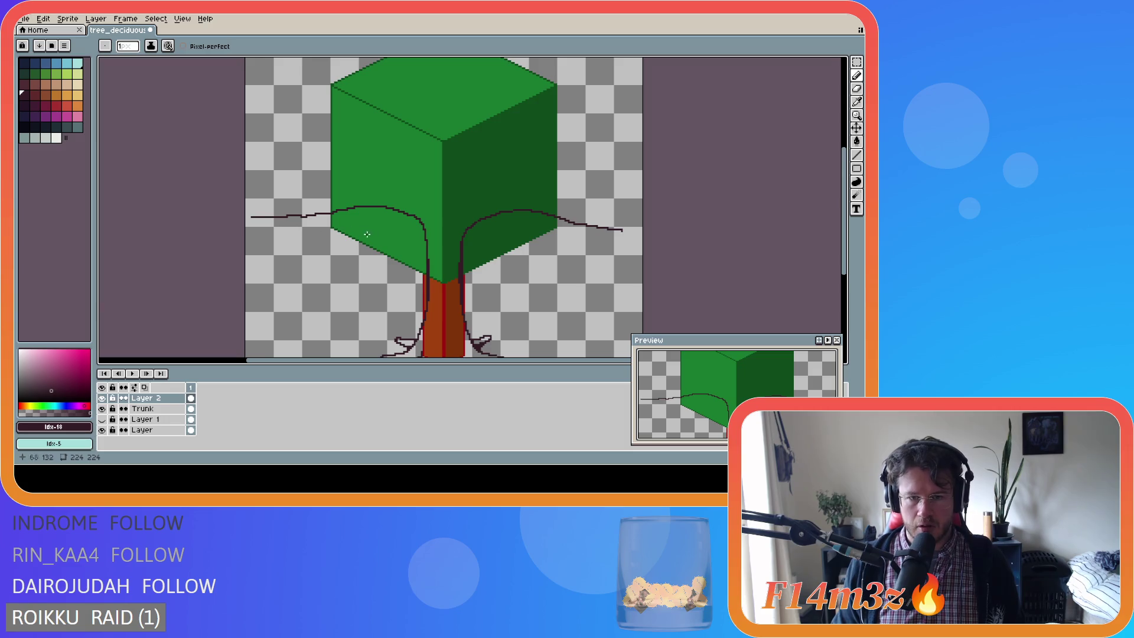
drag(623, 230, 635, 230)
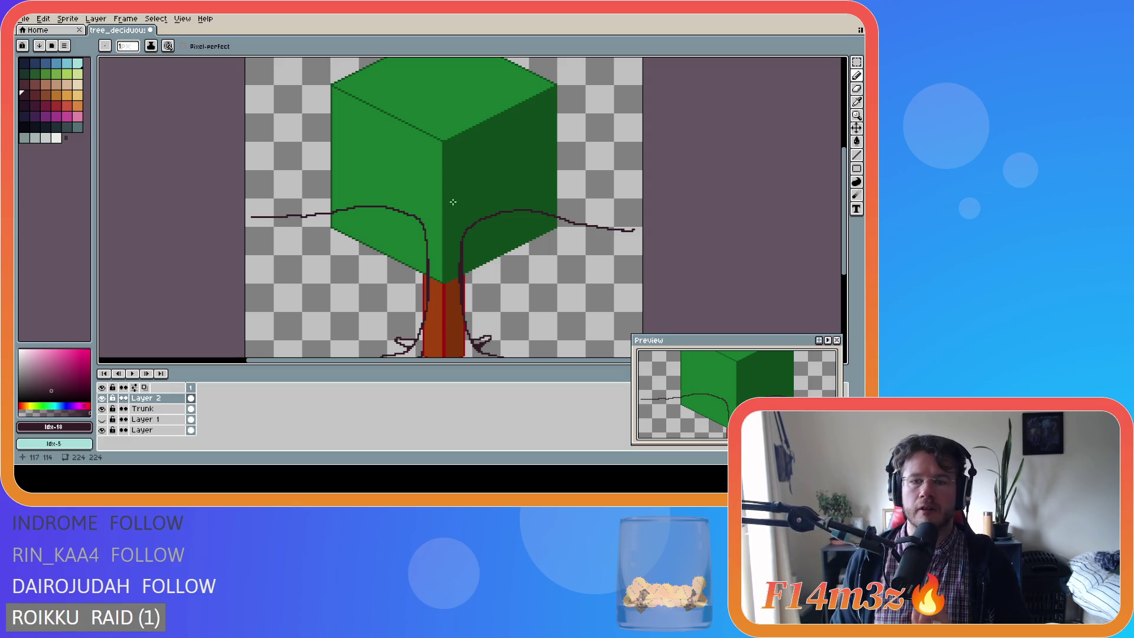
Try a trial branch stroke, undo and redo the curved branch, then zoom out.
mouse_move(845, 221)
mouse_down()
mouse_move(852, 251)
mouse_move(822, 213)
mouse_move(792, 218)
mouse_up()
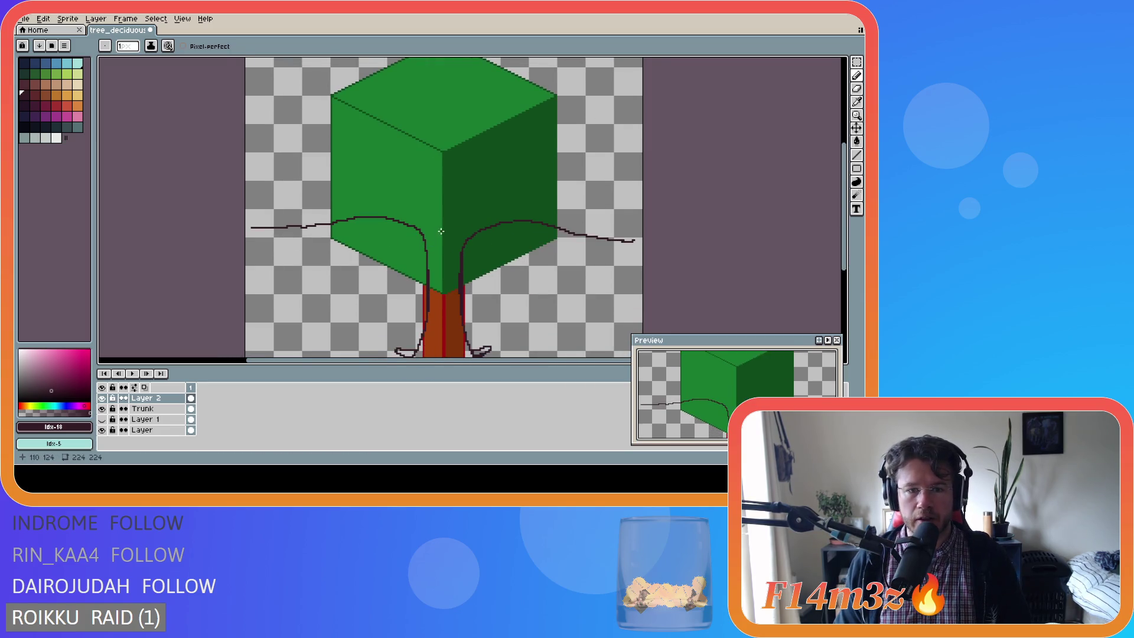
mouse_move(843, 201)
mouse_down()
mouse_move(844, 219)
mouse_move(842, 201)
mouse_up()
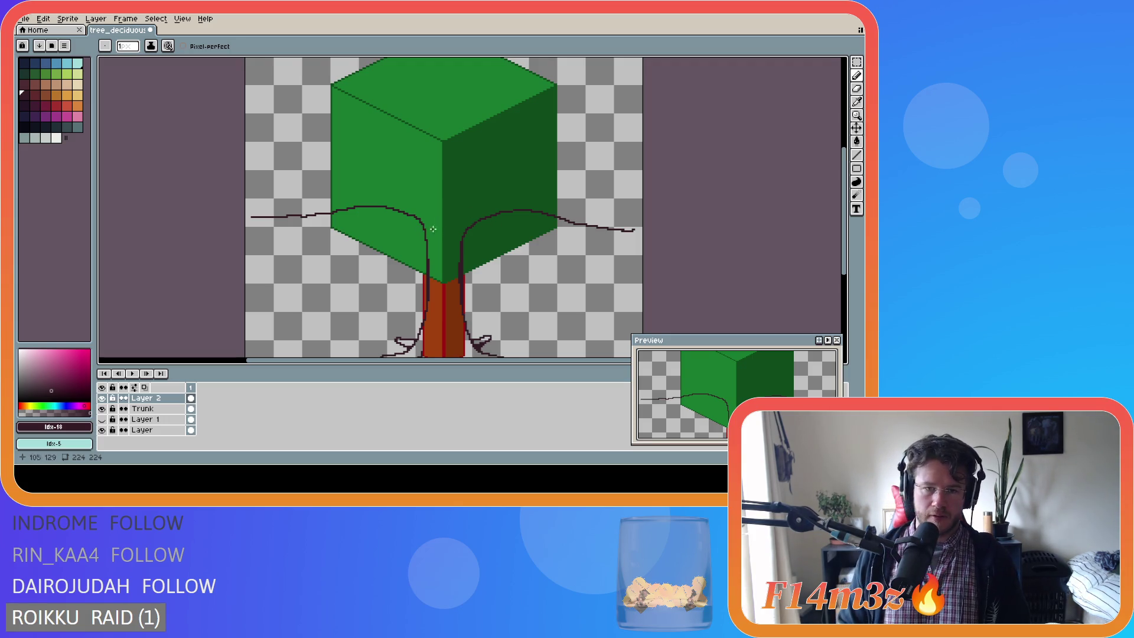
drag(849, 210, 847, 206)
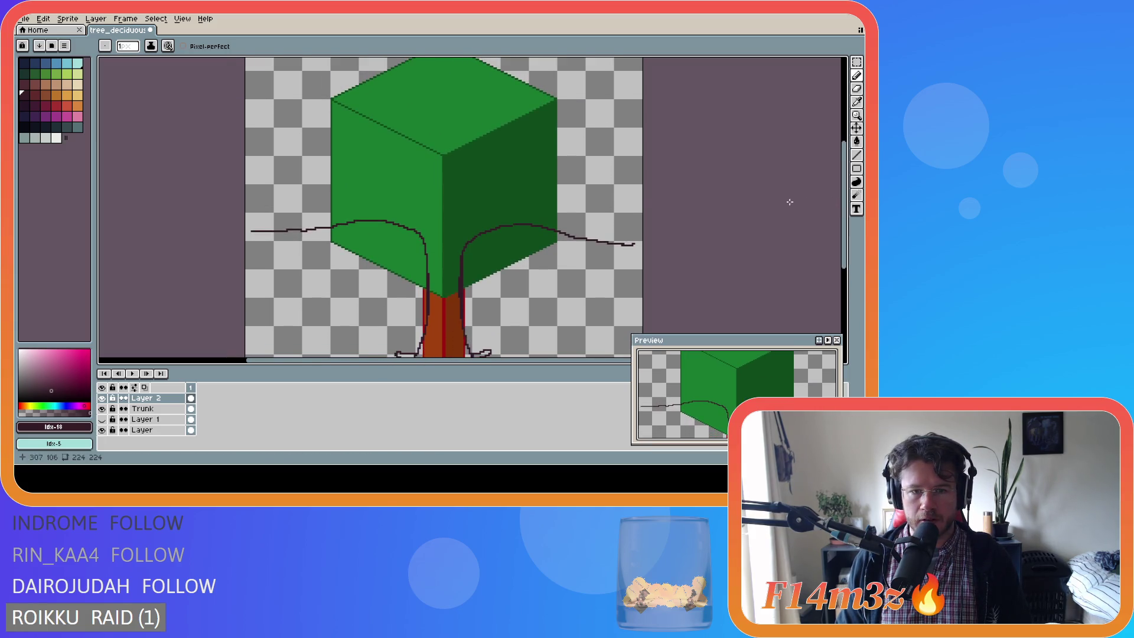
click(435, 239)
drag(433, 240, 433, 239)
key(ctrl+z)
key(ctrl+y)
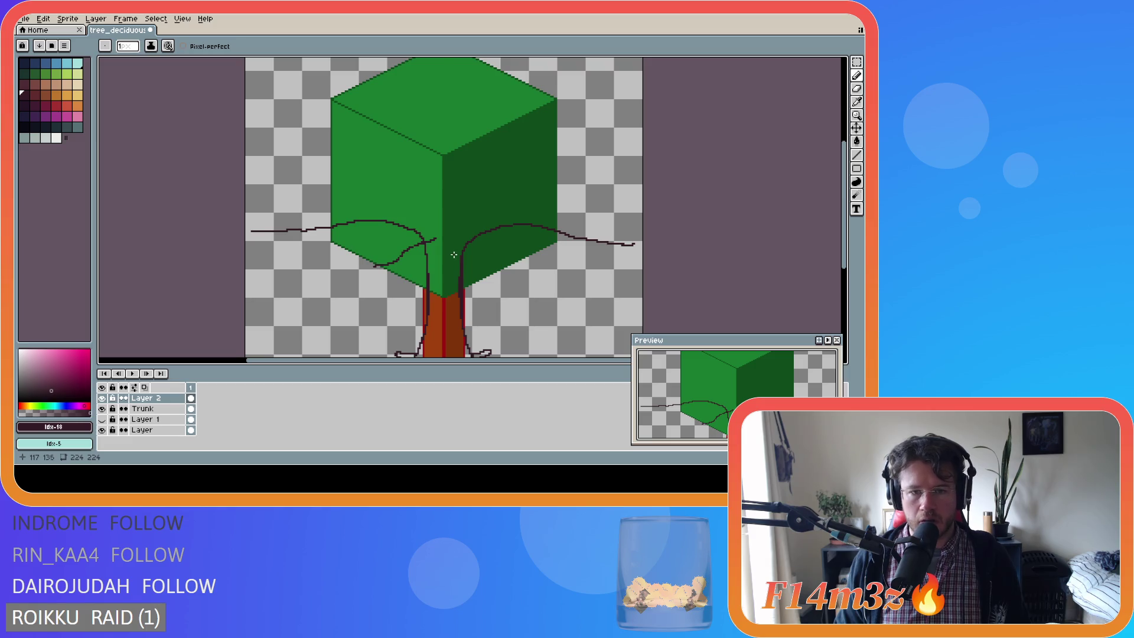
key(ctrl+z)
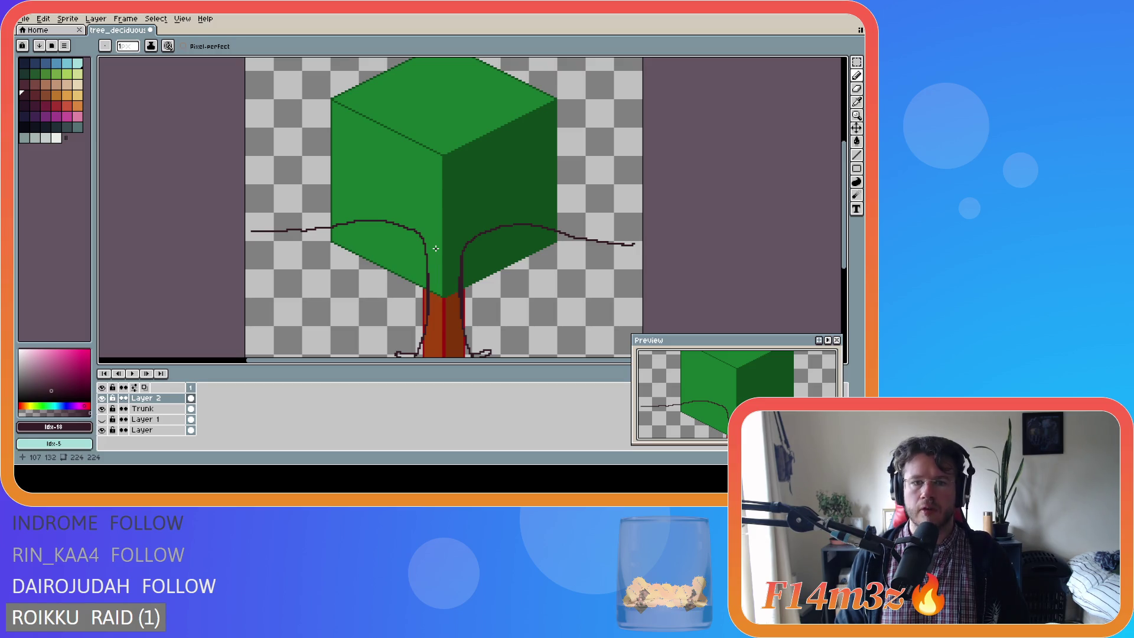
scroll(523, 276, down, 2)
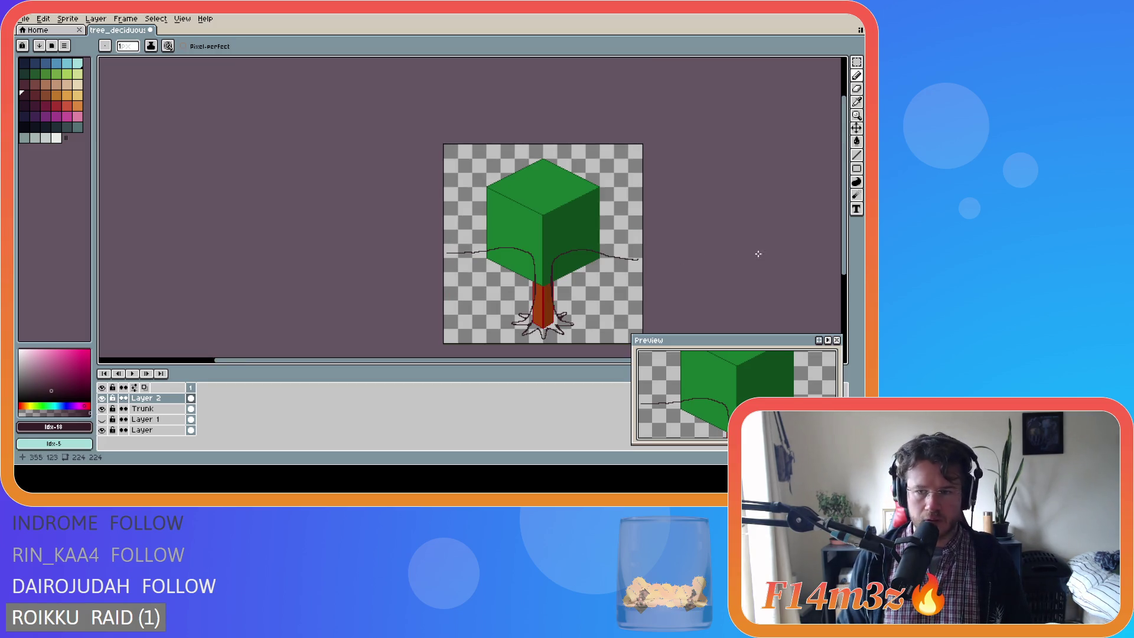
Clear all the long branch lines from the Layer 2 cel.
drag(414, 362, 479, 361)
drag(844, 258, 844, 266)
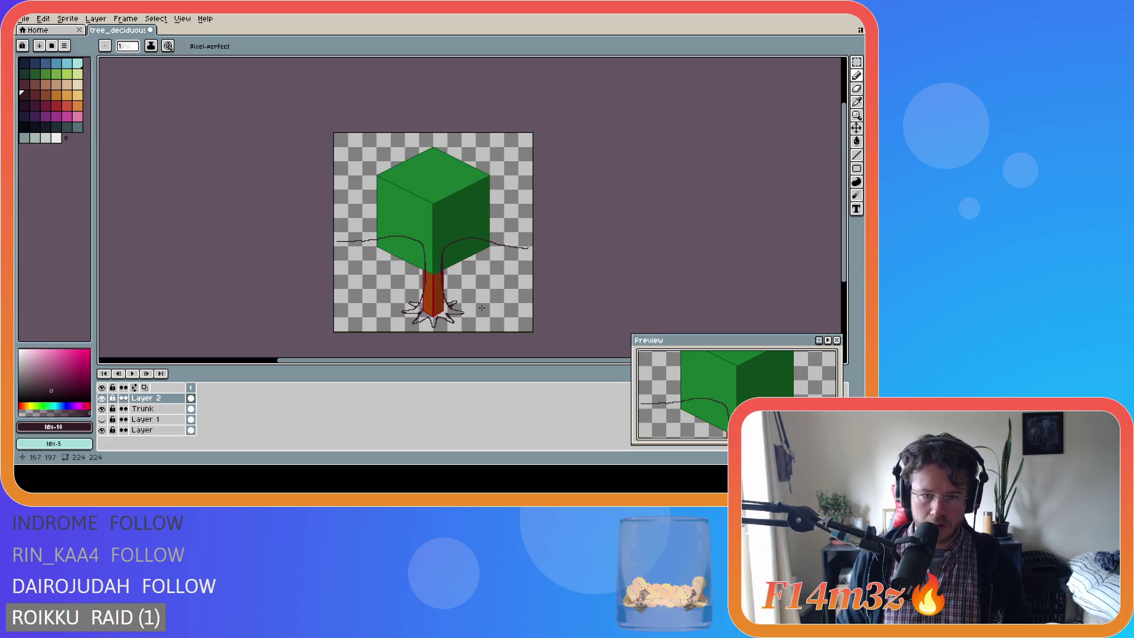
key(v)
key(ctrl+z)
click(191, 398)
key(b)
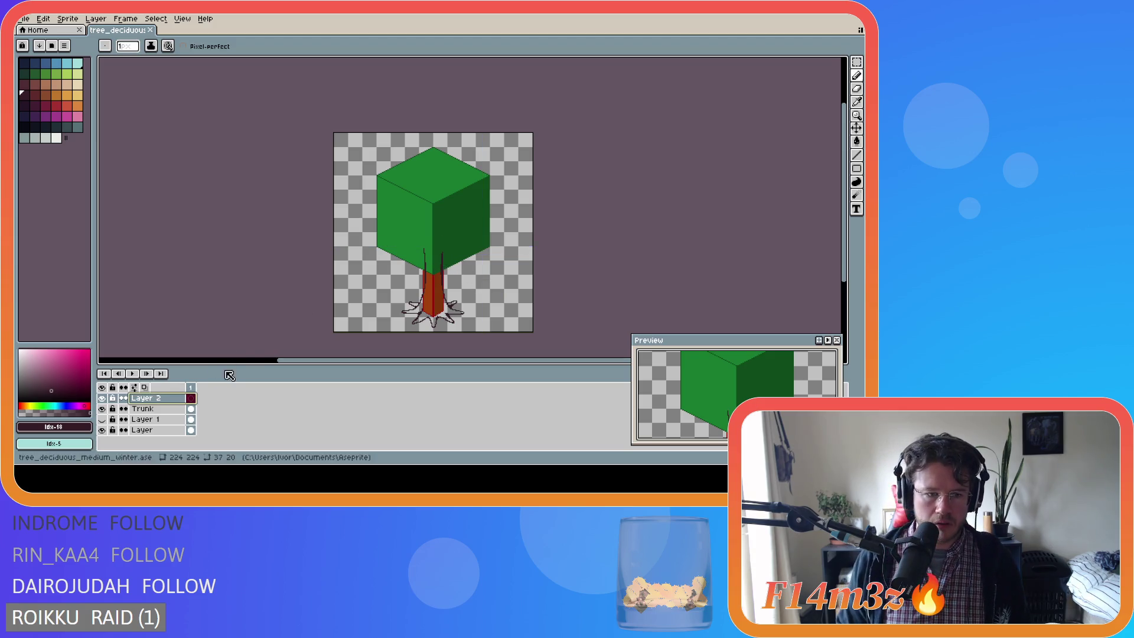
Draw a short curved branch from the trunk top along the canopy's underside.
mouse_move(443, 257)
mouse_down()
mouse_move(468, 234)
mouse_move(525, 238)
mouse_up()
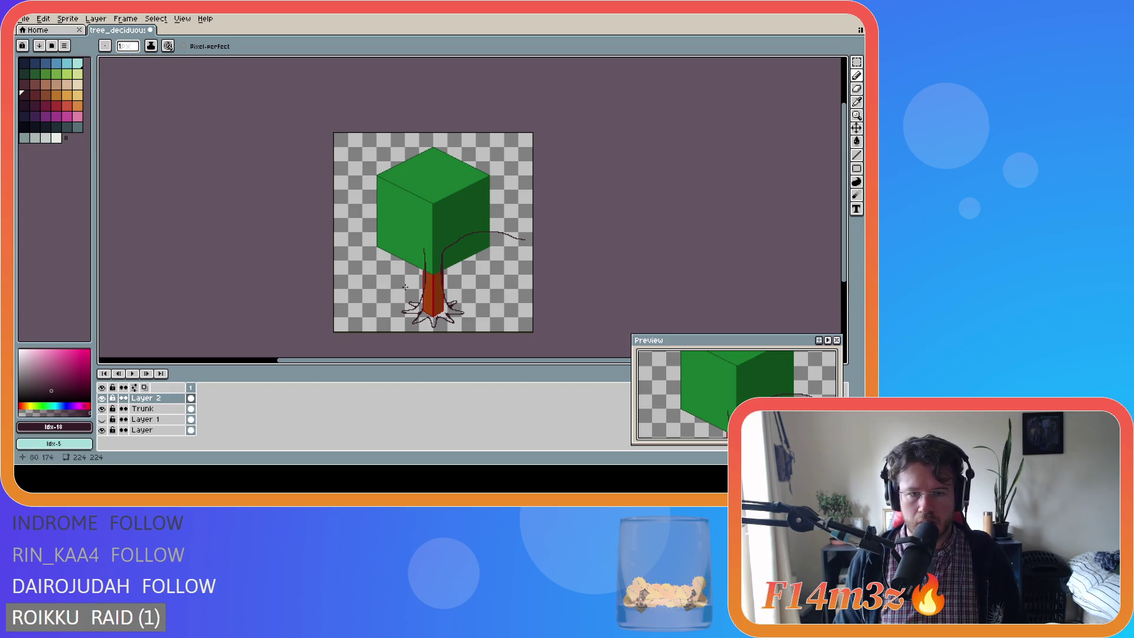
key(ctrl)
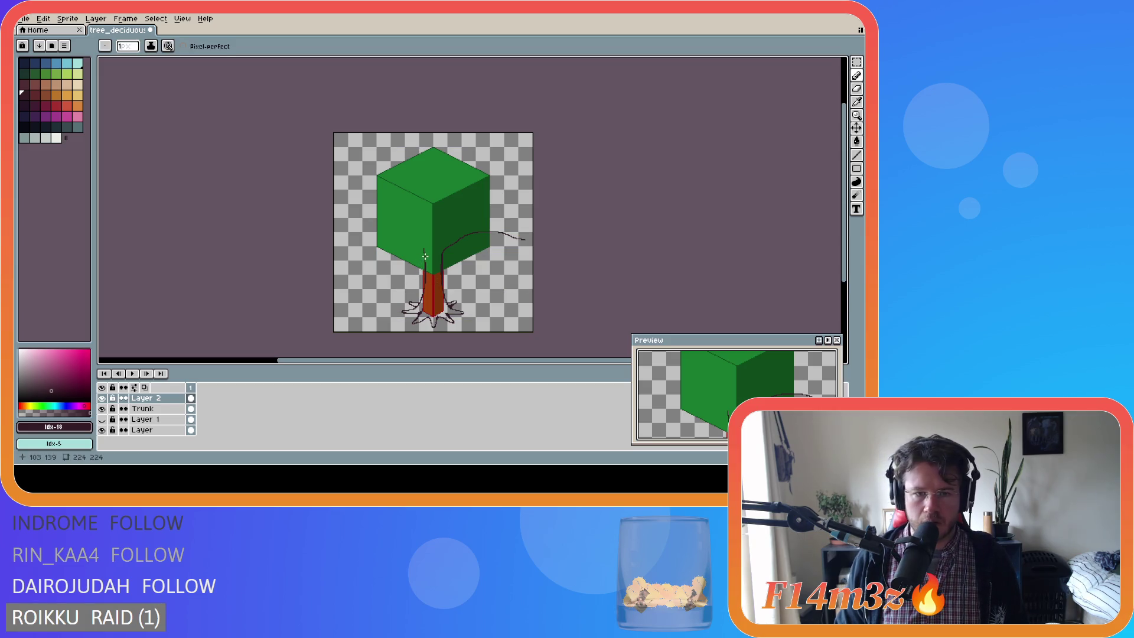
key(ctrl+z)
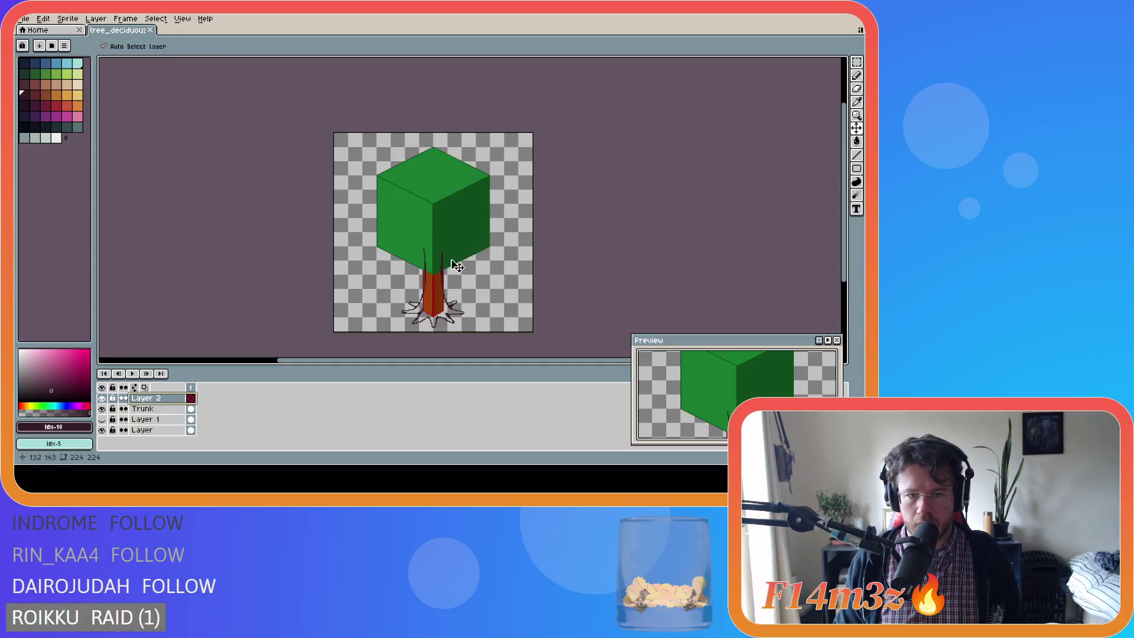
mouse_move(442, 254)
mouse_down()
mouse_move(484, 238)
mouse_move(386, 242)
mouse_up()
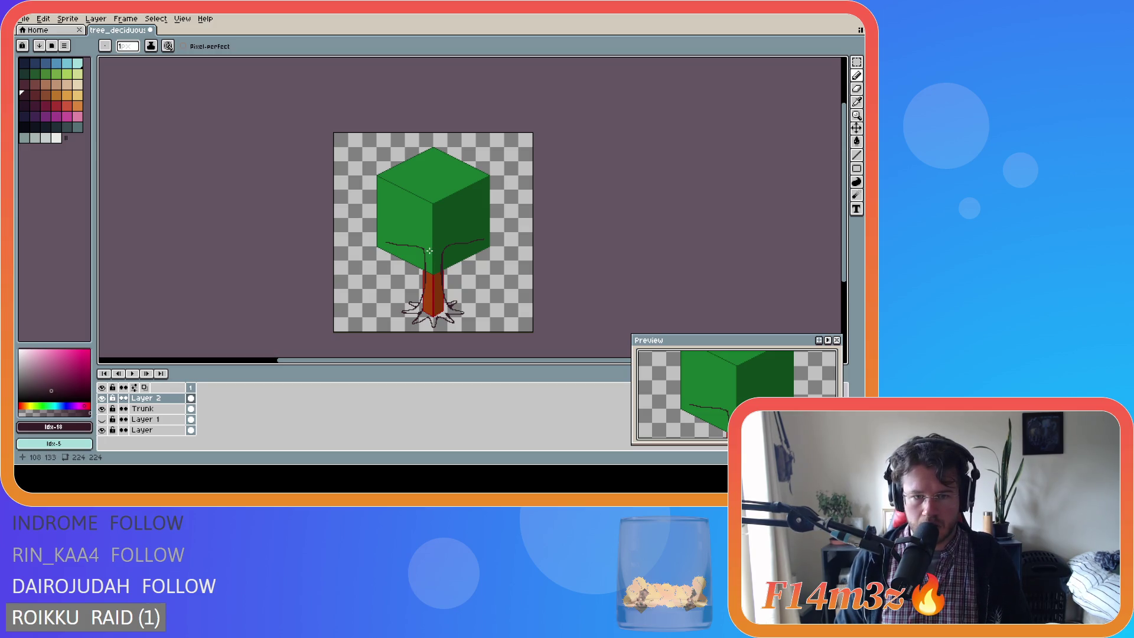
Try curved branches down-left under the canopy from the trunk, undoing failed strokes.
shift+click(433, 251)
key(ctrl+z)
key(ctrl)
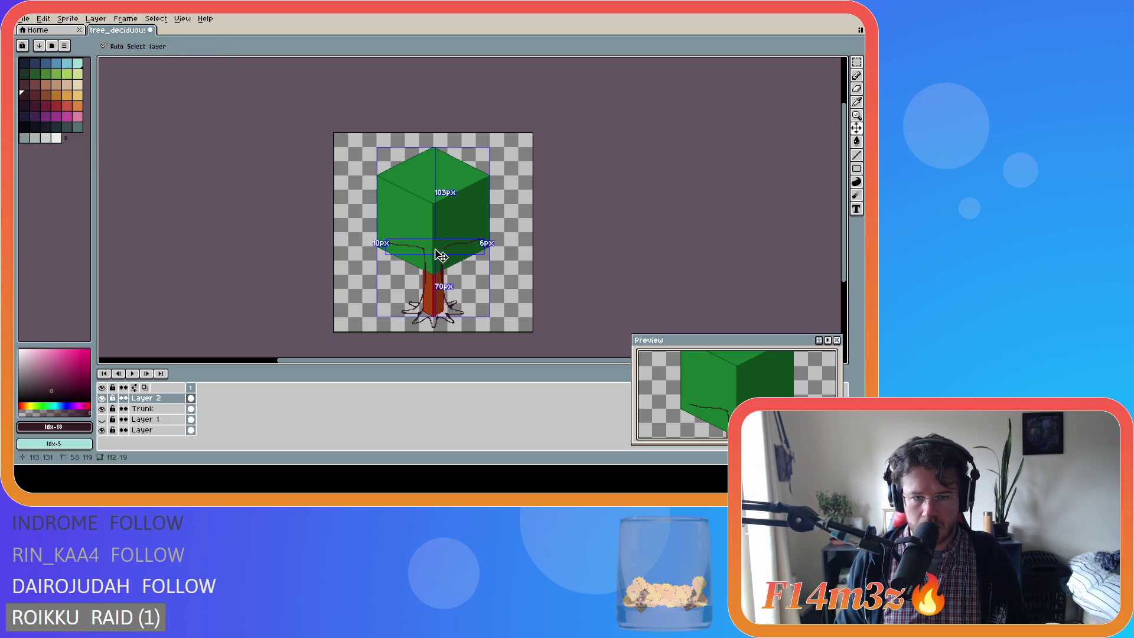
drag(426, 254, 397, 271)
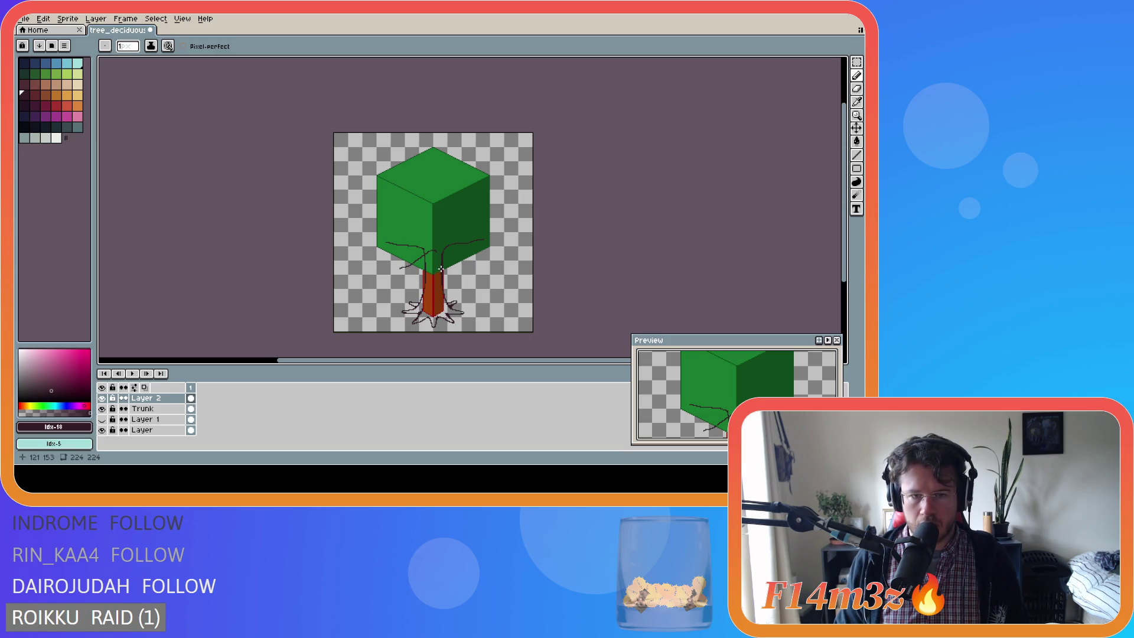
key(ctrl+z)
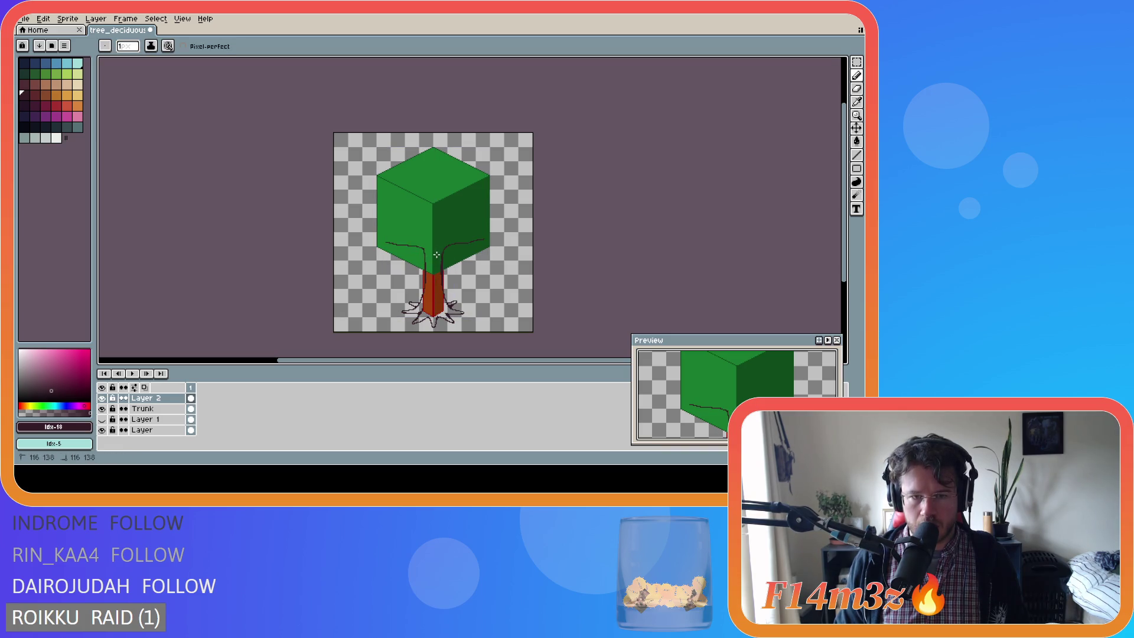
mouse_move(427, 258)
mouse_down()
mouse_move(408, 275)
mouse_move(424, 269)
mouse_up()
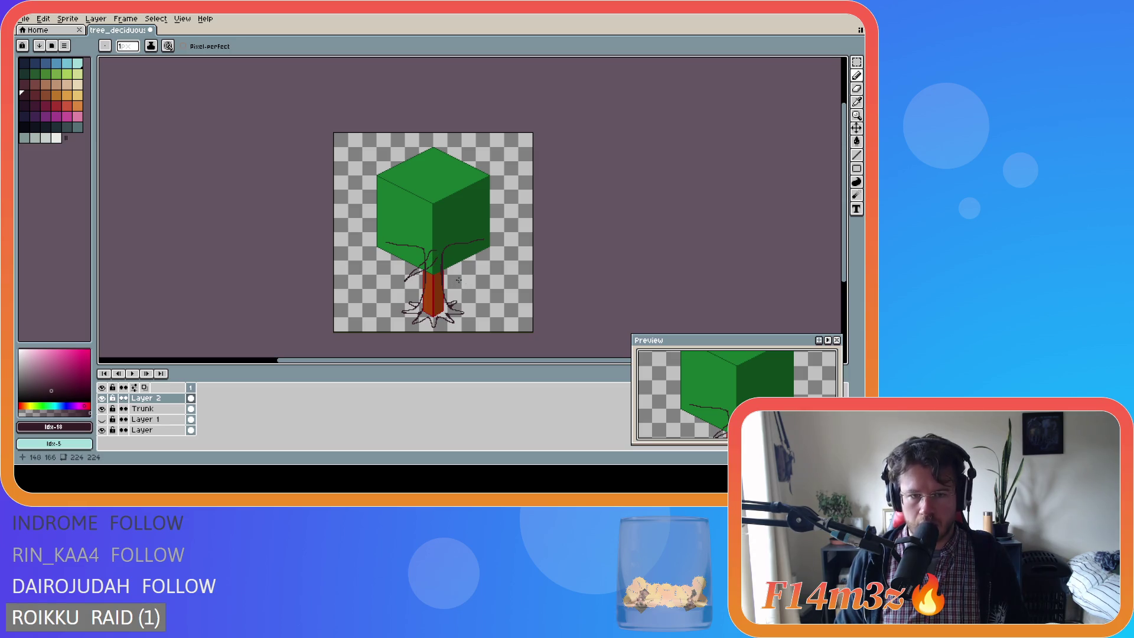
key(ctrl+z)
key(ctrl+z)
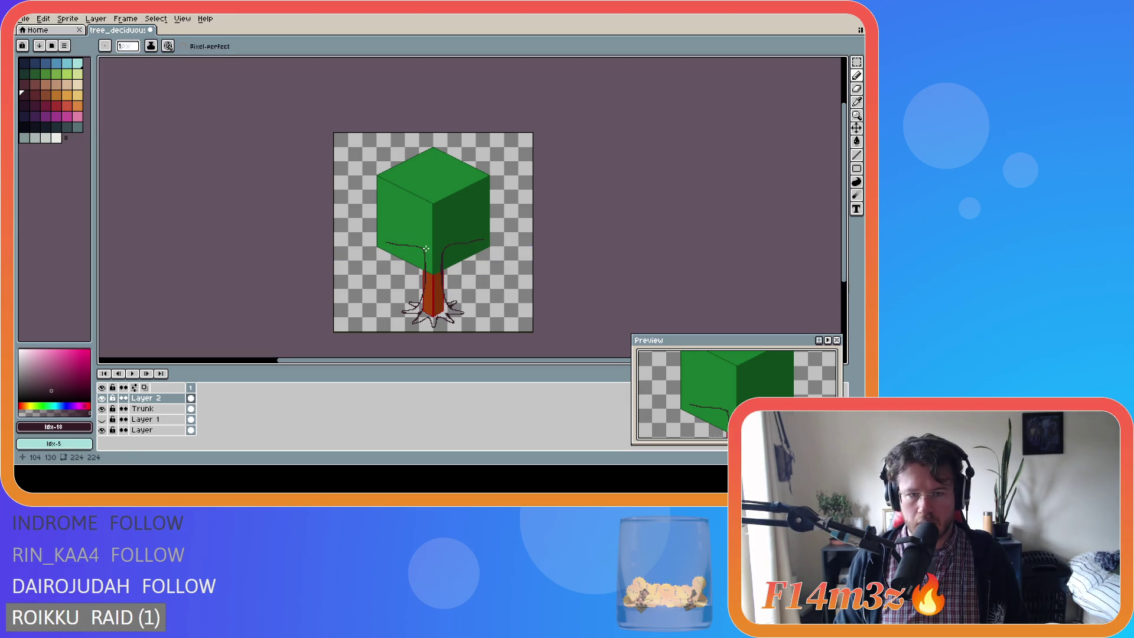
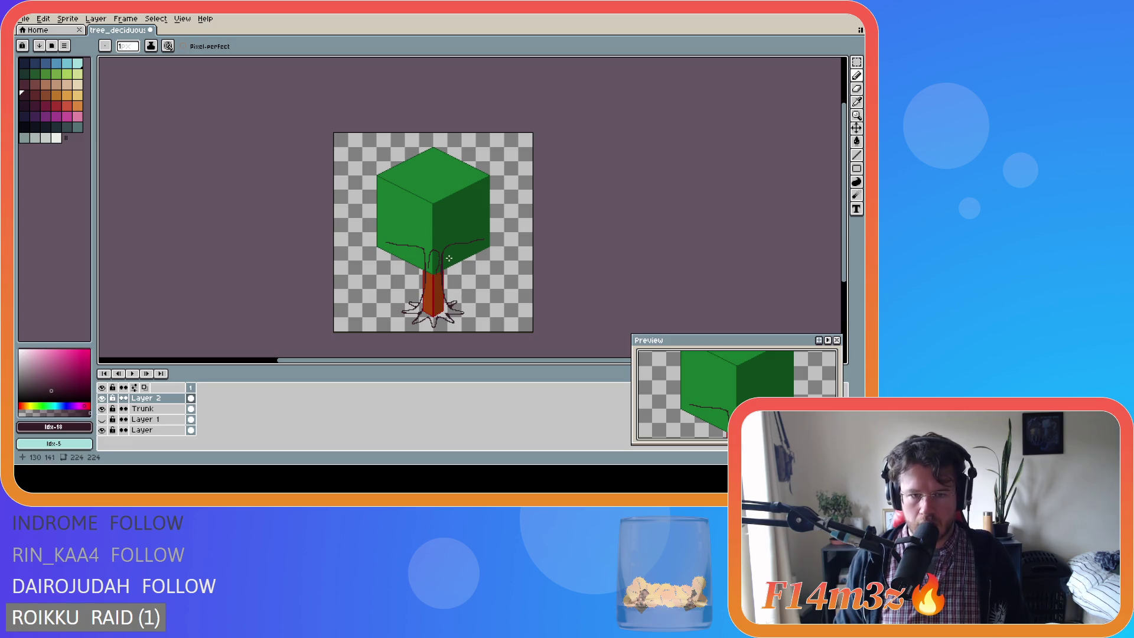
Move the narrow strip at the top of the trunk slightly up into the canopy's base.
scroll(450, 257, up, 1)
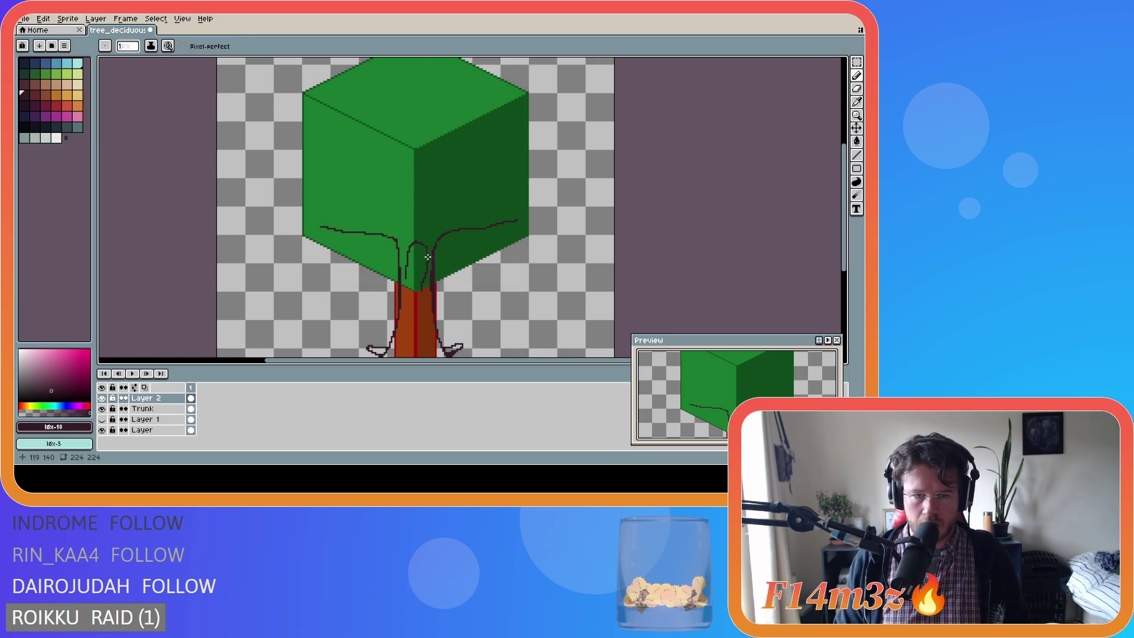
key(m)
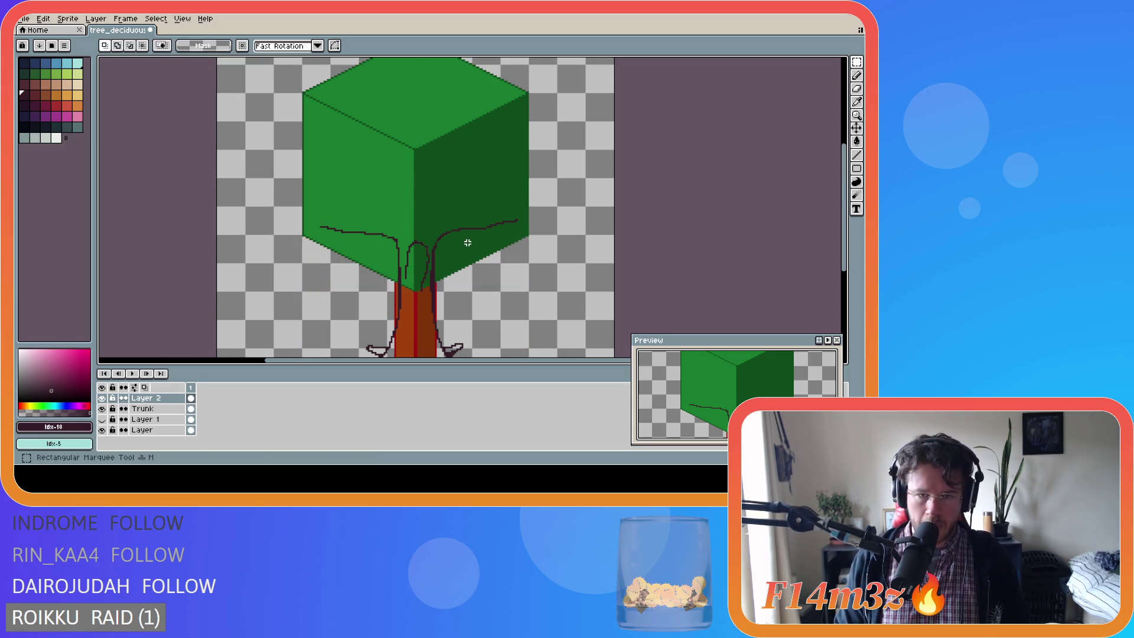
mouse_move(406, 240)
mouse_down()
mouse_move(432, 297)
mouse_move(425, 277)
mouse_up()
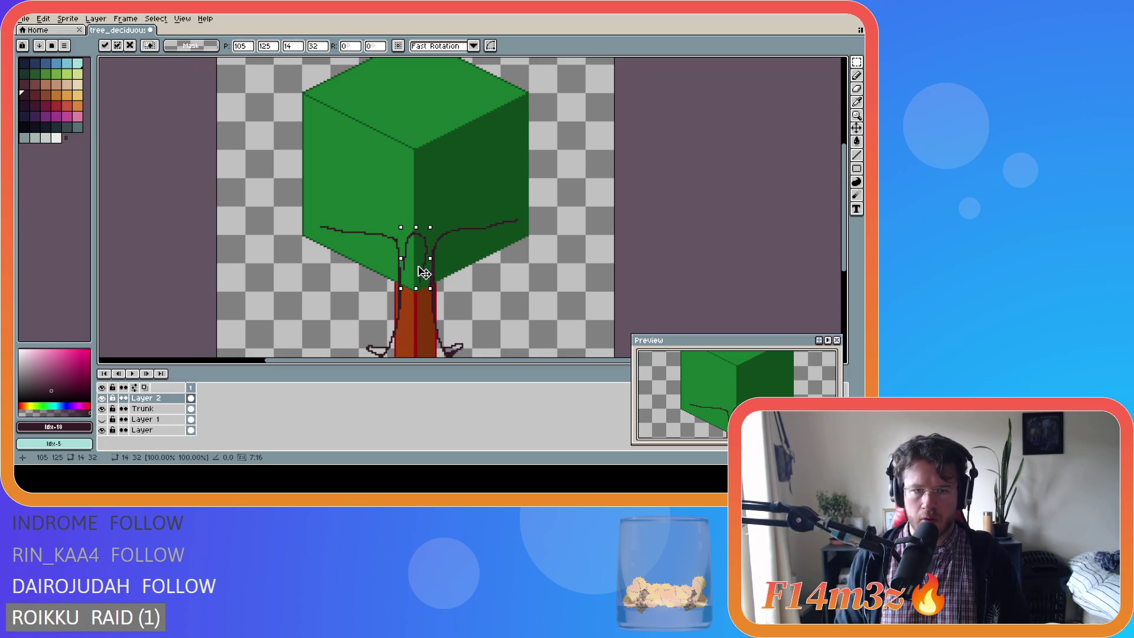
click(514, 272)
scroll(469, 297, down, 2)
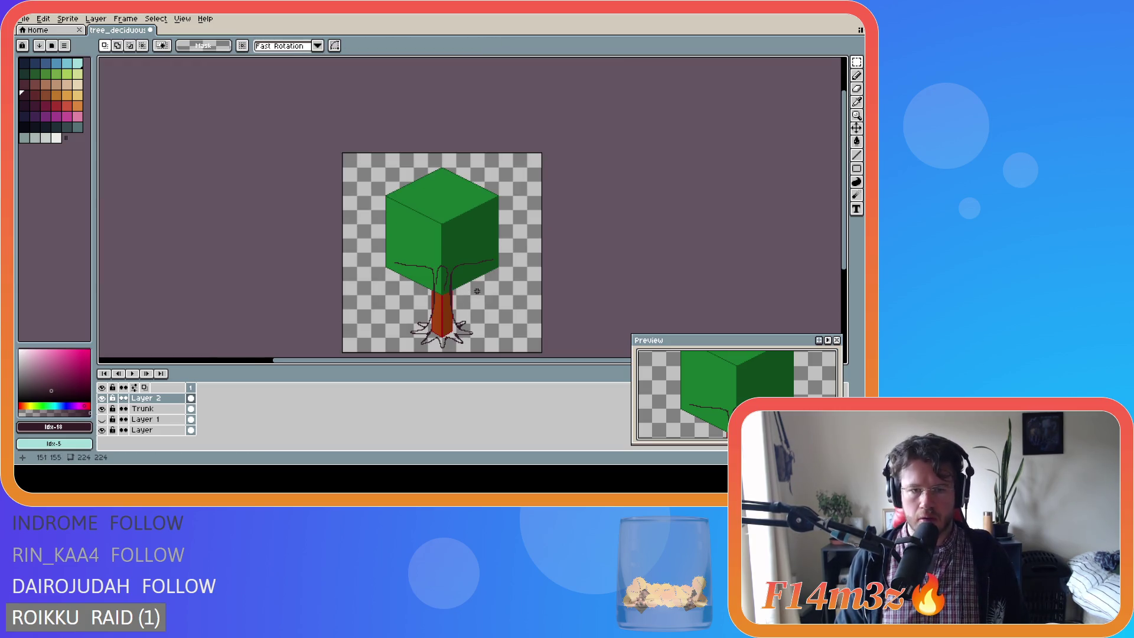
key(ctrl+z)
scroll(432, 242, up, 3)
click(431, 241)
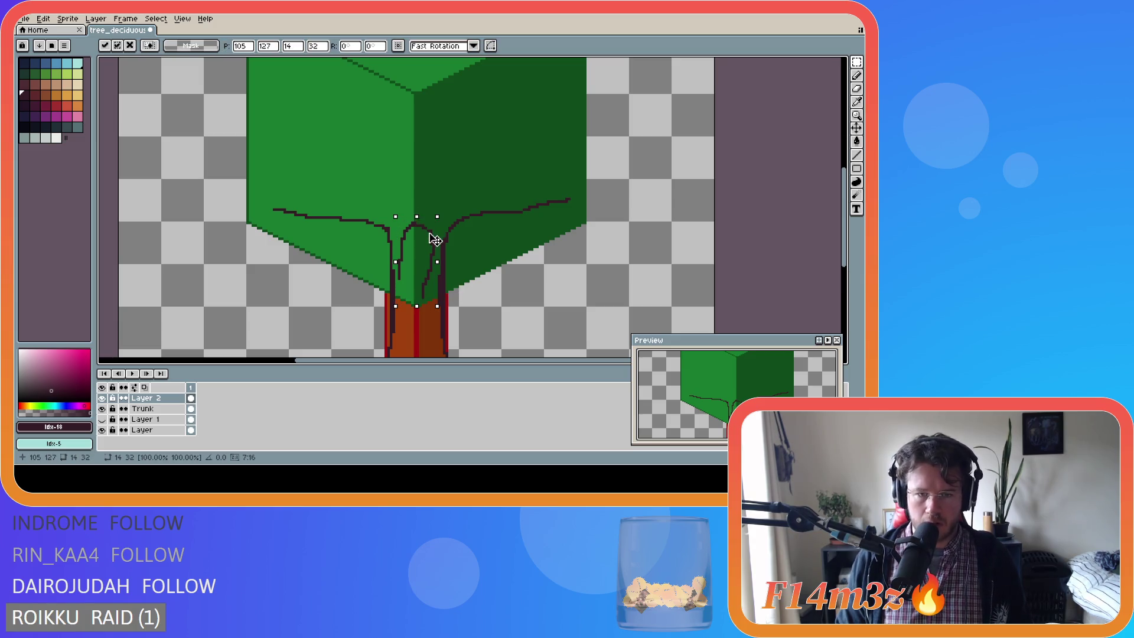
scroll(538, 287, down, 1)
scroll(539, 287, down, 2)
click(547, 287)
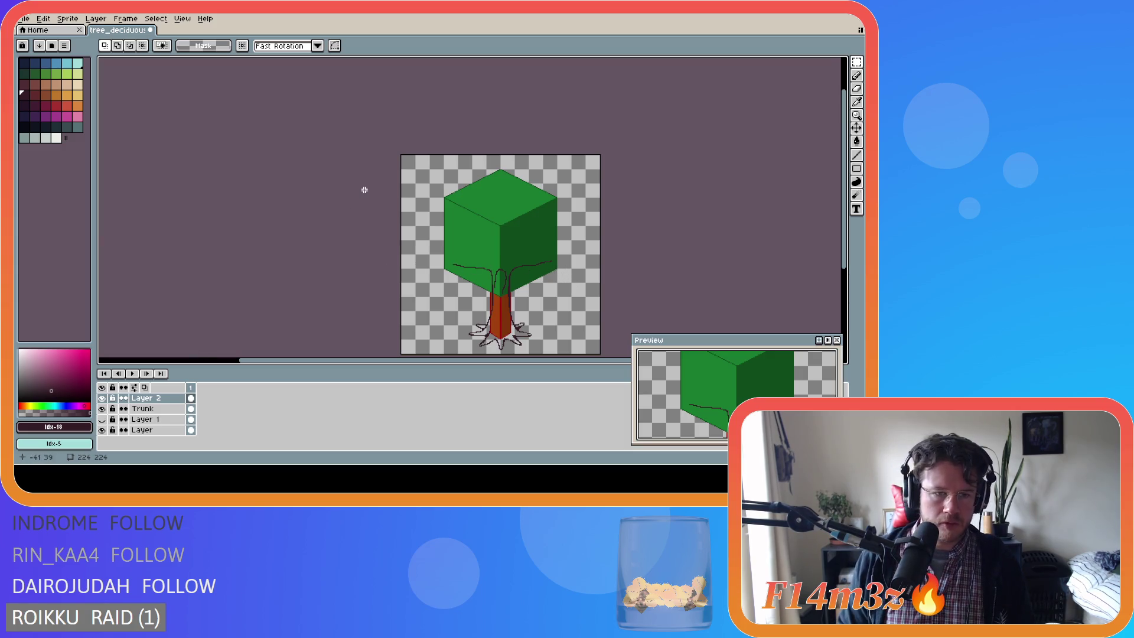
Draw a dark curved branch from the trunk into the left side of the canopy.
key(b)
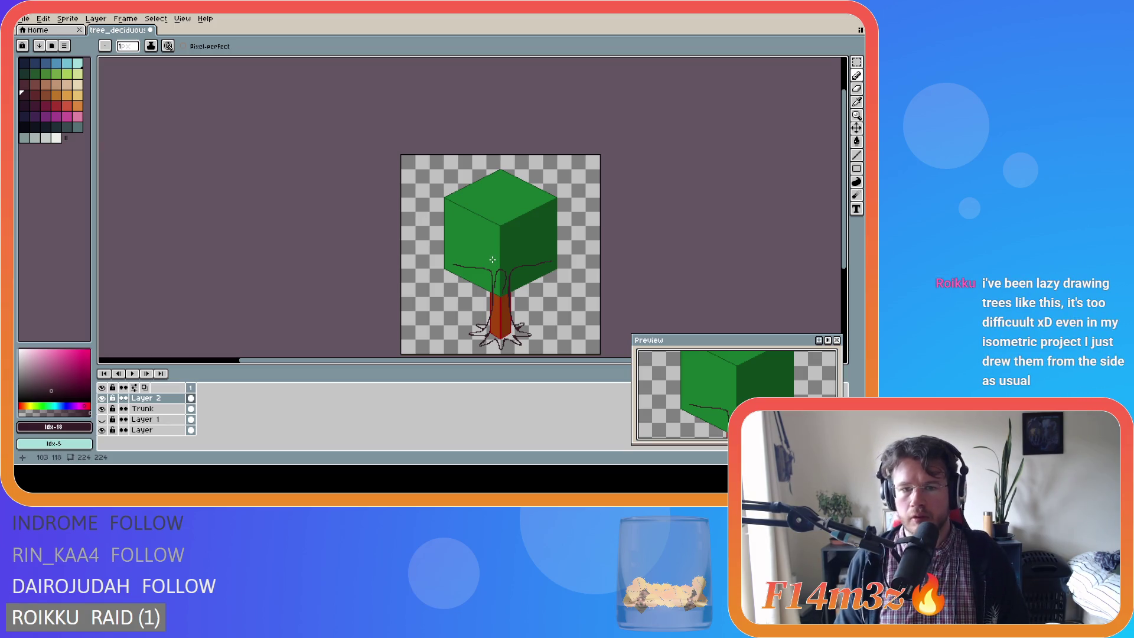
drag(492, 261, 477, 241)
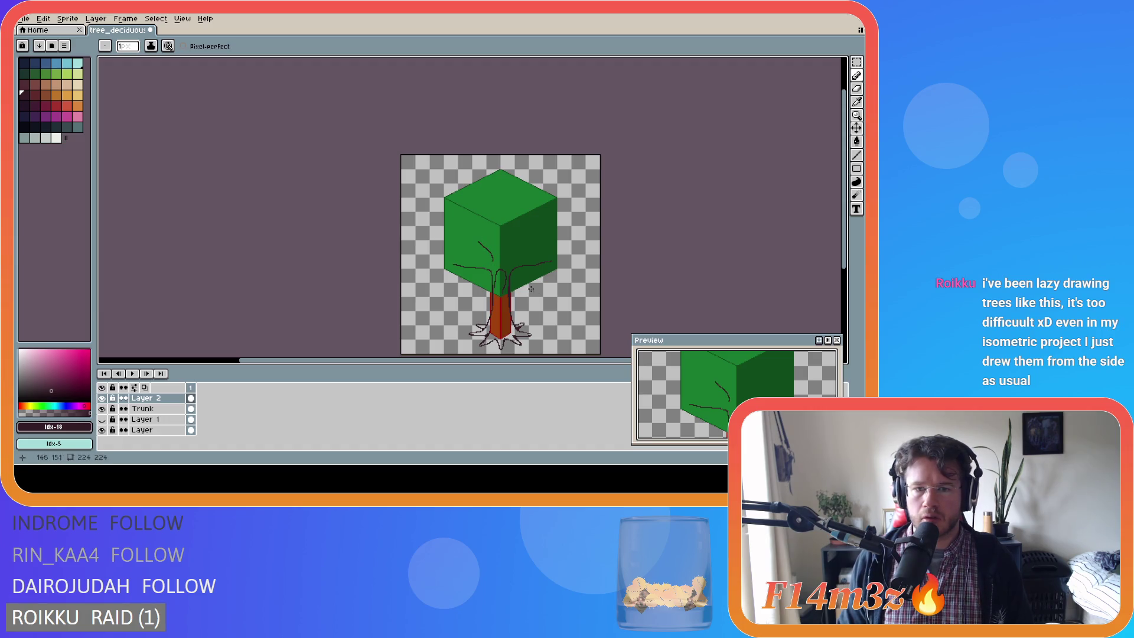
key(ctrl+z)
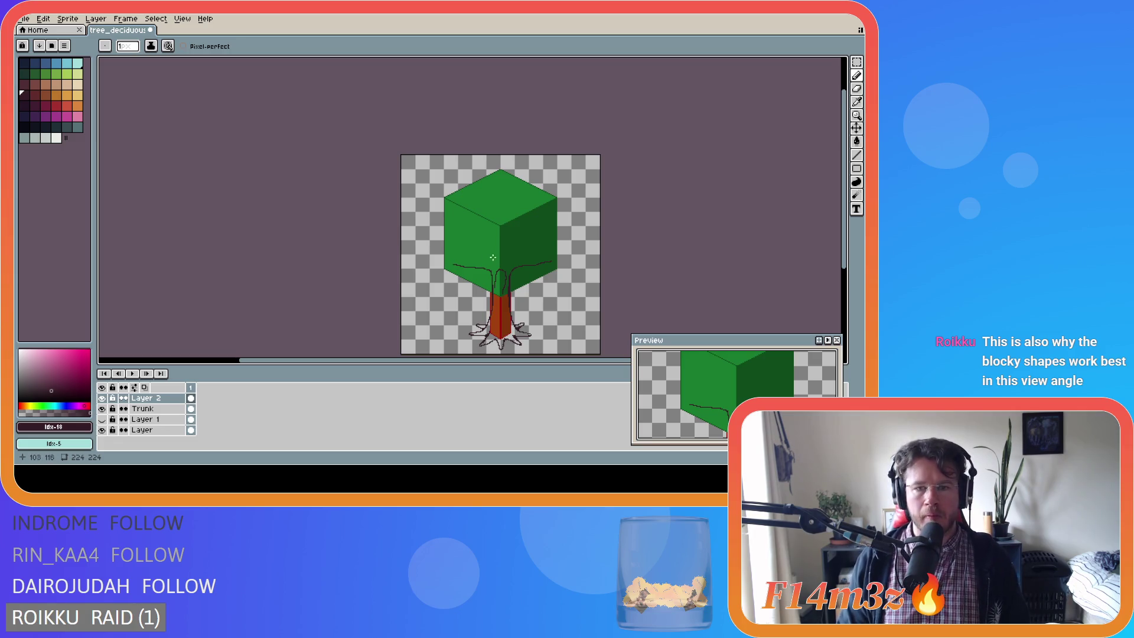
drag(494, 260, 478, 246)
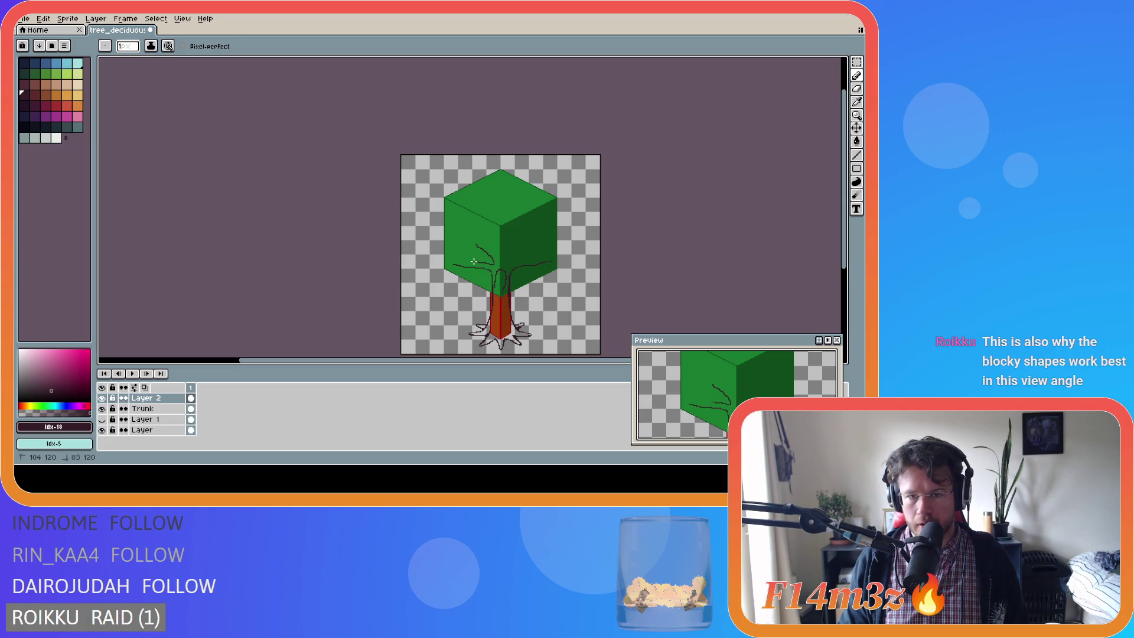
key(ctrl)
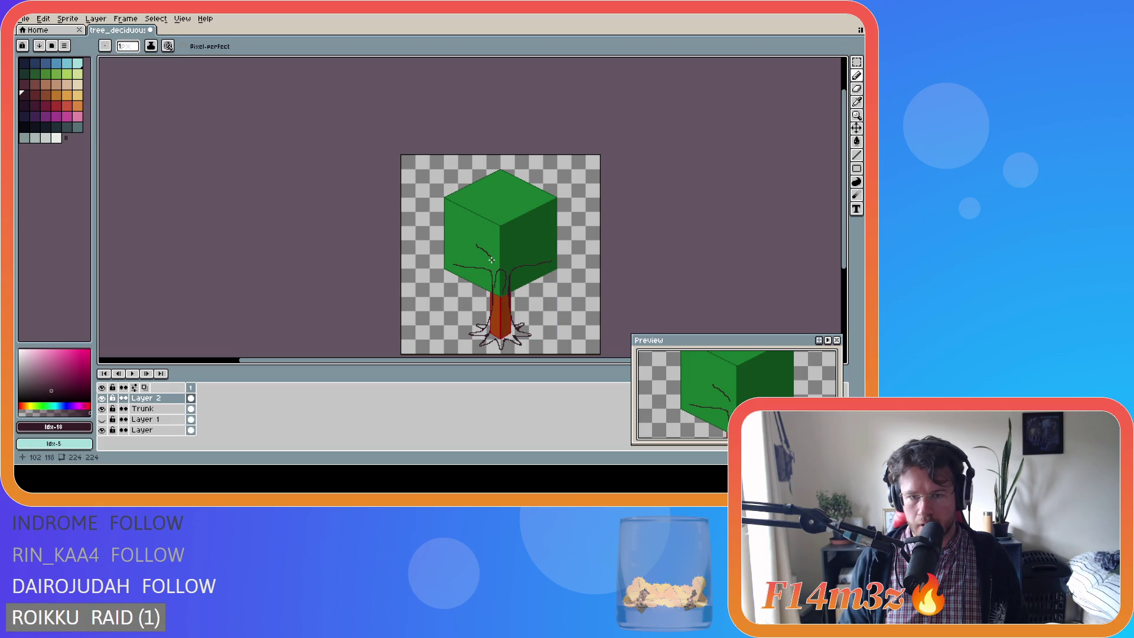
key(ctrl)
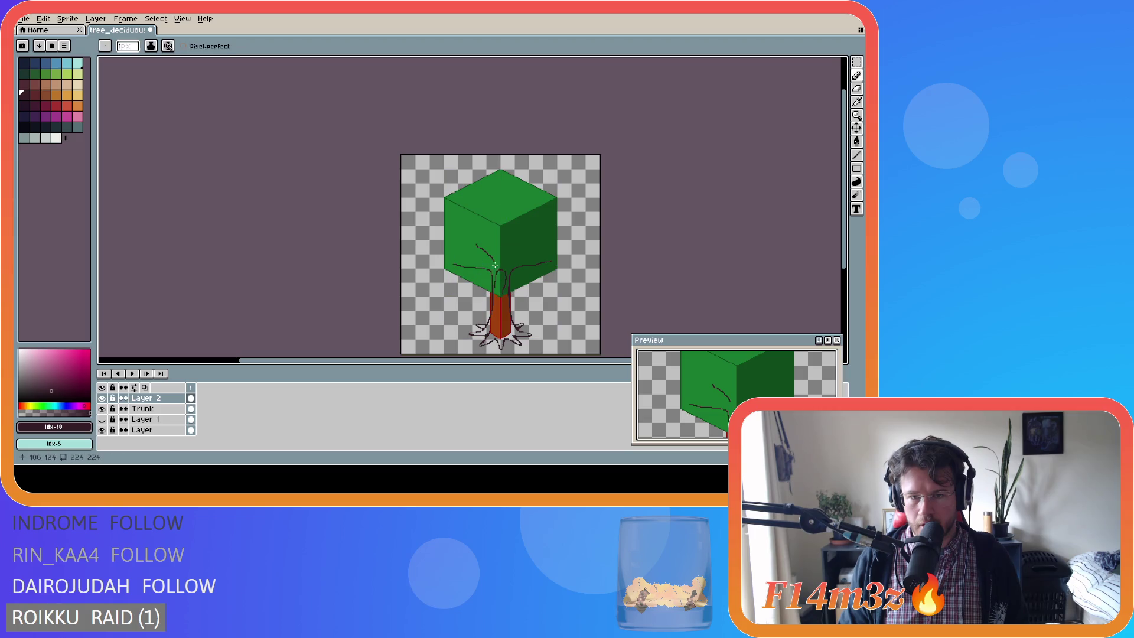
key(shift)
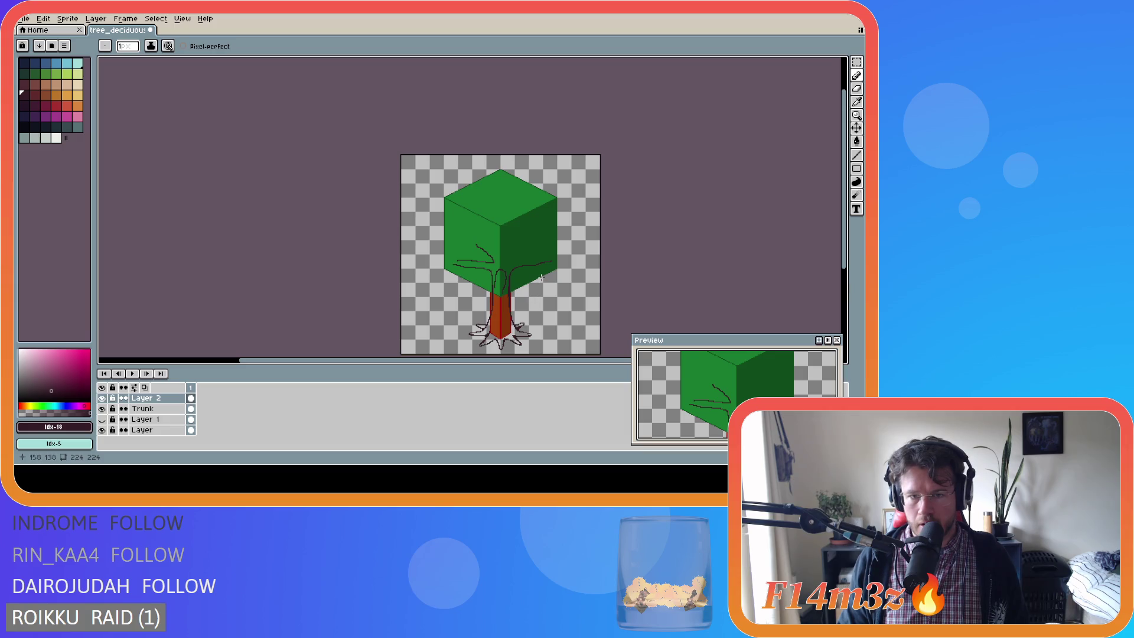
Draw a dark branch running left across the lower canopy.
scroll(496, 265, up, 4)
key(ctrl)
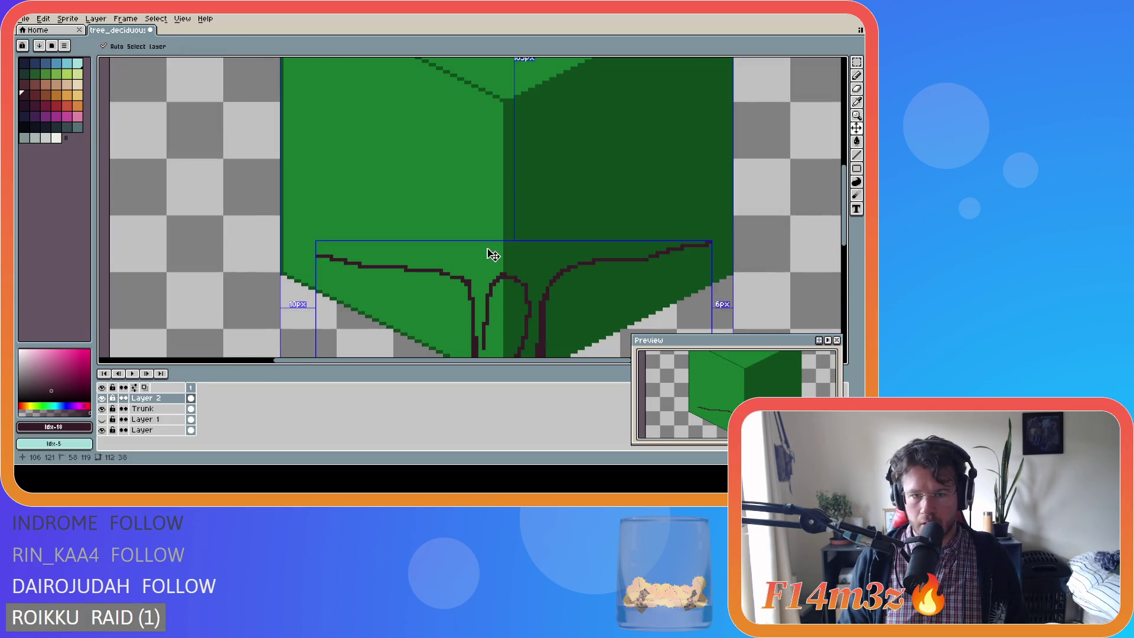
mouse_move(460, 217)
mouse_down()
mouse_move(472, 229)
mouse_move(451, 239)
mouse_move(354, 237)
mouse_up()
scroll(568, 278, down, 4)
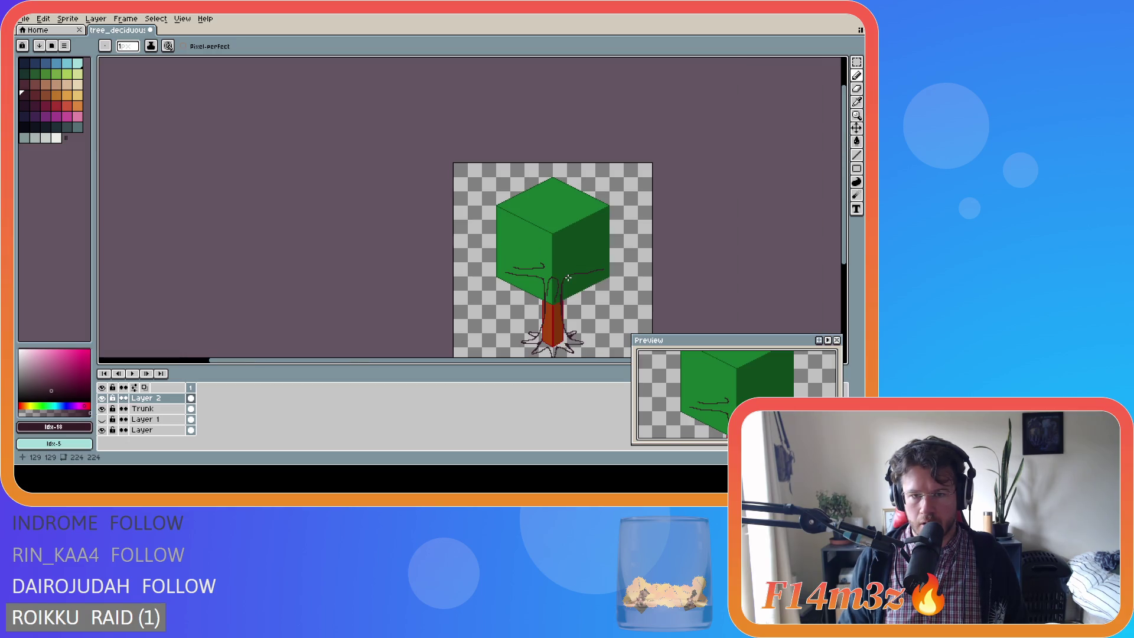
key(ctrl+z)
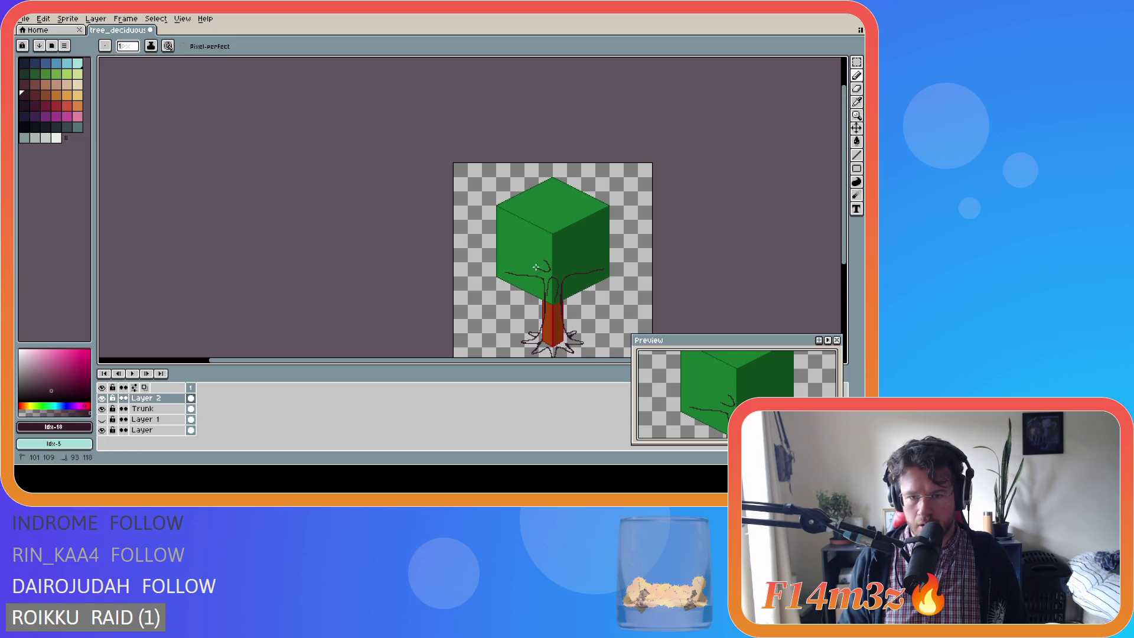
key(ctrl)
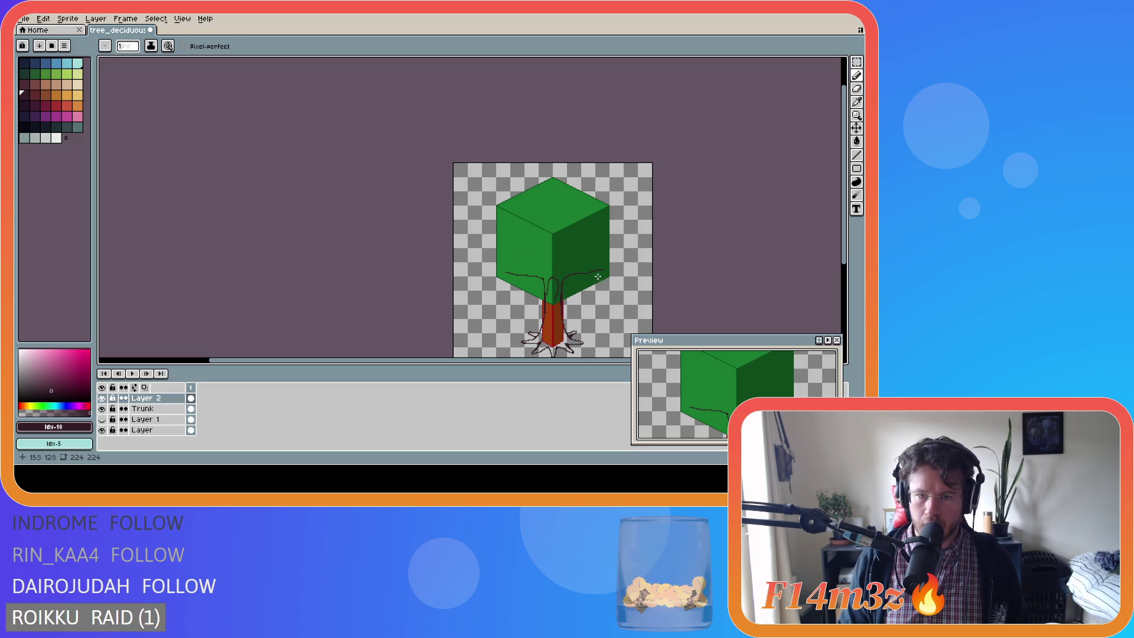
drag(546, 266, 520, 267)
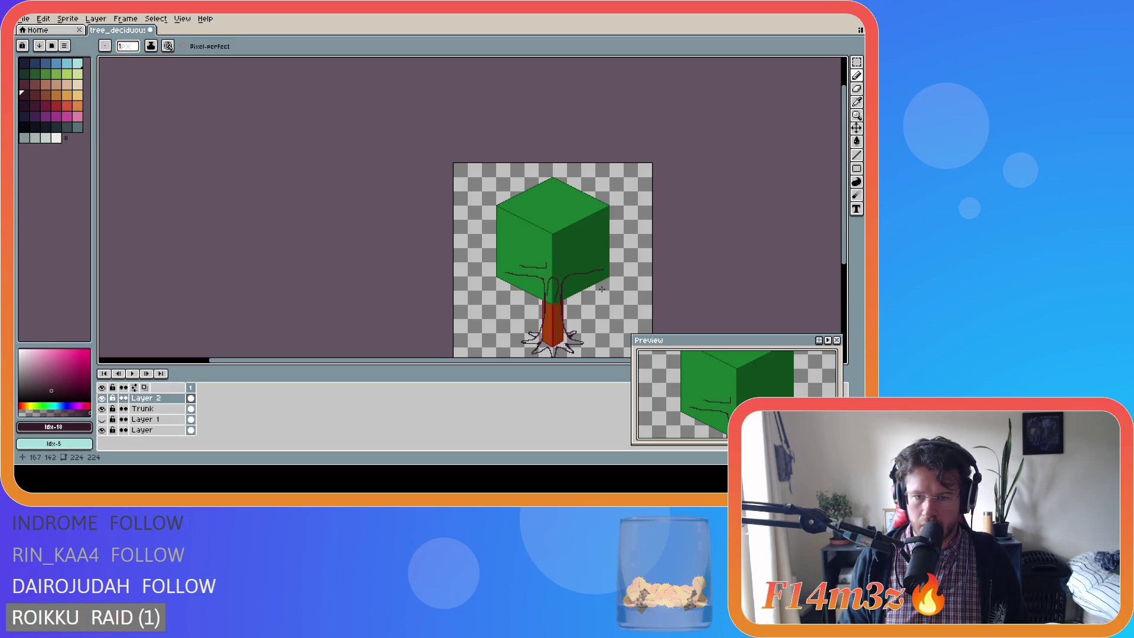
Add a curved branch out to the right of the canopy and select it.
scroll(603, 289, up, 2)
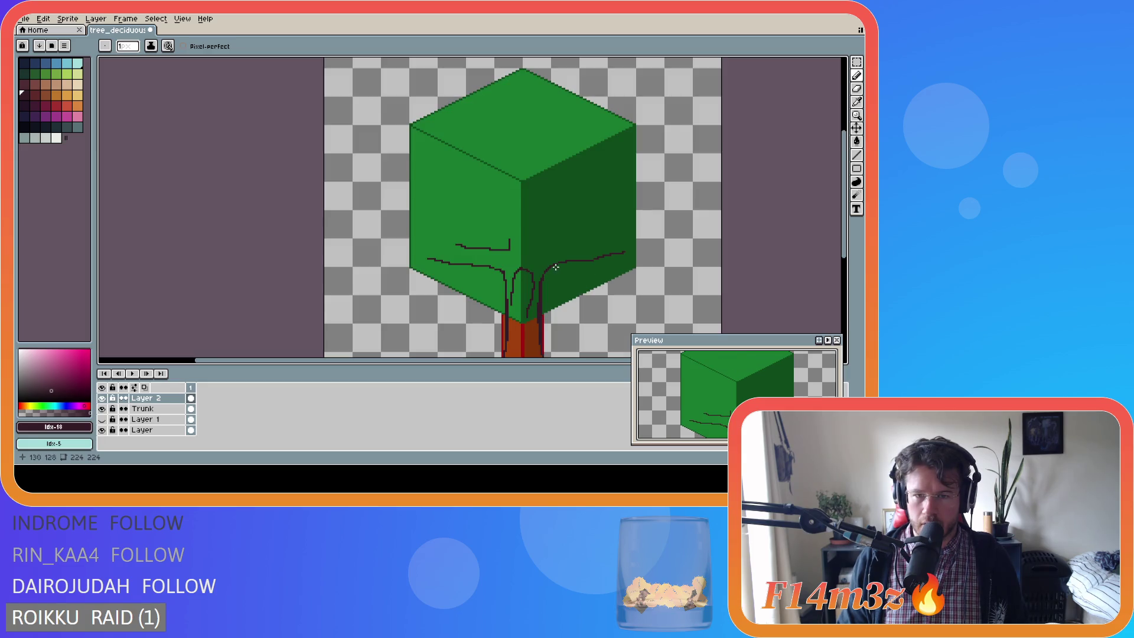
scroll(556, 267, up, 1)
scroll(539, 254, down, 3)
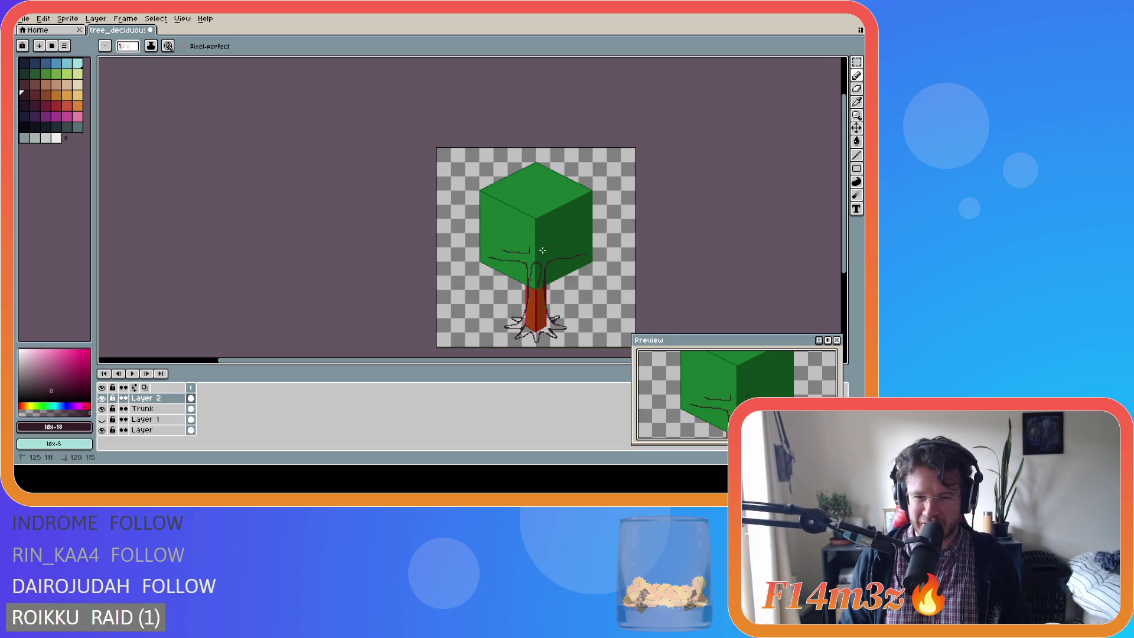
key(ctrl)
scroll(546, 251, up, 2)
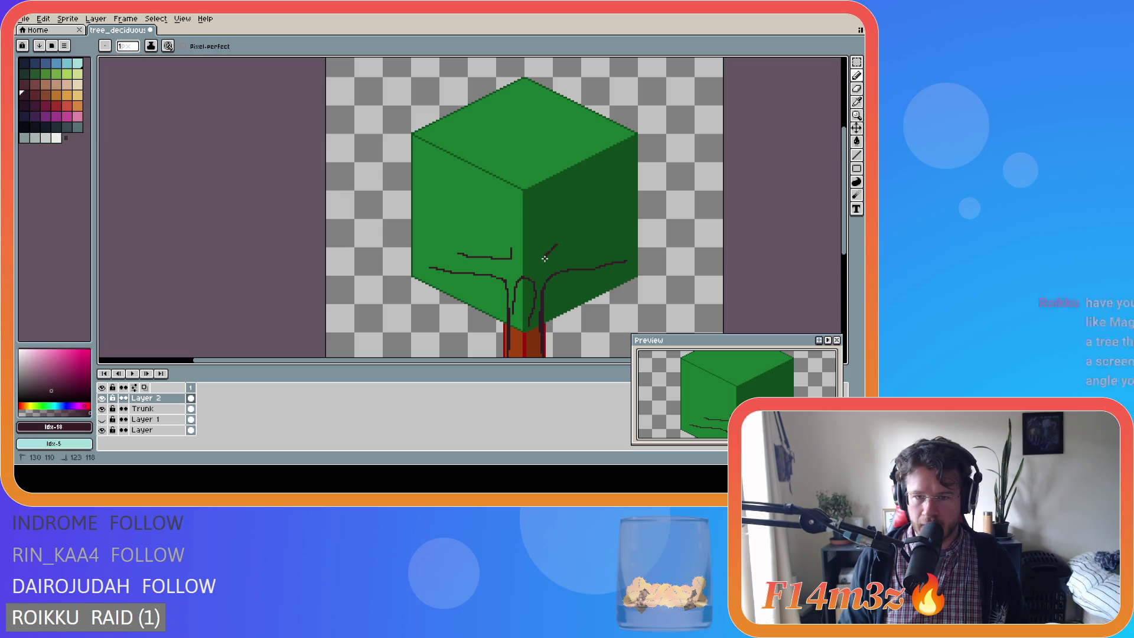
key(ctrl)
mouse_move(545, 244)
mouse_down()
mouse_move(539, 253)
mouse_move(617, 255)
mouse_up()
key(ctrl)
key(ctrl+z)
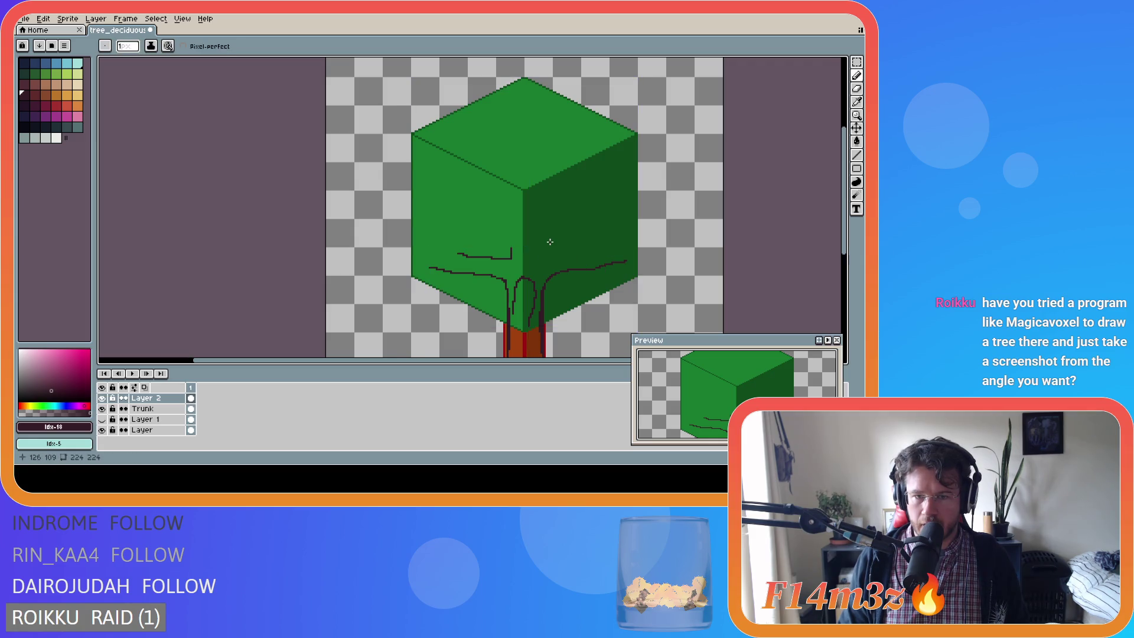
key(ctrl+y)
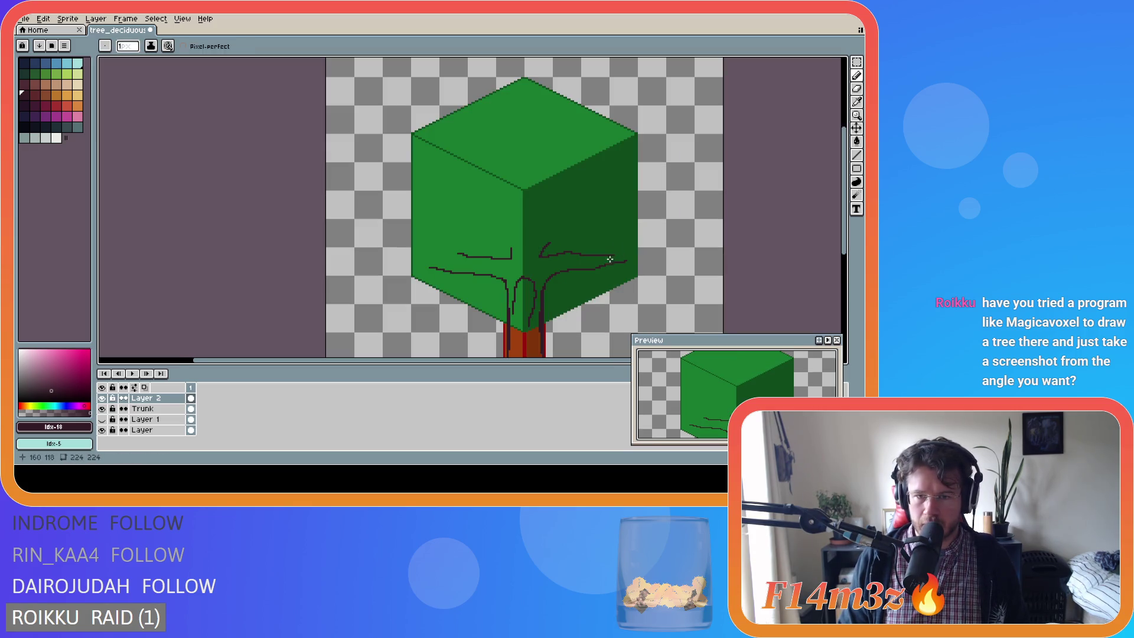
key(m)
drag(630, 237, 568, 260)
Clear the selections and trim back the extra branch strokes on the canopy underside.
click(642, 258)
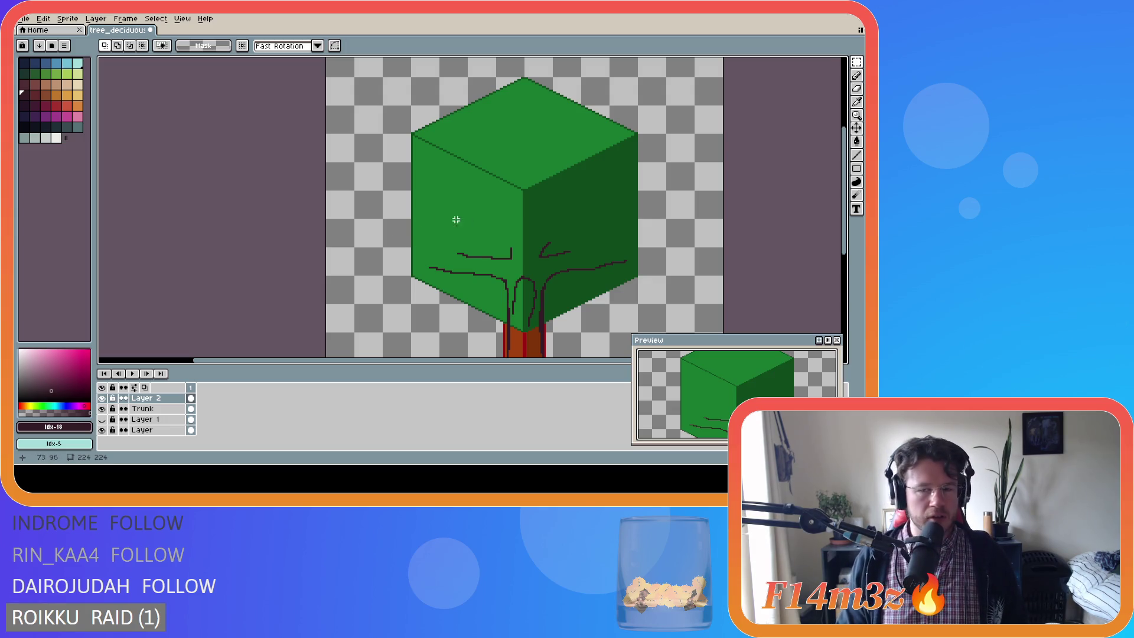
drag(504, 239, 520, 267)
key(ctrl+d)
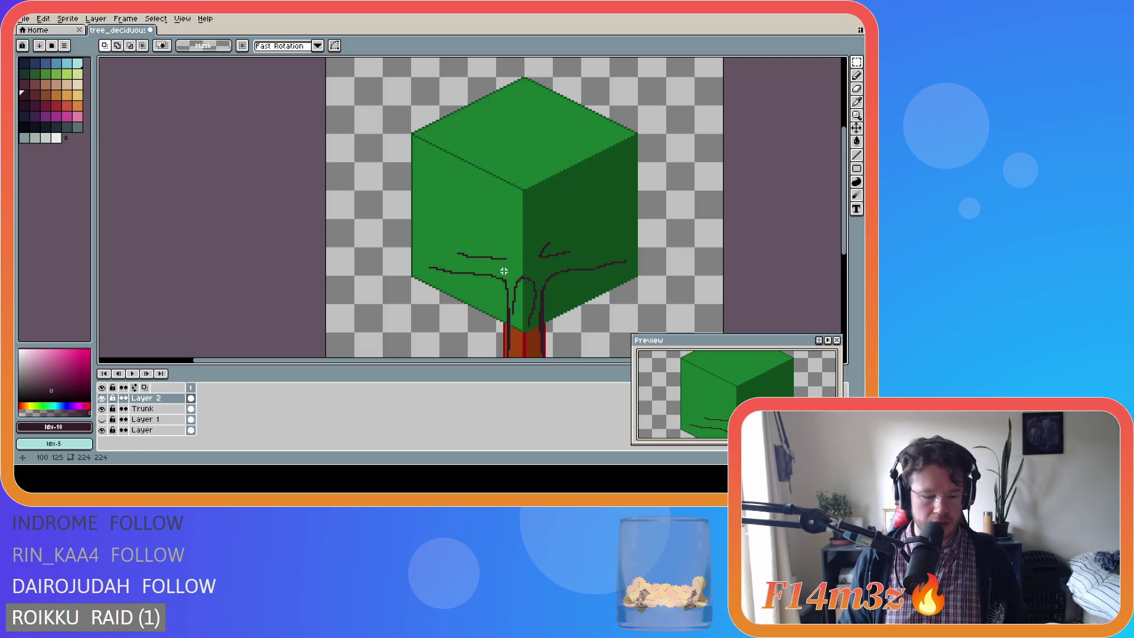
key(b)
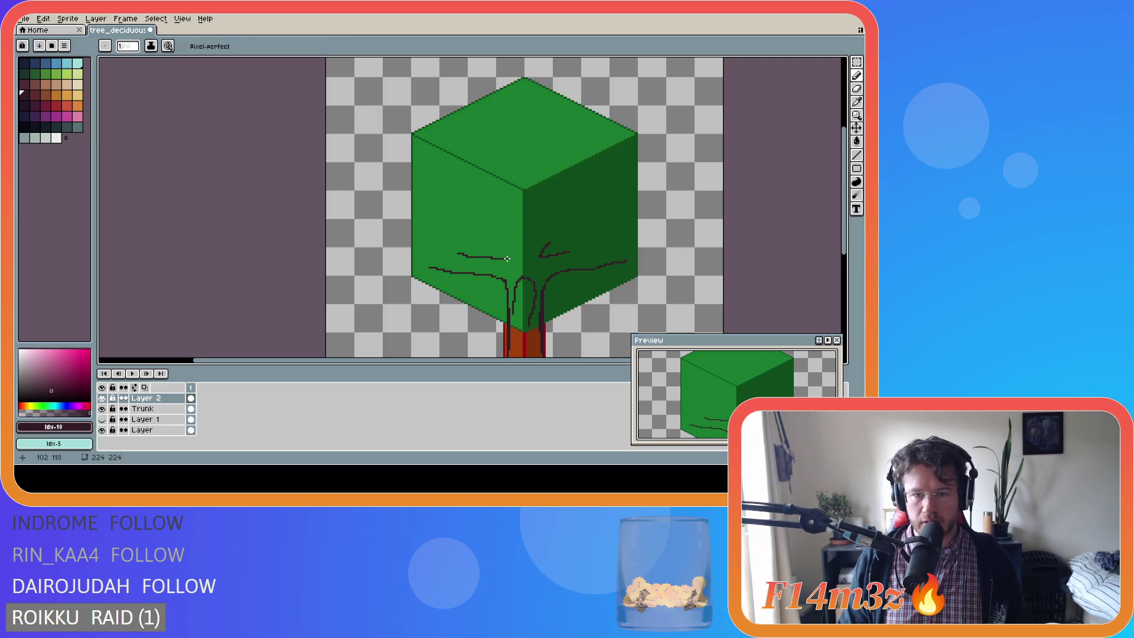
mouse_move(511, 260)
mouse_down()
mouse_move(492, 236)
mouse_move(490, 227)
mouse_move(504, 237)
mouse_move(495, 213)
mouse_up()
key(ctrl+z)
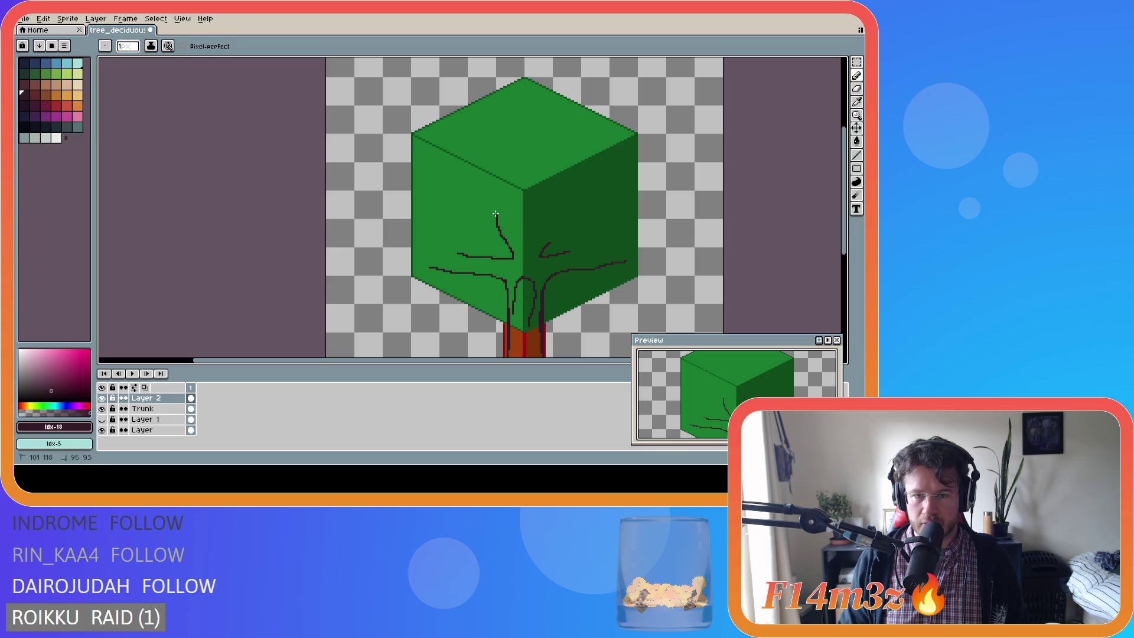
key(ctrl+z)
Extend one branch upward into the green canopy cube.
drag(512, 258, 495, 233)
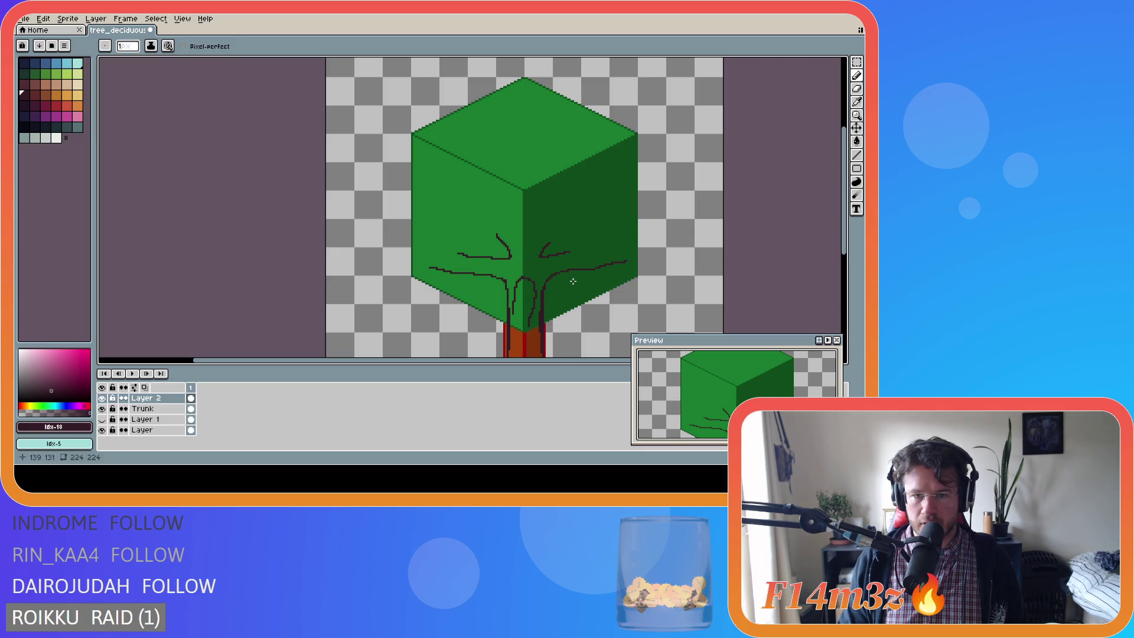
scroll(581, 294, down, 2)
key(ctrl+z)
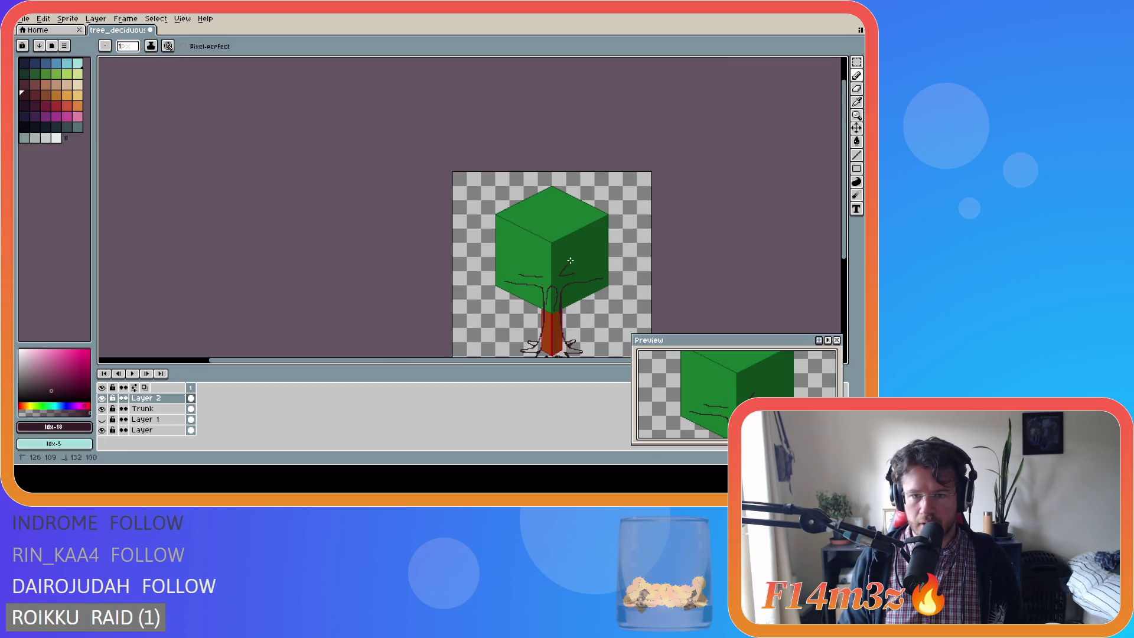
key(ctrl+z)
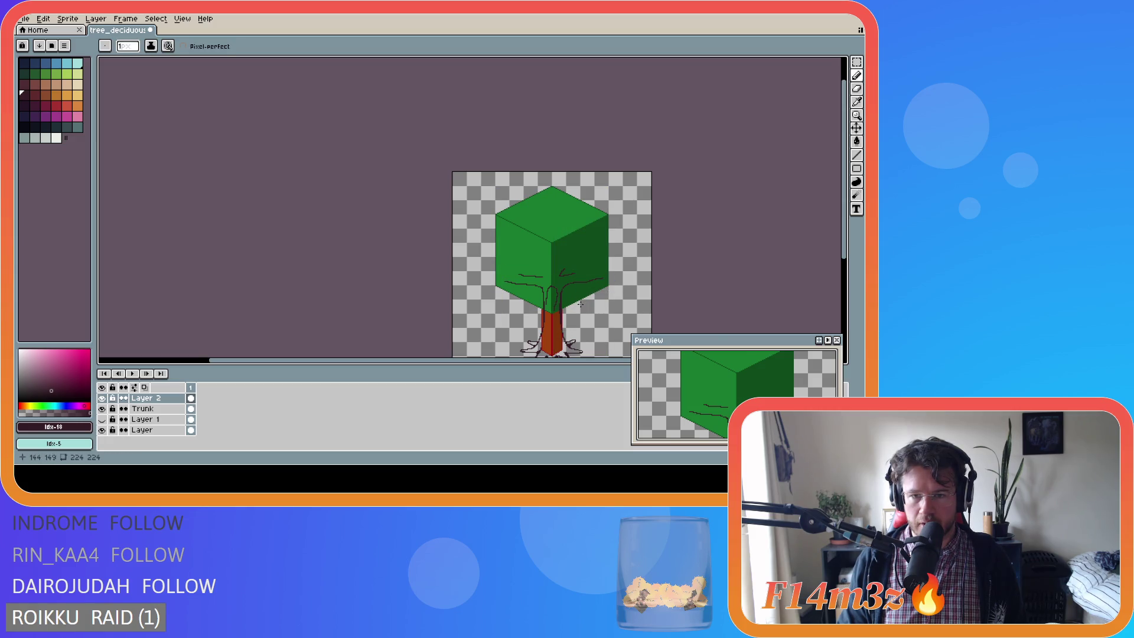
scroll(581, 304, up, 2)
key(ctrl+z)
key(ctrl+z)
key(ctrl+z)
scroll(591, 281, down, 1)
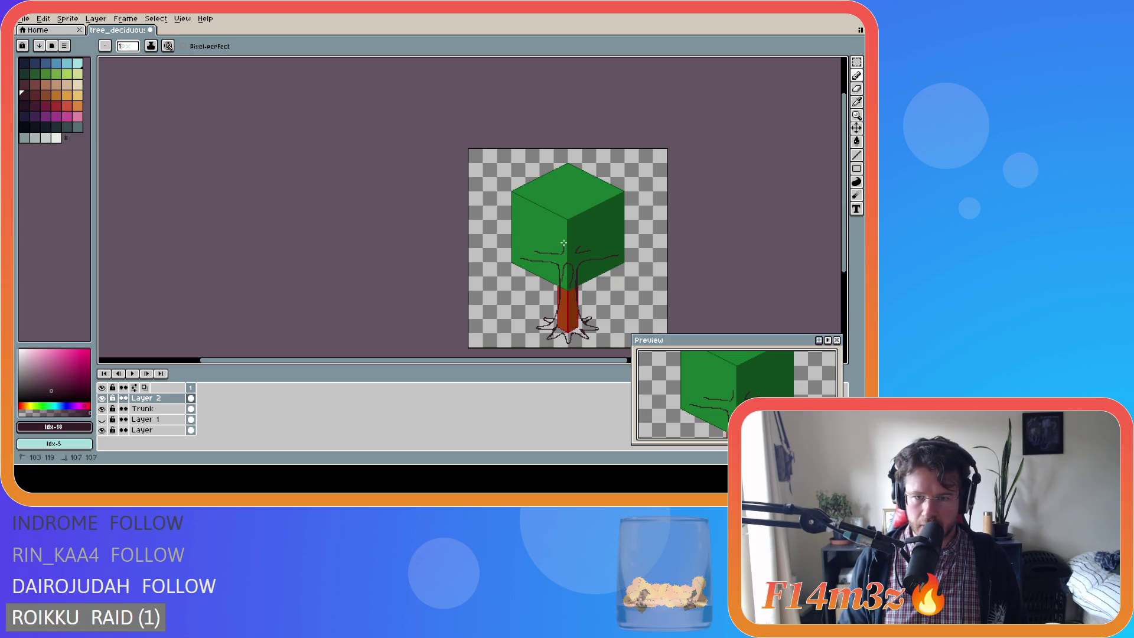
drag(558, 254, 559, 239)
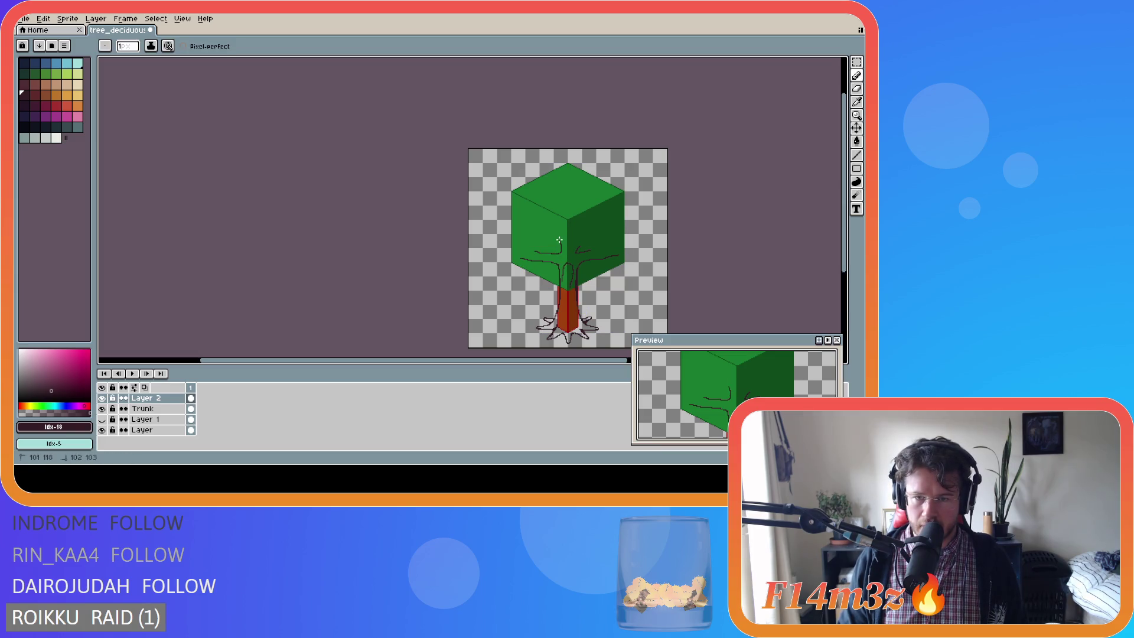
Sketch a short branch up-left from the trunk into the canopy, retrying it.
key(ctrl)
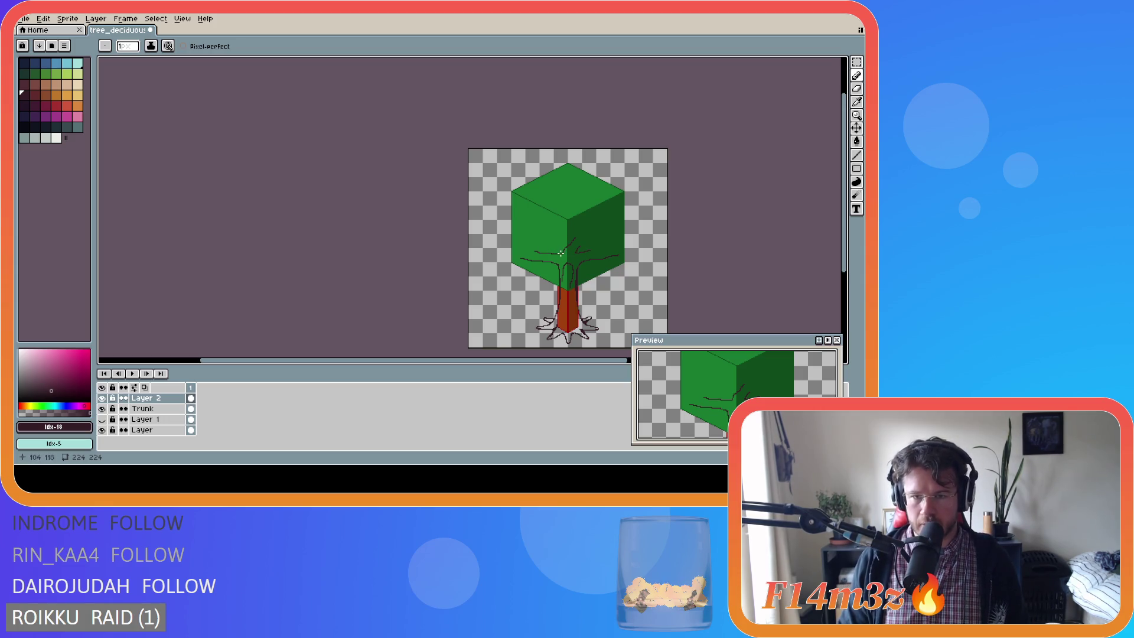
click(559, 254)
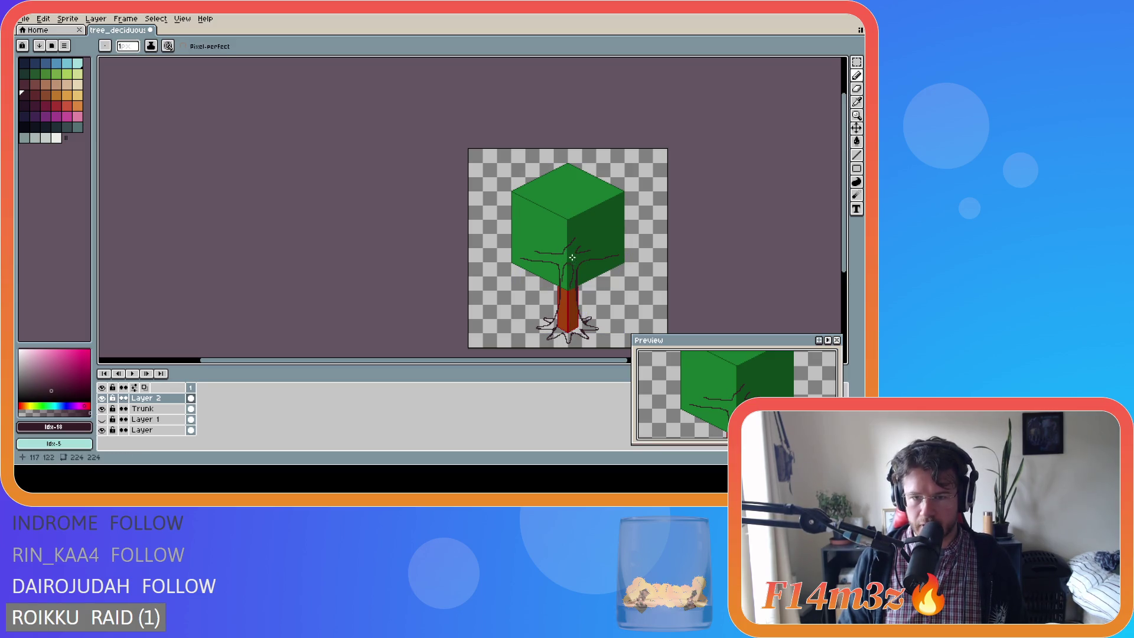
key(ctrl+z)
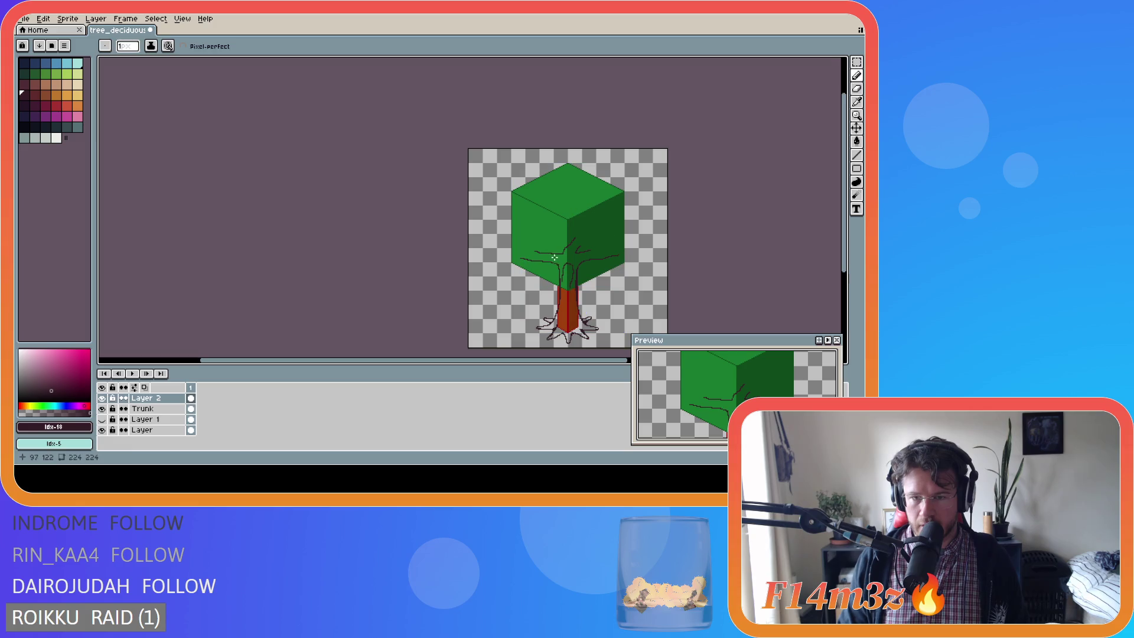
drag(561, 257, 553, 233)
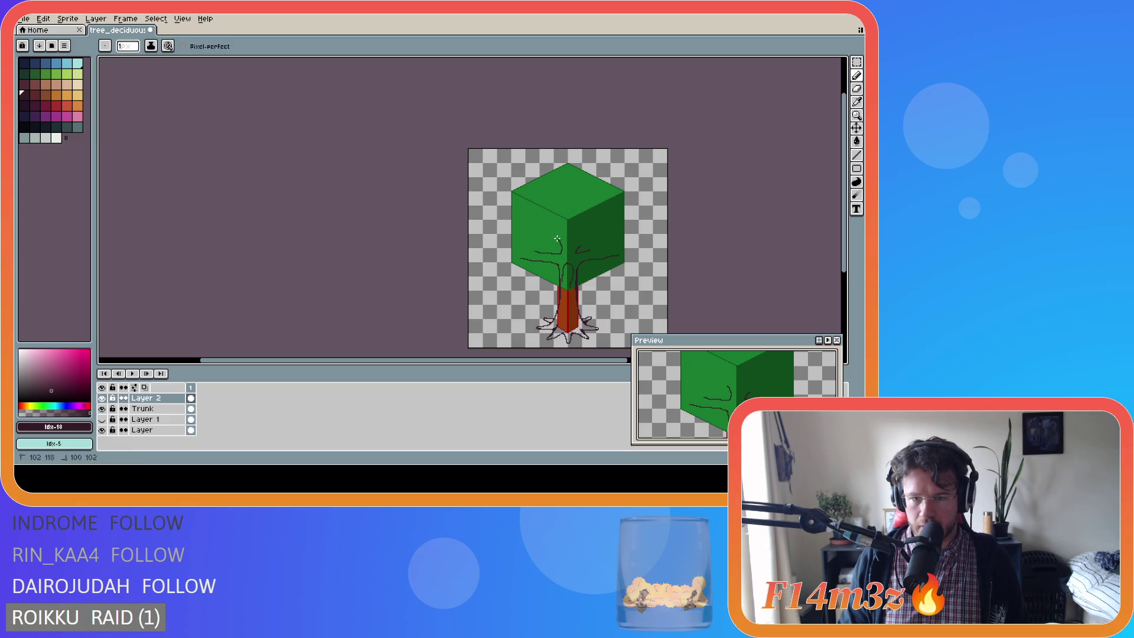
key(ctrl+z)
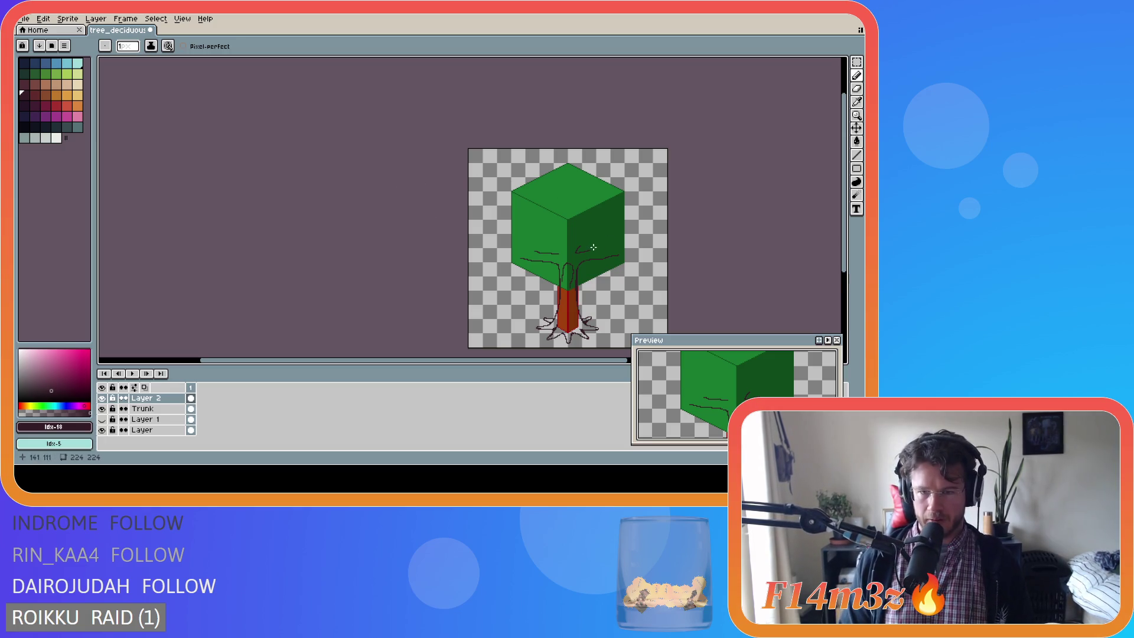
scroll(582, 258, up, 1)
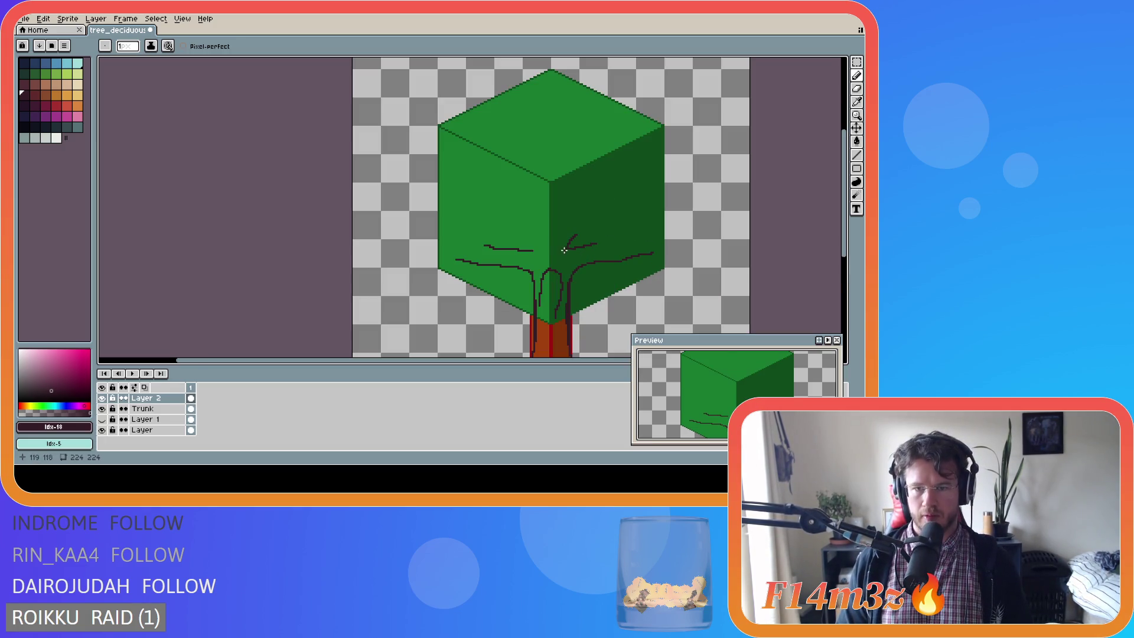
scroll(546, 246, down, 1)
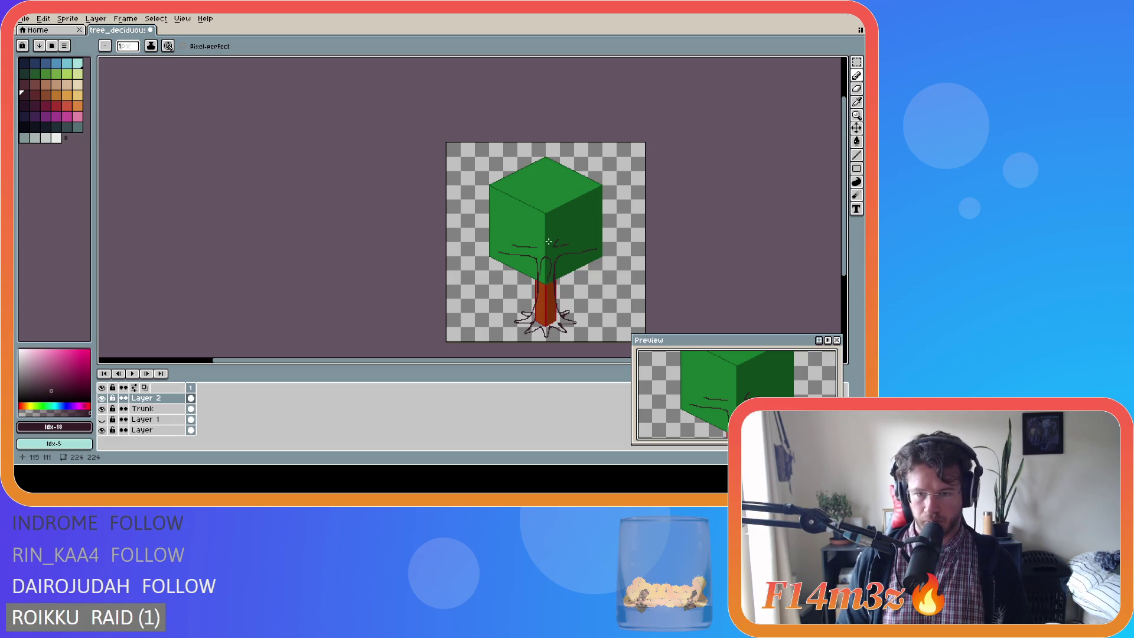
drag(538, 249, 531, 225)
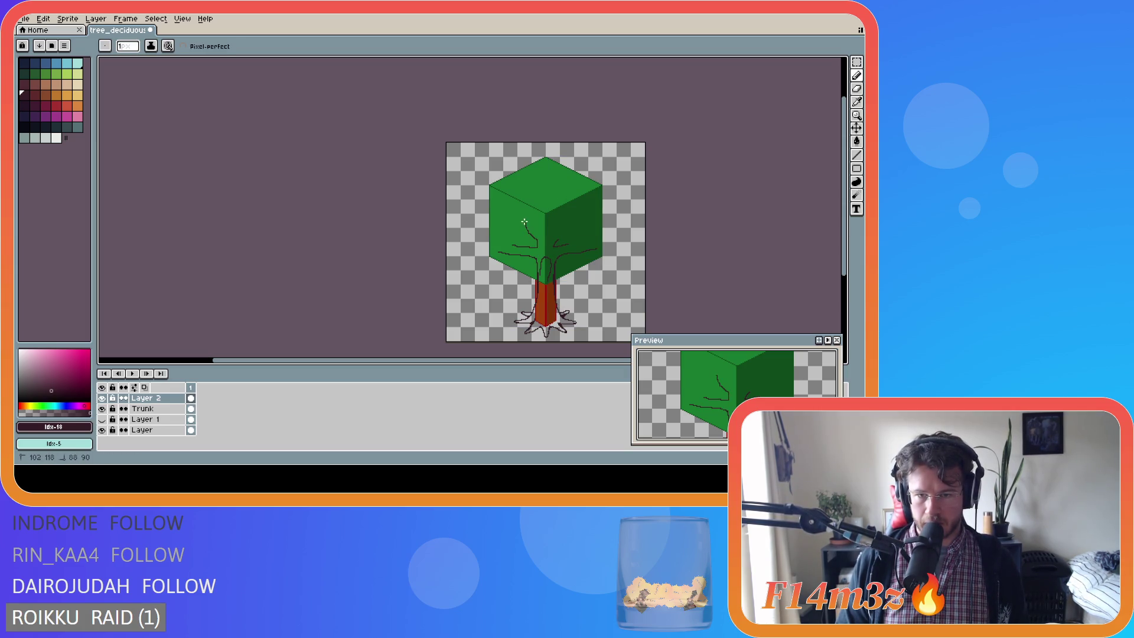
key(ctrl+z)
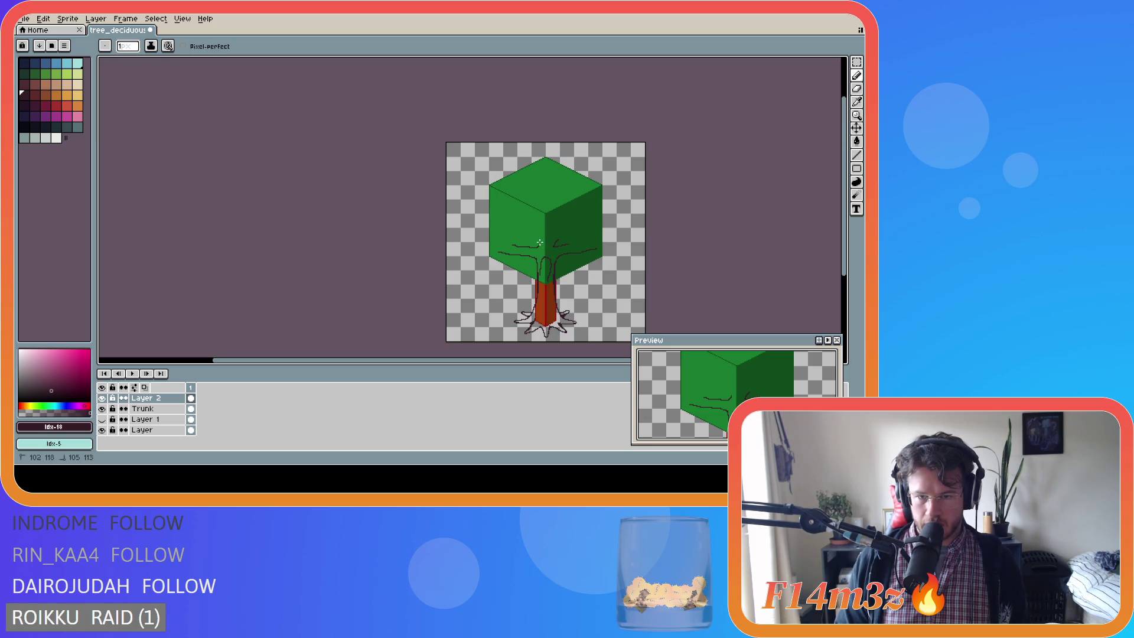
drag(536, 247, 528, 224)
Redraw the upward branch using the dark colour sampled from the canvas.
key(i)
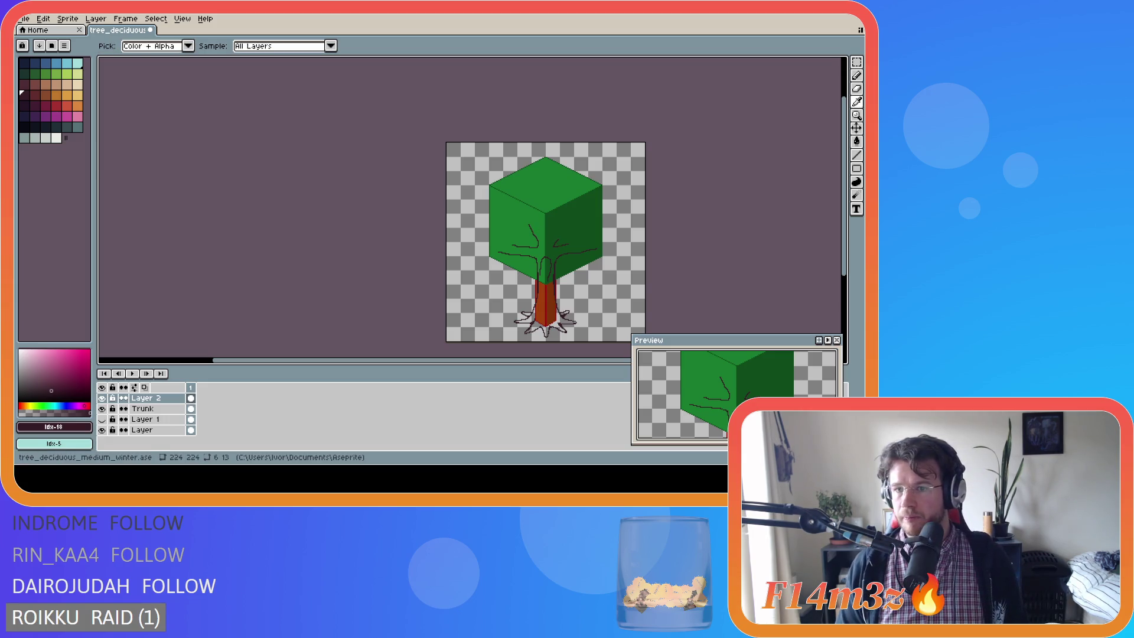
key(b)
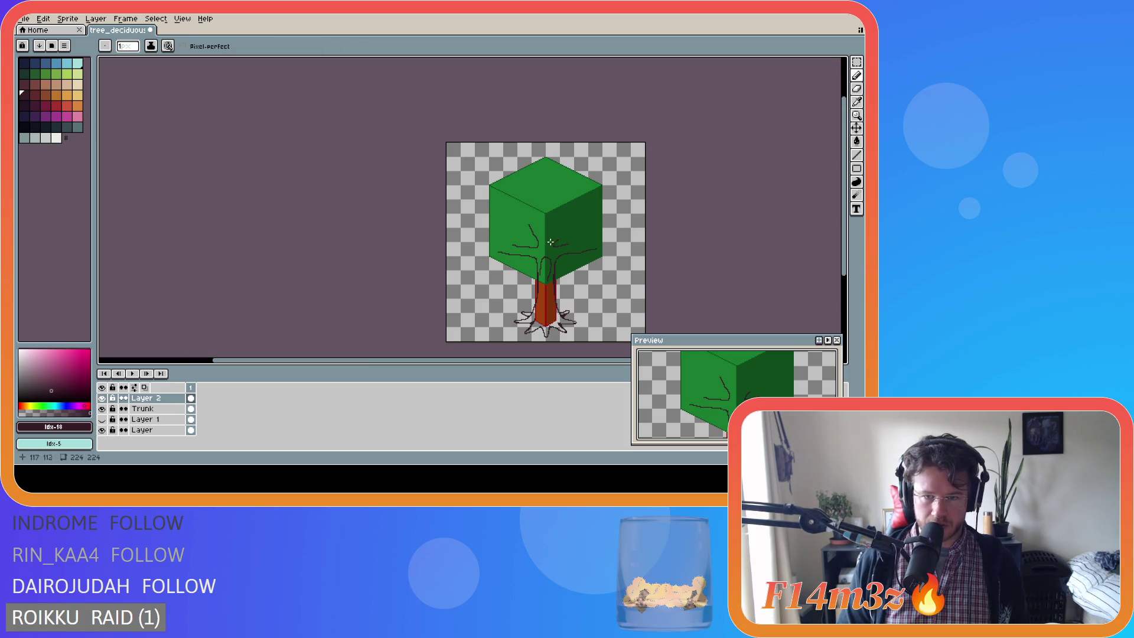
key(ctrl+z)
drag(535, 246, 523, 224)
key(i)
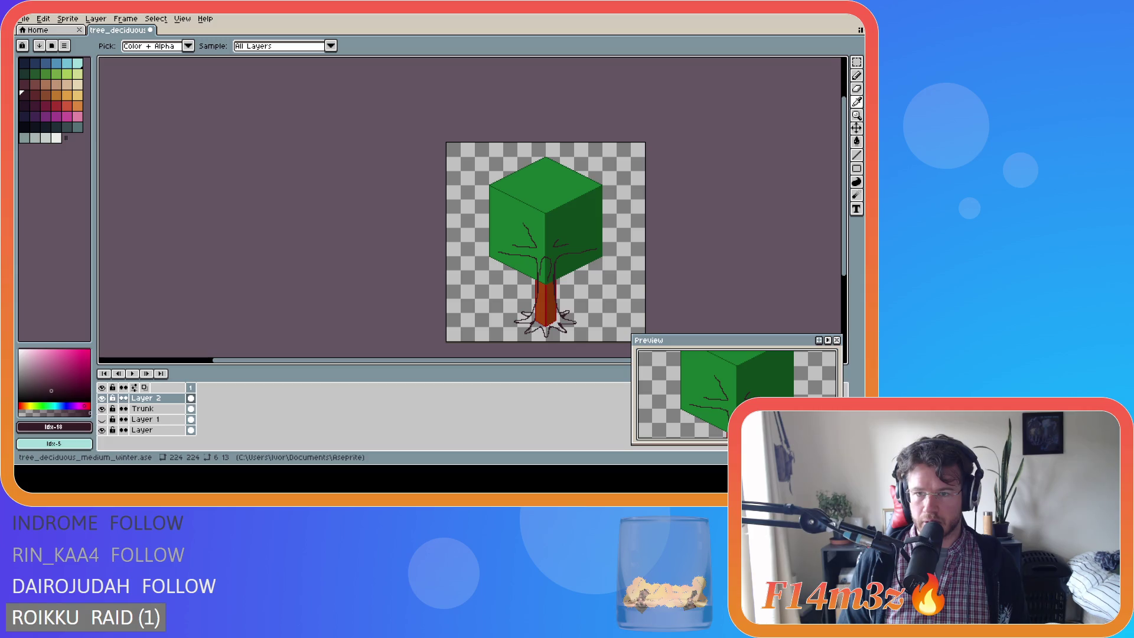
key(b)
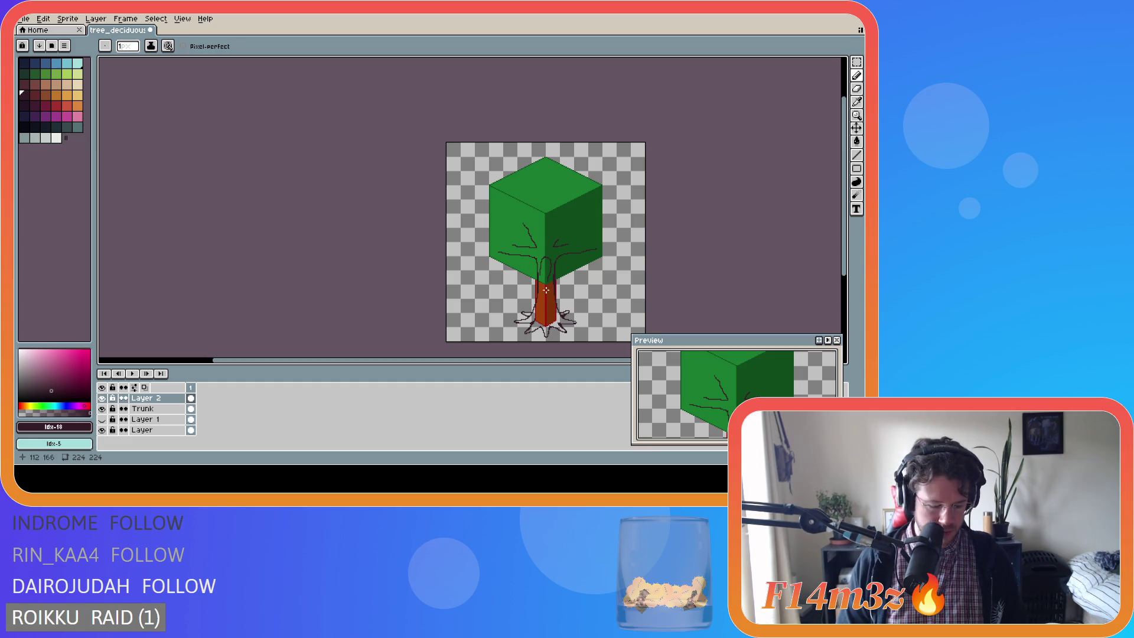
Erase the stray dark curve at the top of the trunk.
key(m)
scroll(547, 288, up, 1)
mouse_move(525, 220)
mouse_down()
mouse_move(540, 255)
mouse_move(551, 239)
mouse_move(540, 280)
mouse_up()
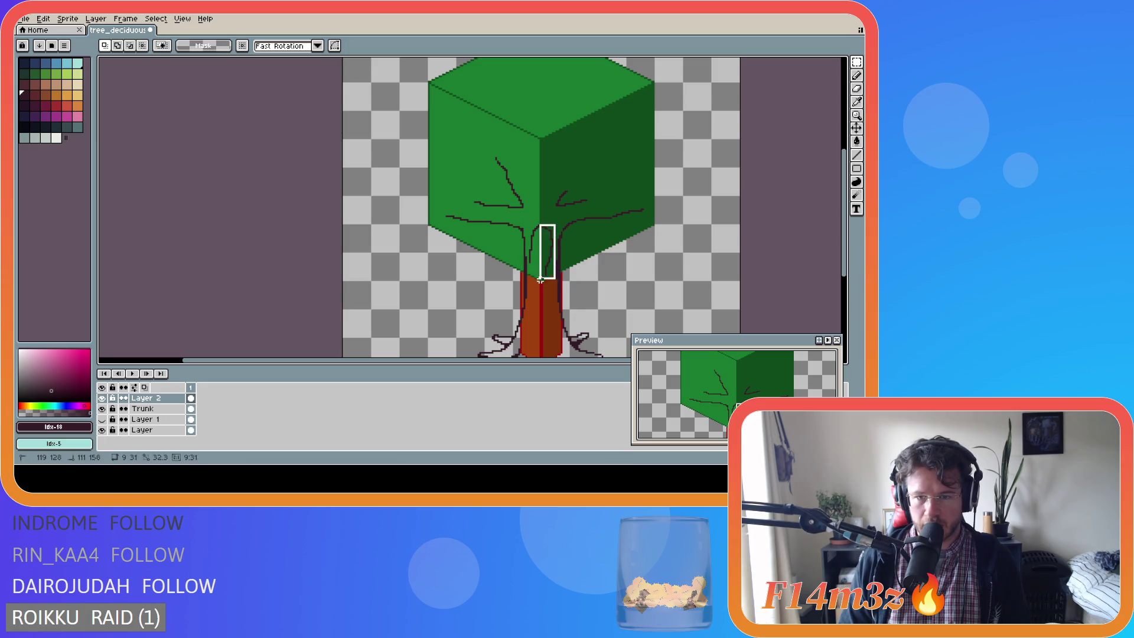
key(Delete)
key(ctrl+d)
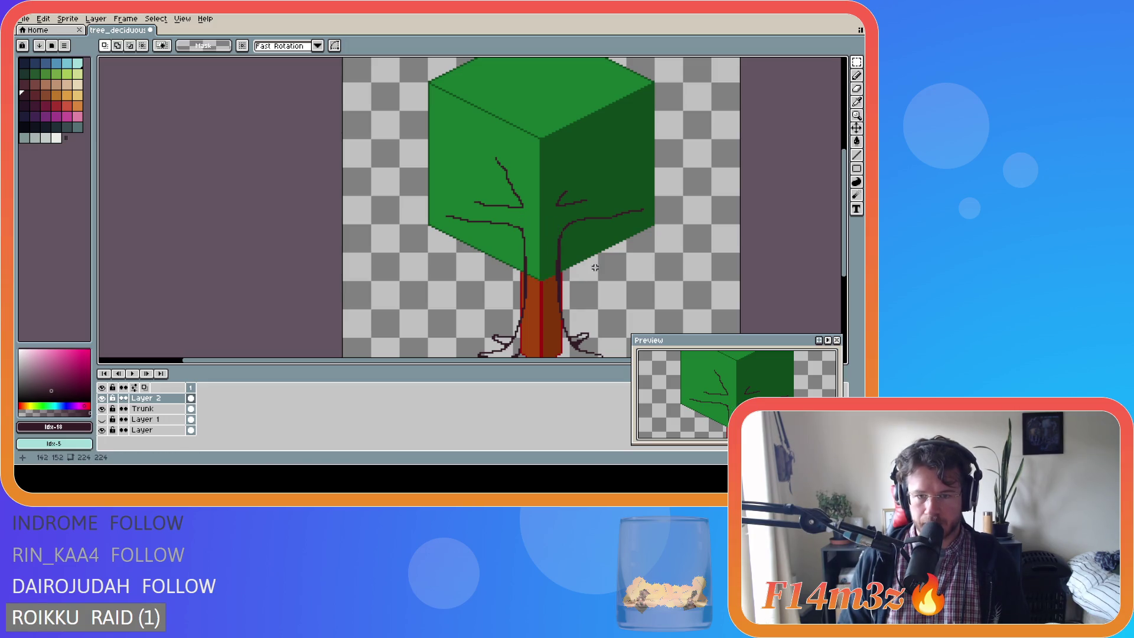
Draw a long dark branch climbing high up the canopy's left face.
scroll(583, 260, up, 1)
scroll(614, 247, down, 2)
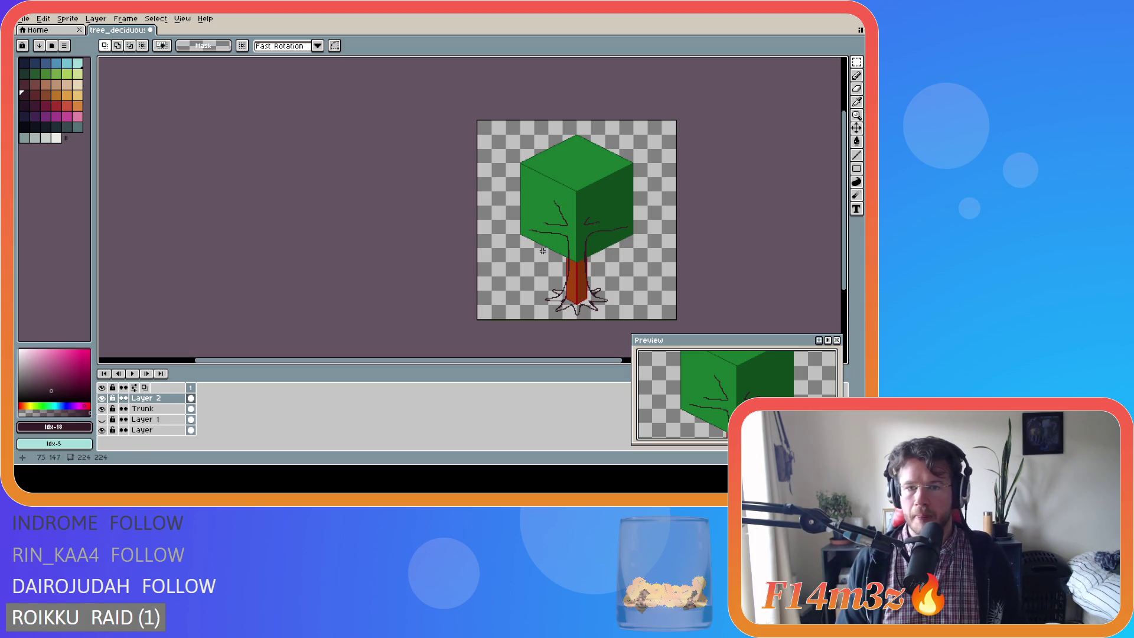
drag(549, 196, 577, 228)
click(577, 229)
scroll(573, 228, up, 2)
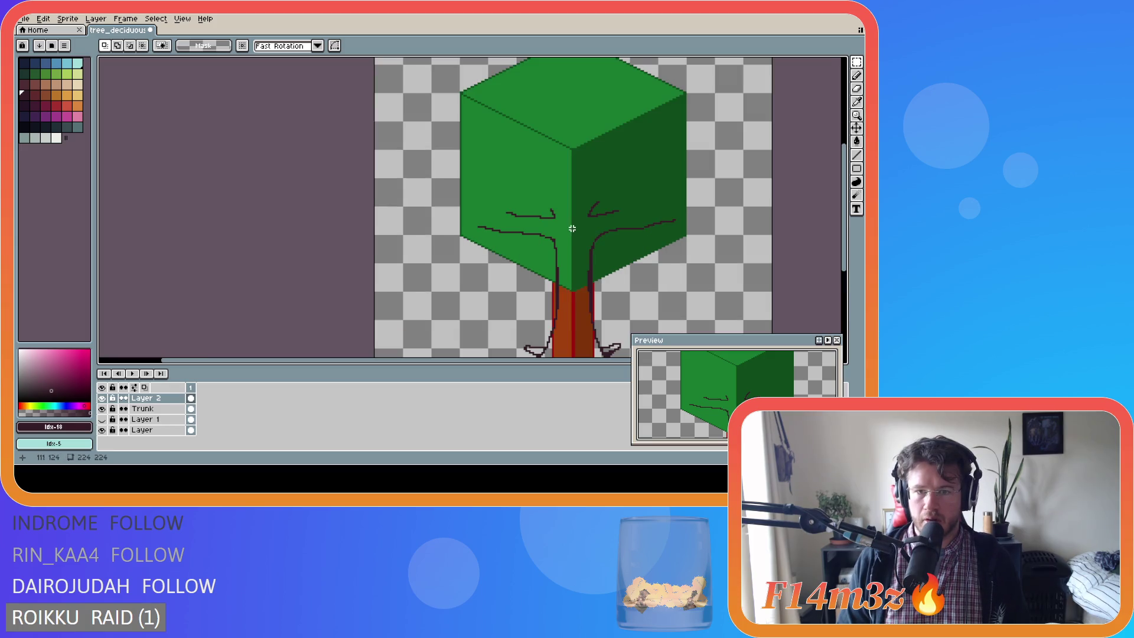
key(b)
key(ctrl+z)
key(v)
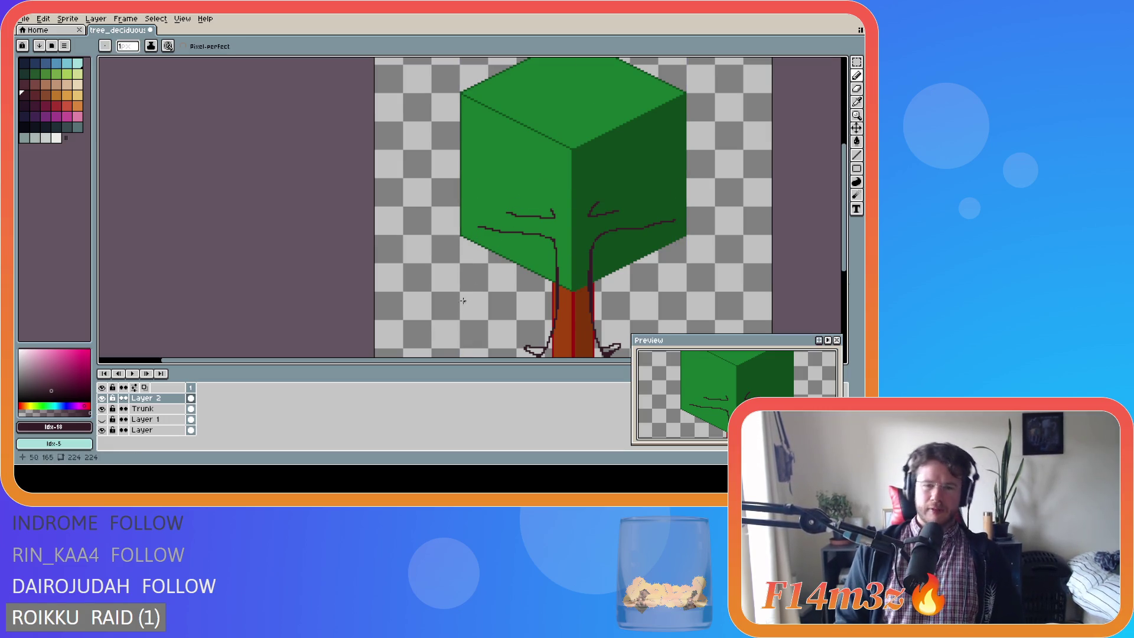
drag(551, 214, 526, 158)
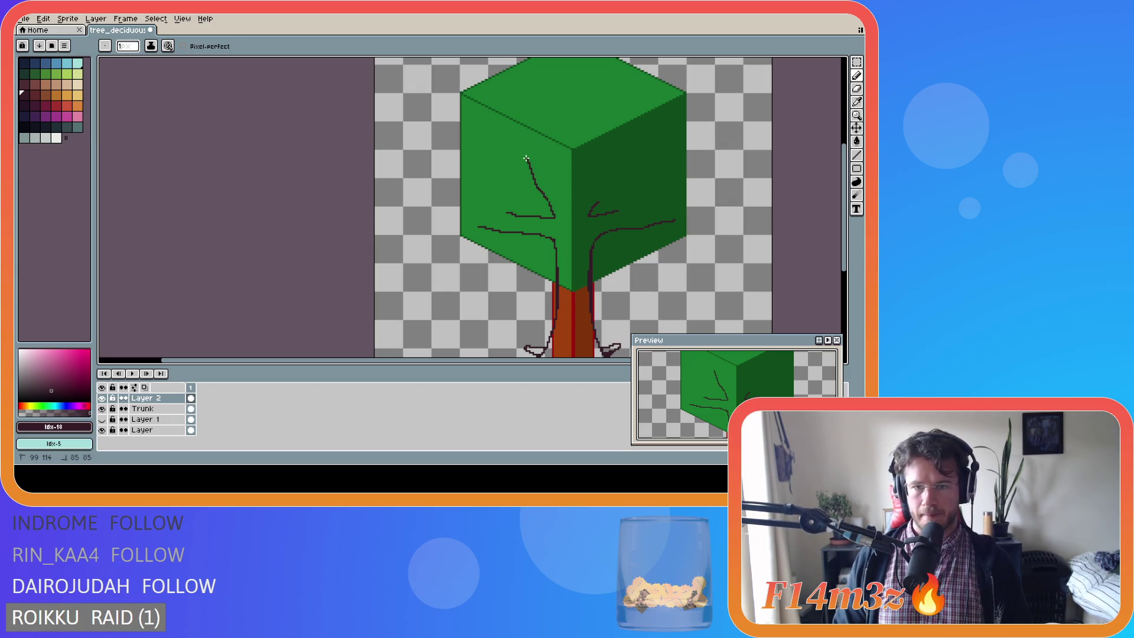
scroll(605, 208, down, 2)
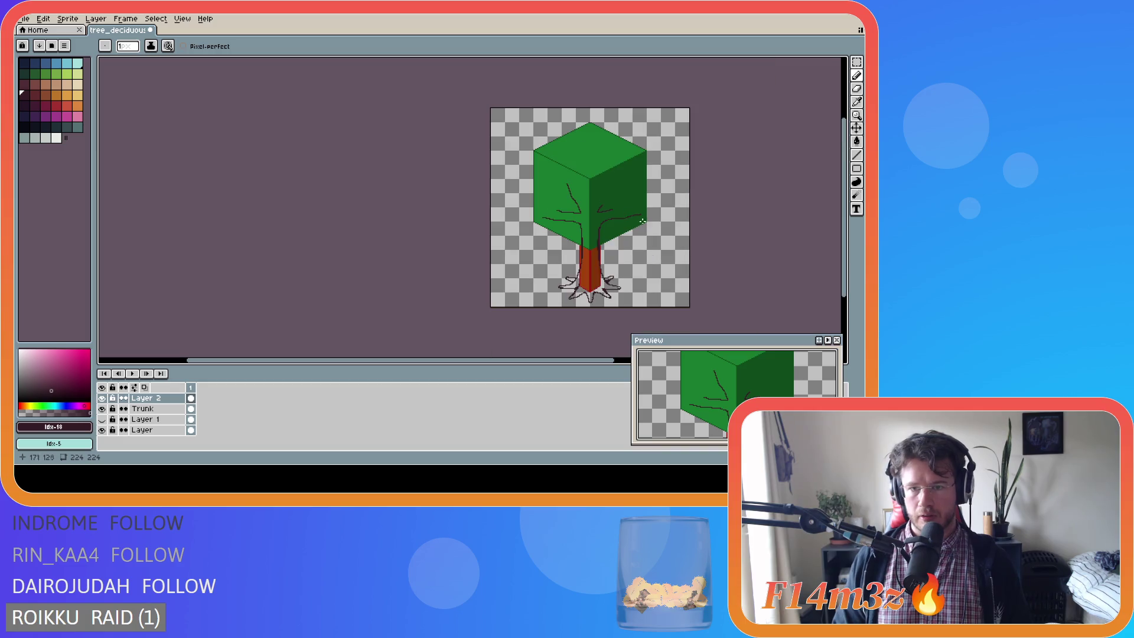
Draw branches up-left across the canopy's left face, erasing and re-extending one tip.
key(ctrl+z)
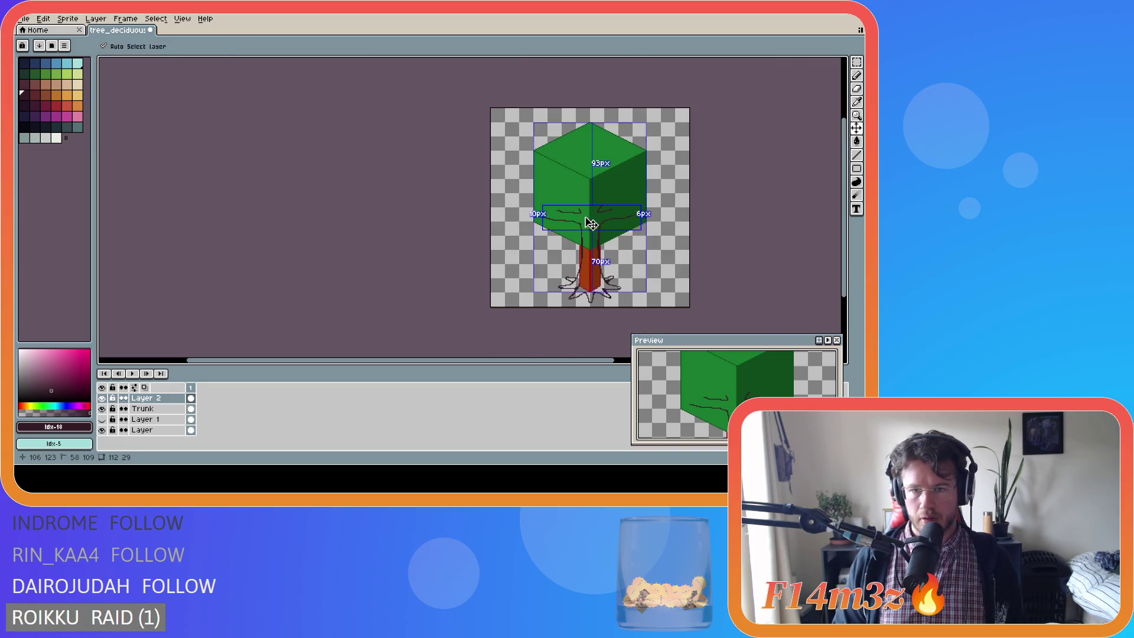
scroll(572, 204, up, 2)
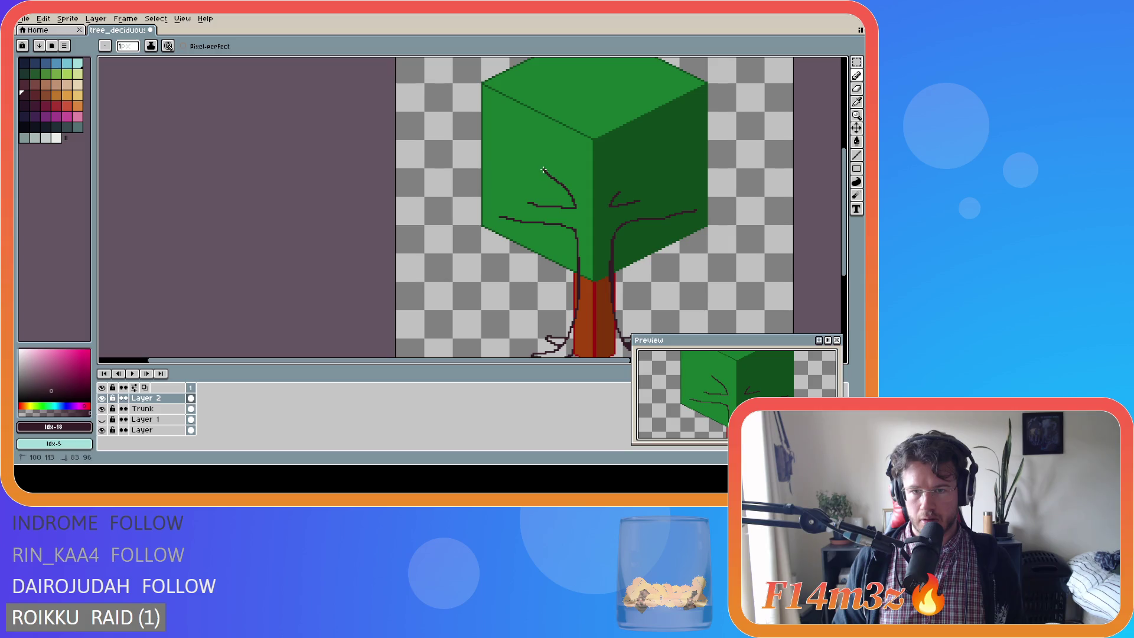
drag(572, 201, 526, 149)
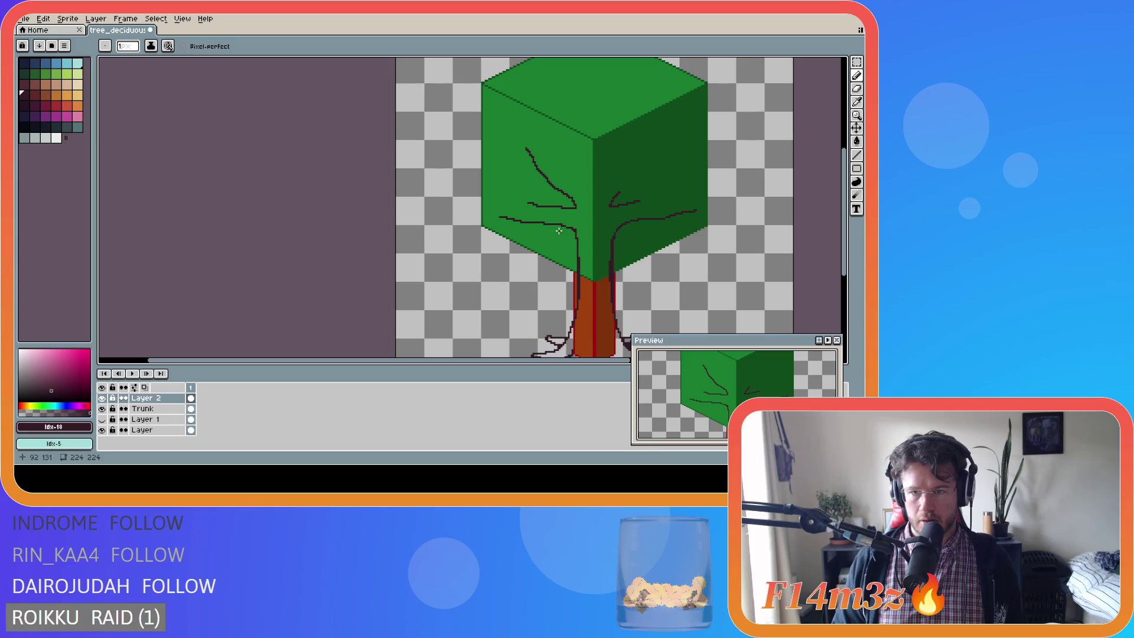
key(ctrl+z)
drag(574, 205, 537, 143)
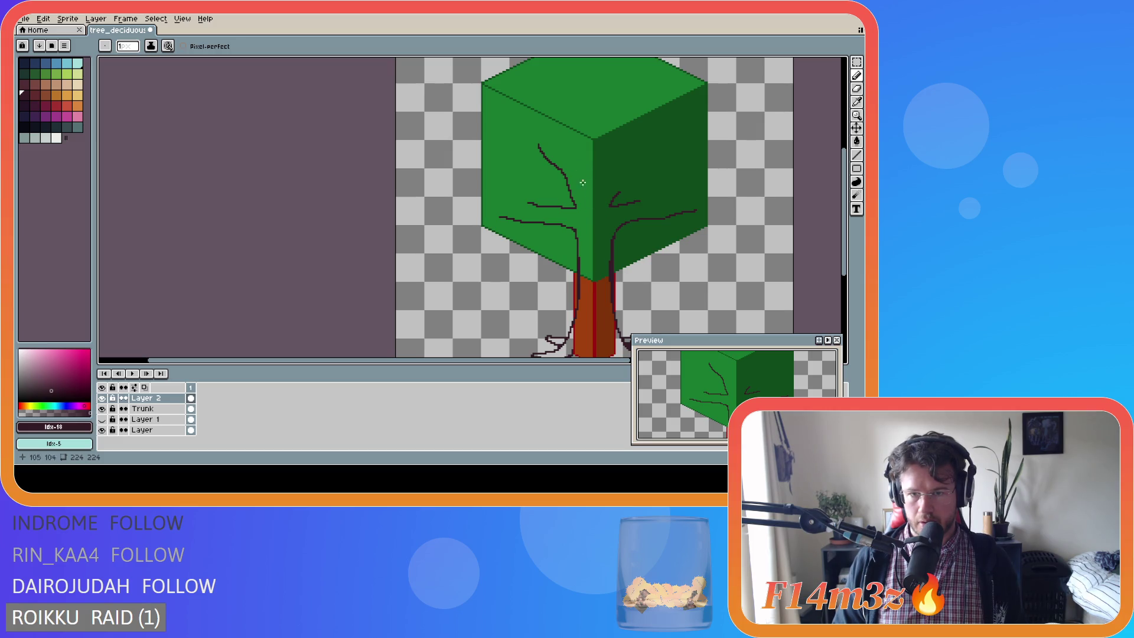
drag(592, 197, 551, 140)
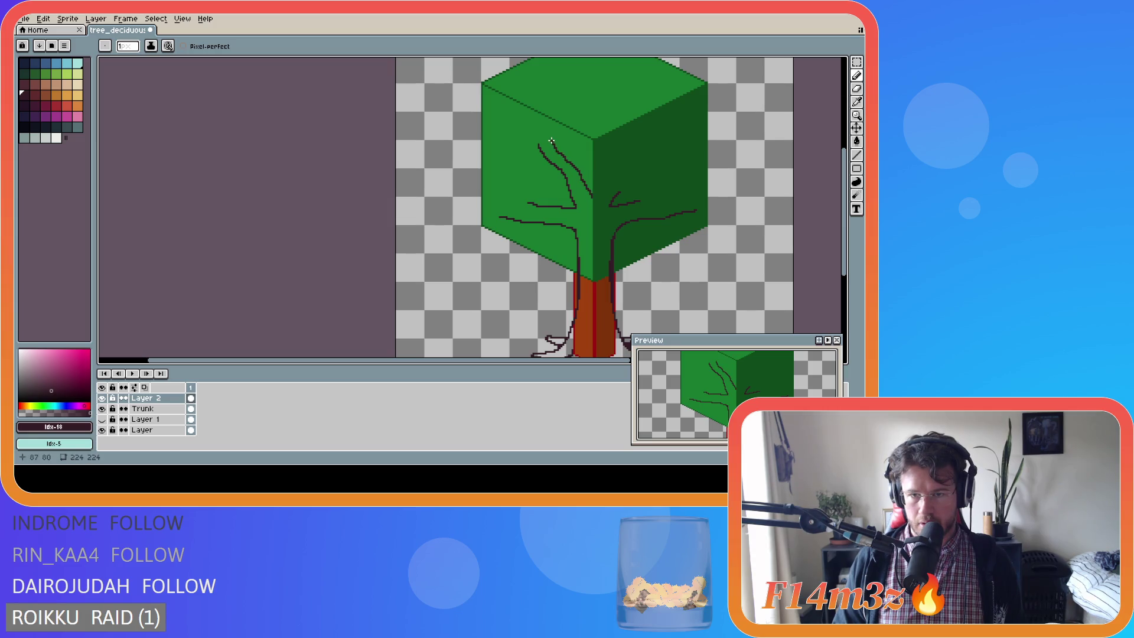
scroll(658, 204, down, 2)
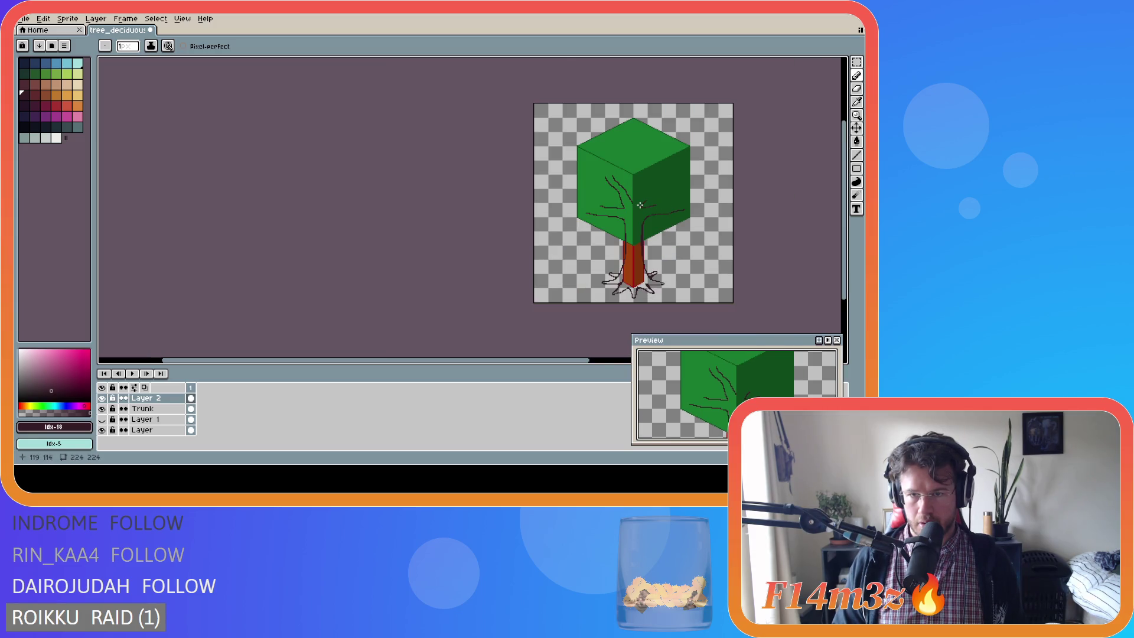
scroll(640, 205, up, 2)
key(e)
drag(585, 146, 585, 149)
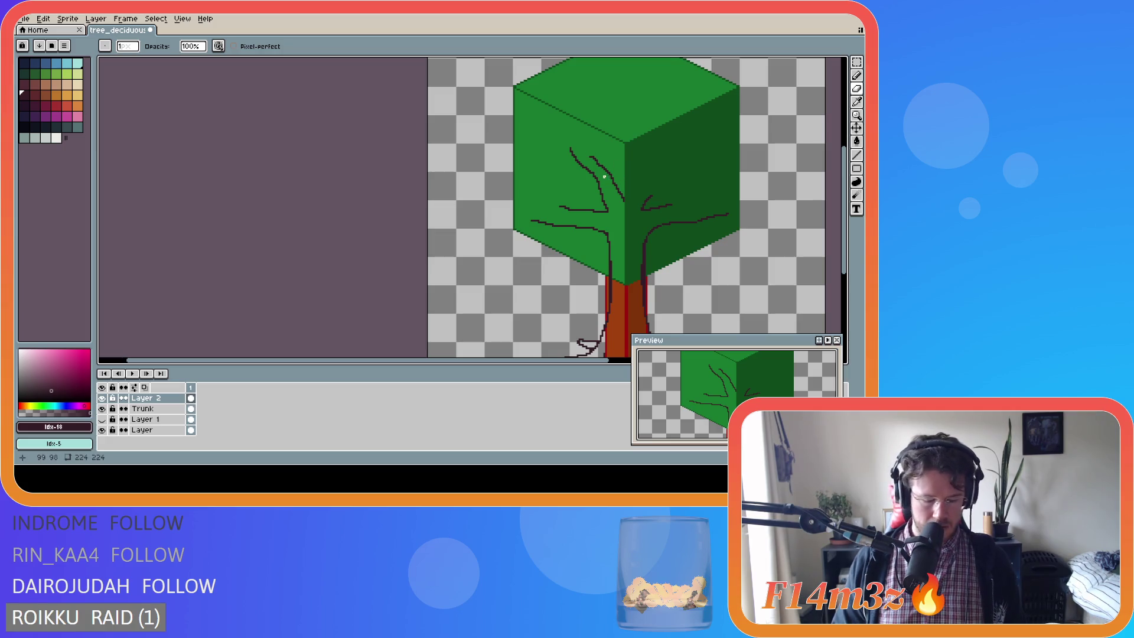
key(b)
drag(590, 156, 576, 143)
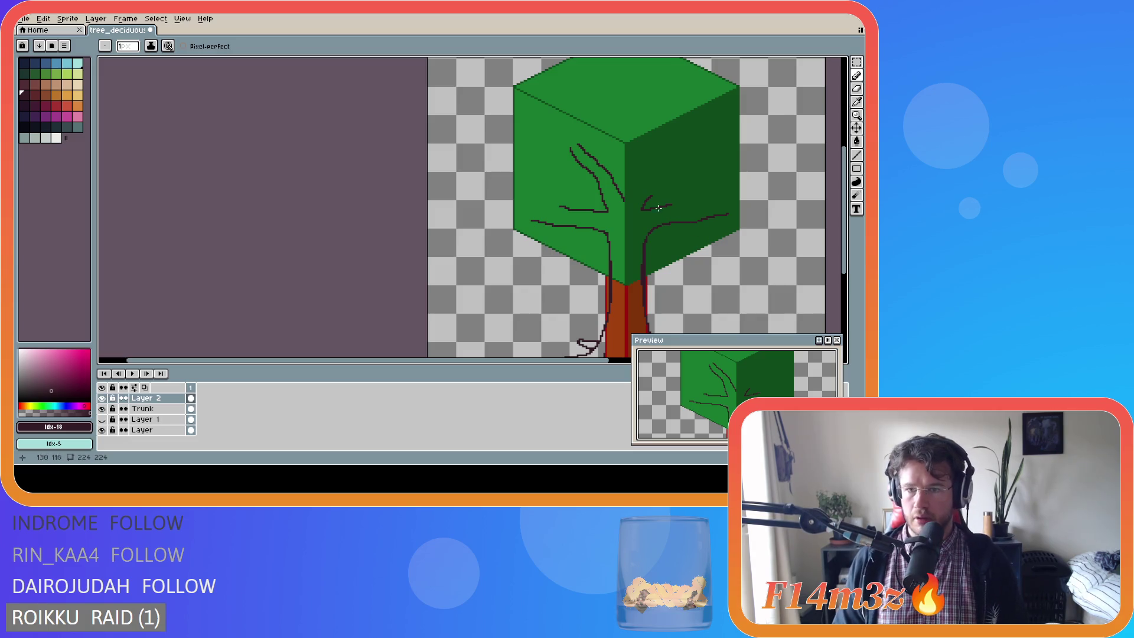
Draw branches up and across the canopy's right face, undoing the final rightward stroke.
drag(623, 204, 672, 168)
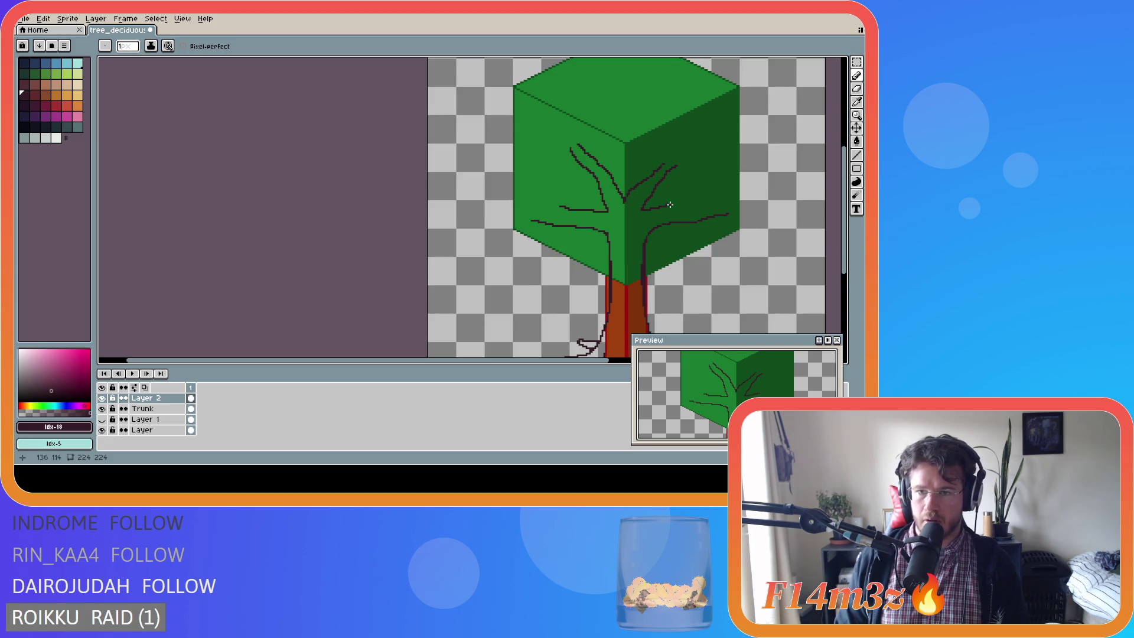
drag(669, 204, 718, 203)
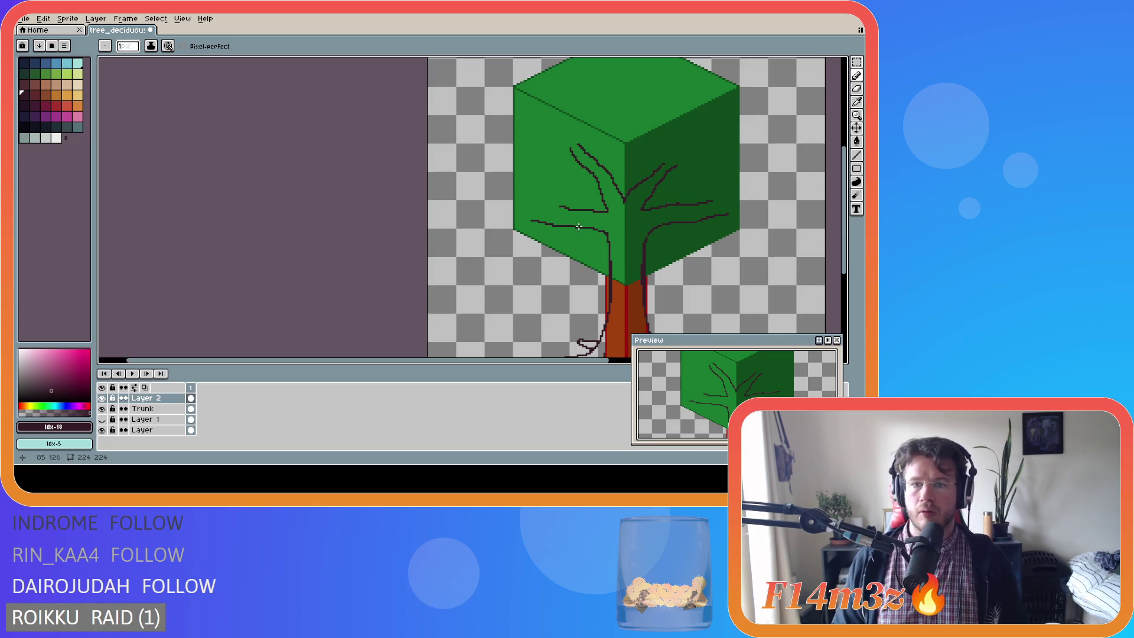
key(ctrl)
key(ctrl+z)
key(ctrl+z)
key(ctrl+z)
key(ctrl+z)
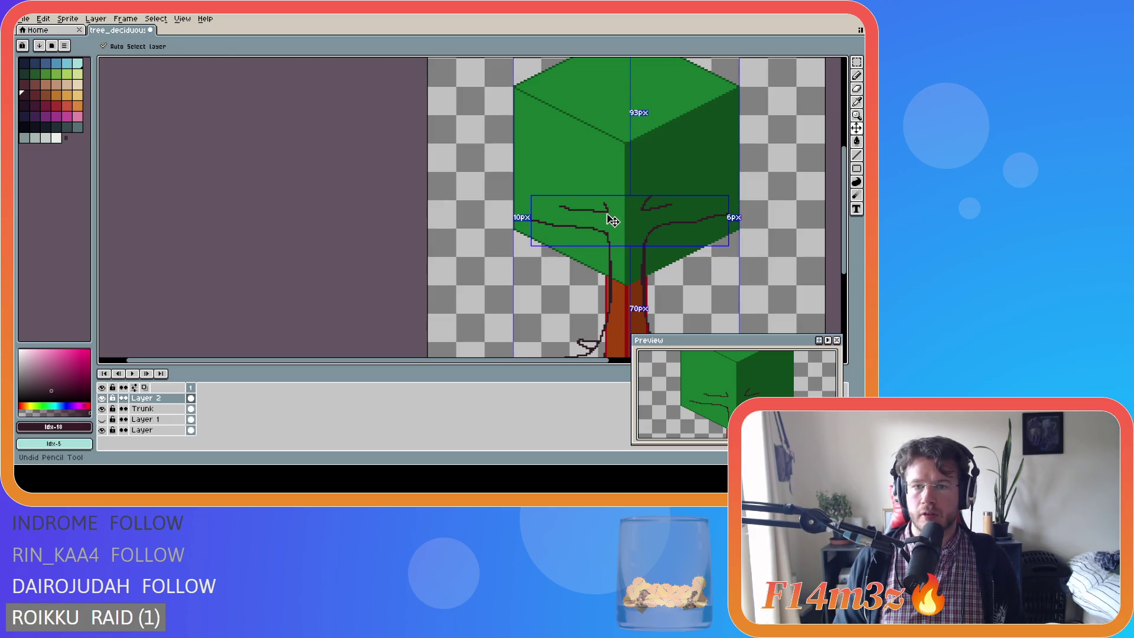
Redraw upward branches fanning up-left and up-right from the canopy centre.
drag(607, 208, 586, 146)
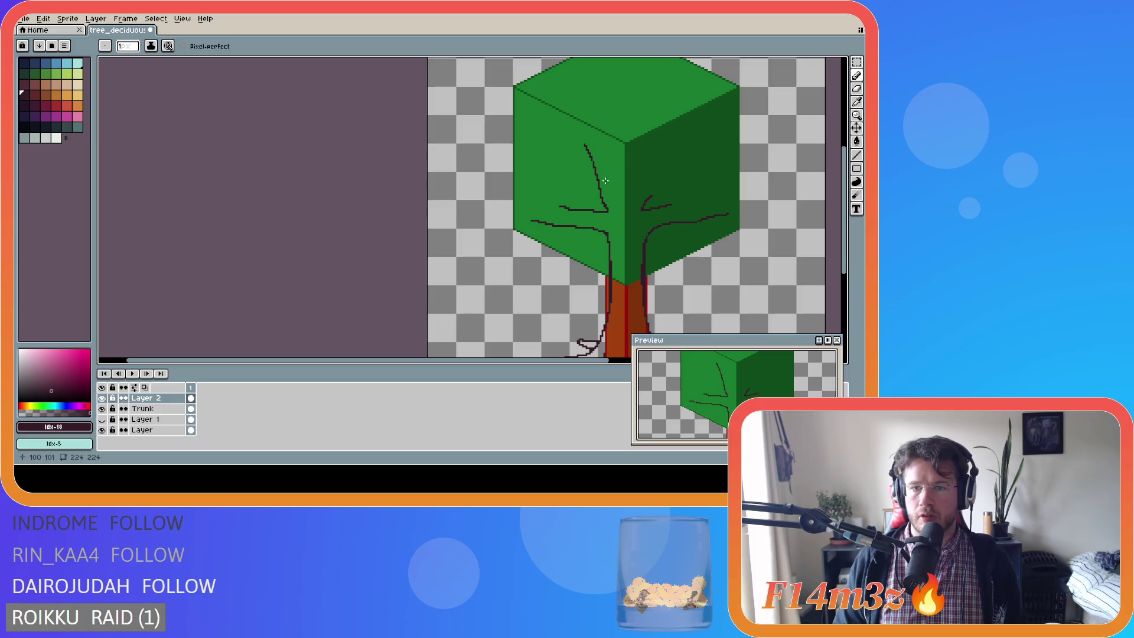
drag(621, 195, 589, 134)
key(ctrl)
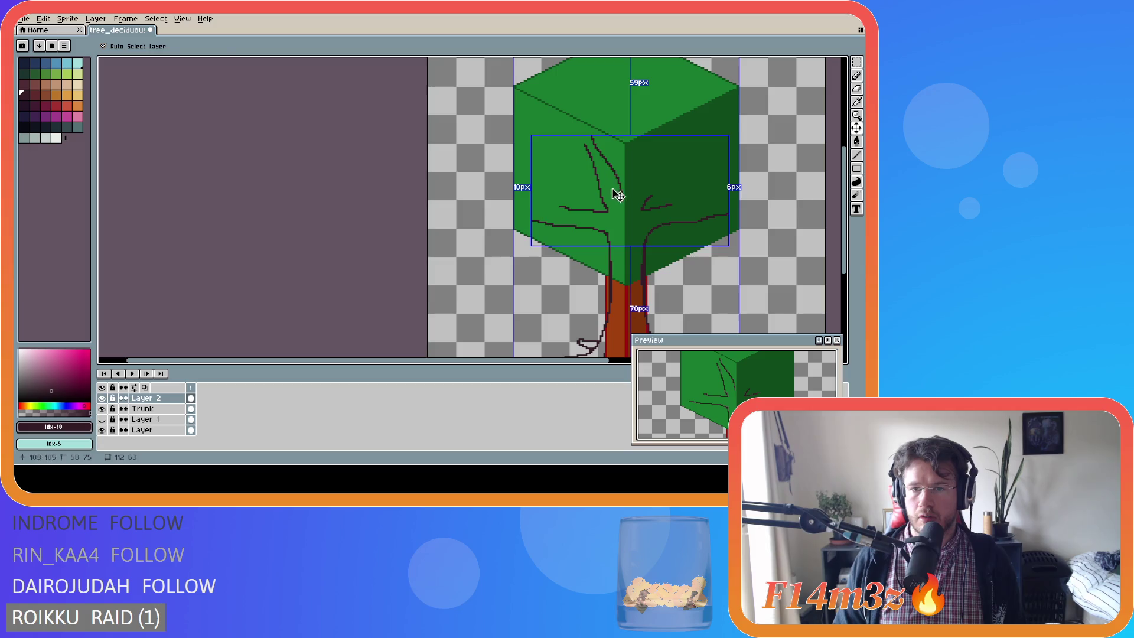
drag(622, 199, 597, 144)
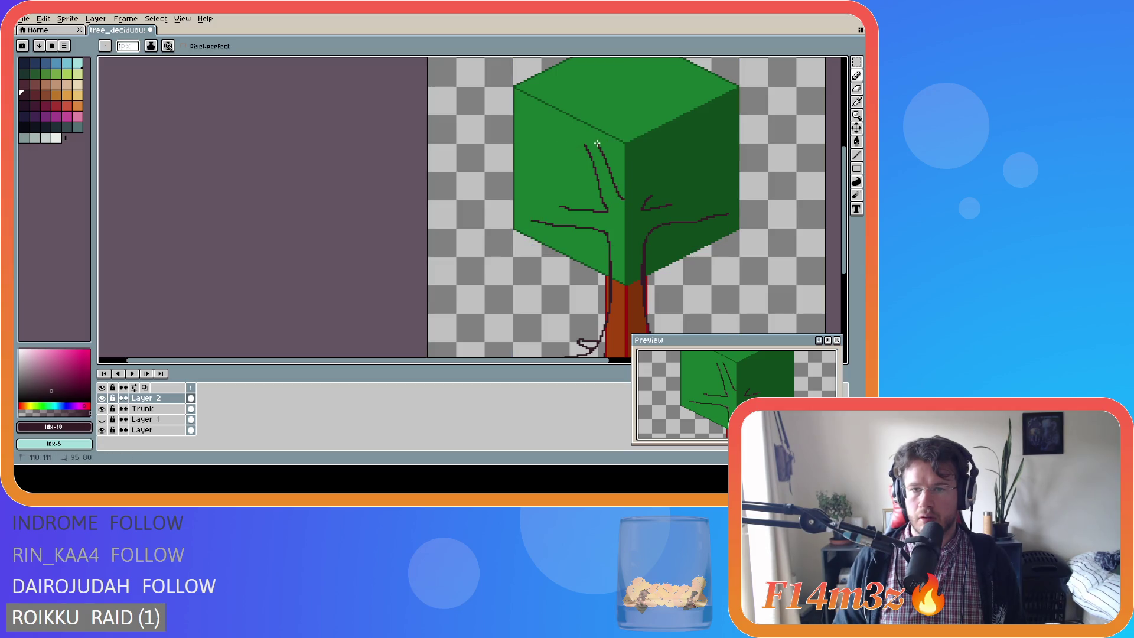
drag(623, 200, 654, 164)
key(ctrl+z)
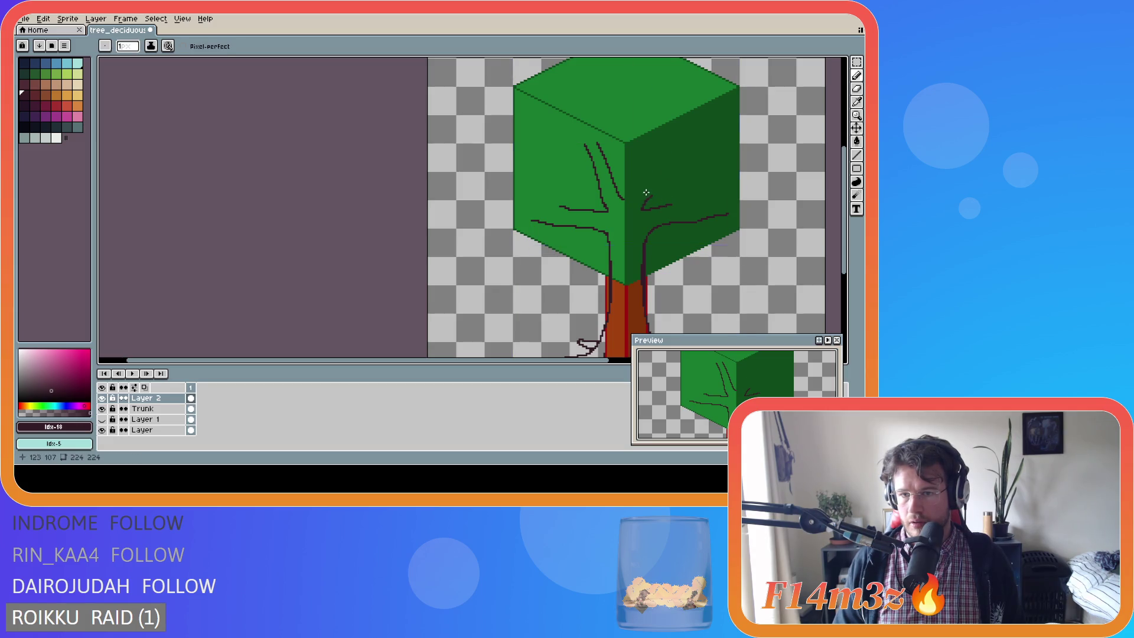
drag(620, 199, 680, 153)
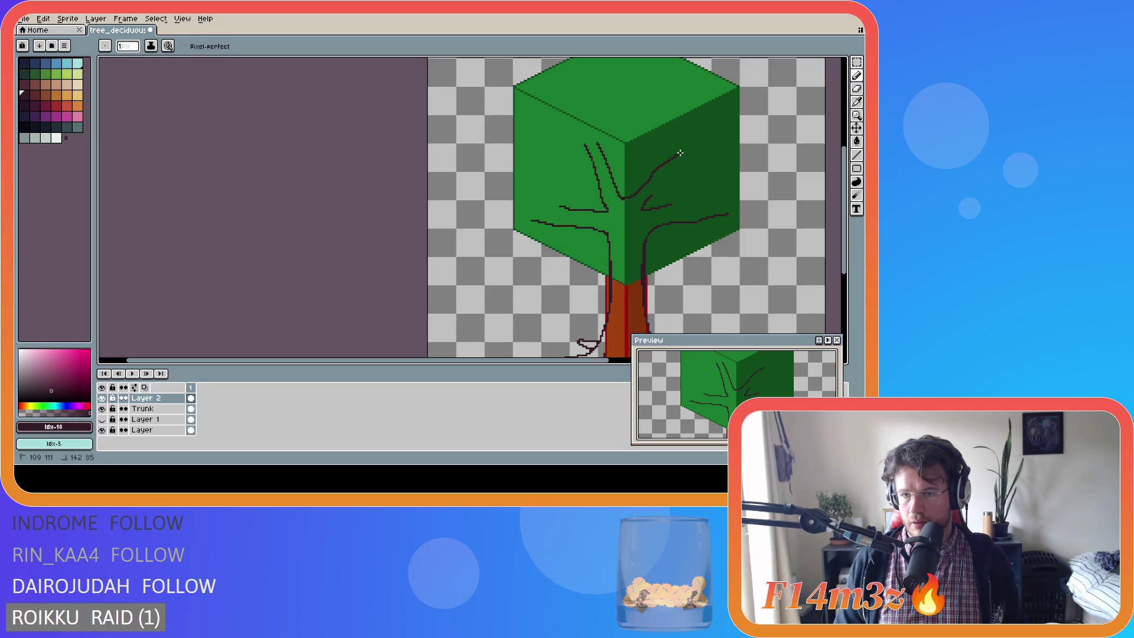
mouse_move(651, 197)
mouse_down()
mouse_move(681, 168)
mouse_move(678, 204)
mouse_move(710, 205)
mouse_up()
key(ctrl+z)
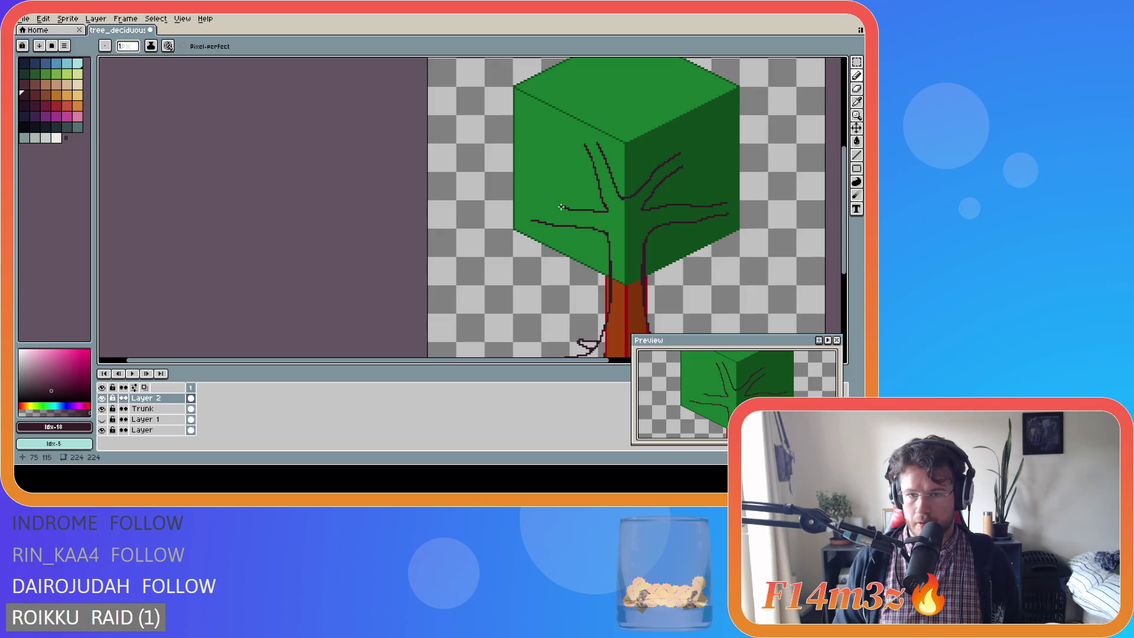
Extend the lower branch leftward past the canopy's left edge, then select the lower-left branch.
drag(527, 205, 561, 206)
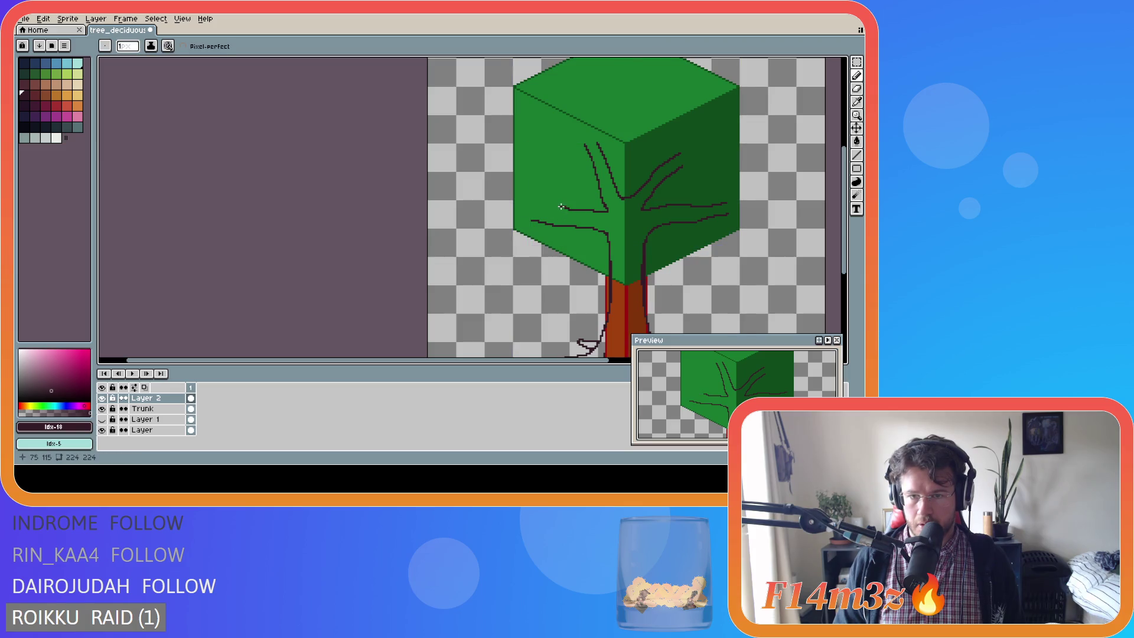
key(ctrl+y)
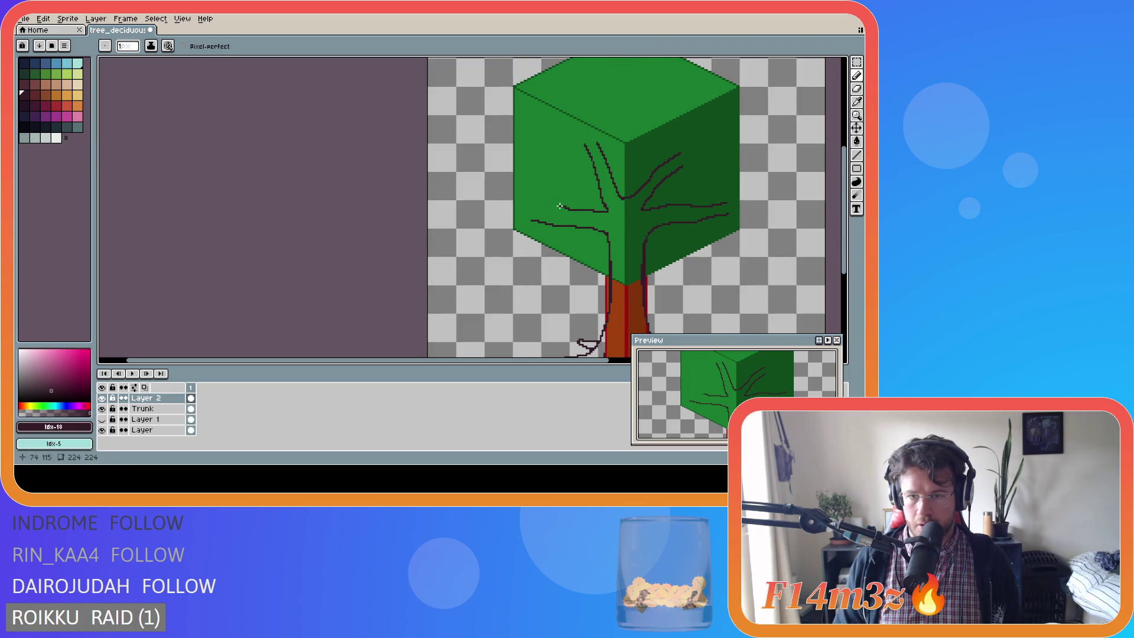
drag(560, 206, 532, 209)
key(ctrl+z)
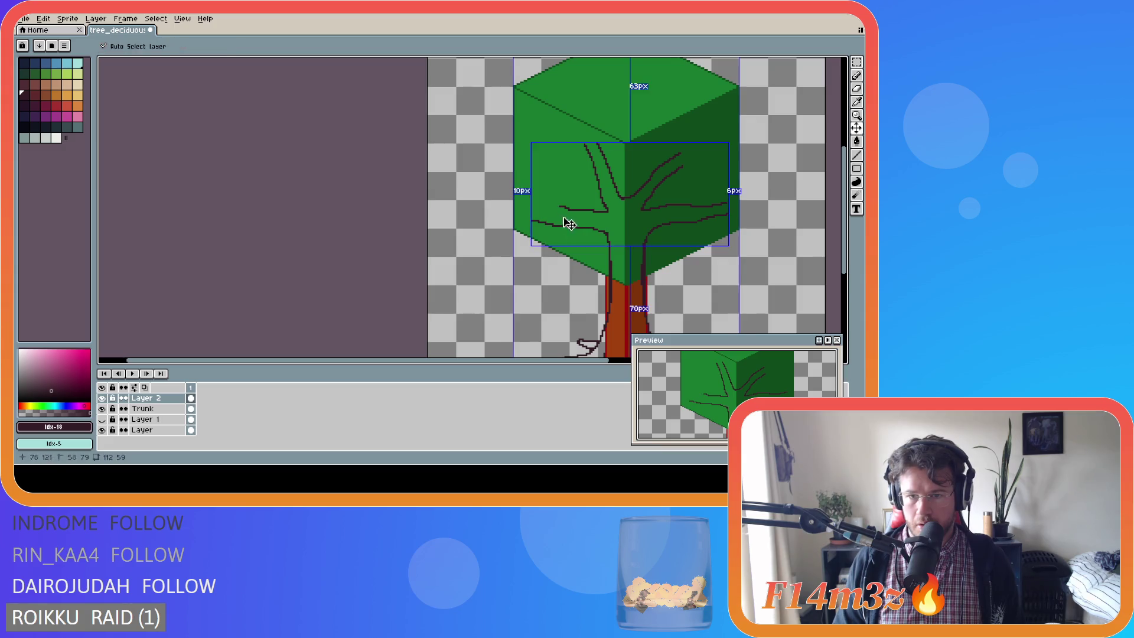
drag(549, 208, 531, 209)
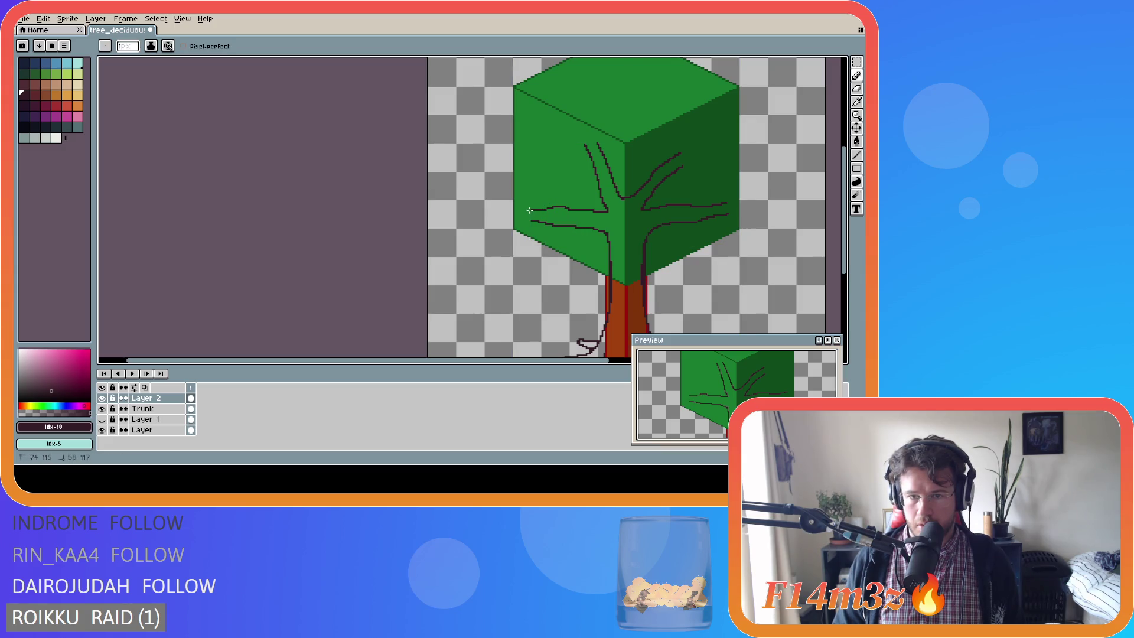
key(ctrl+z)
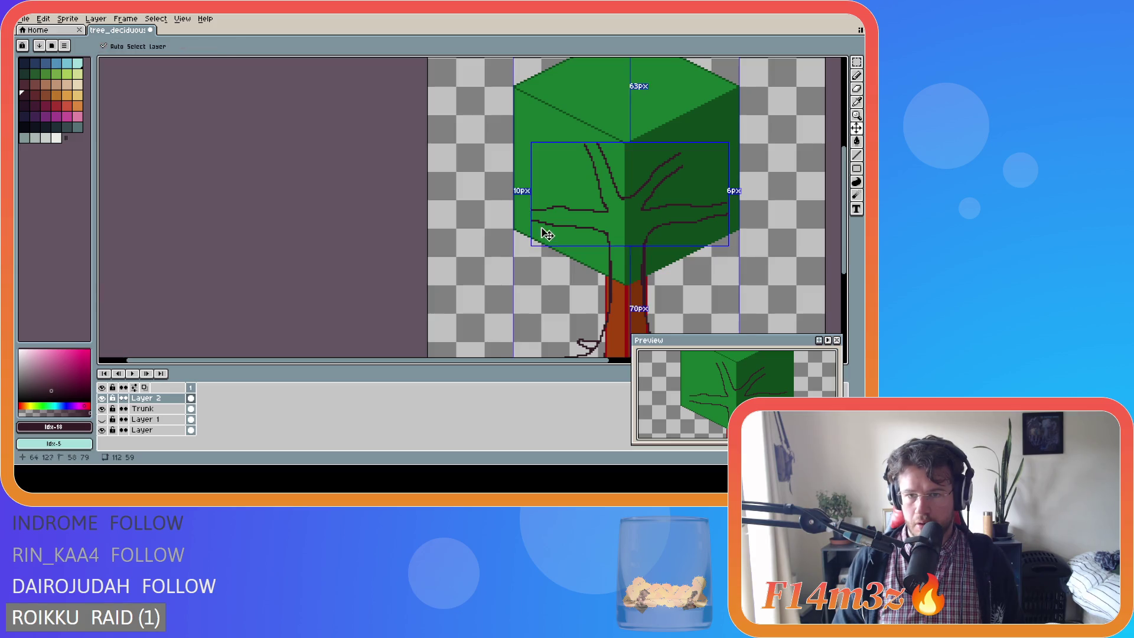
drag(560, 205, 524, 202)
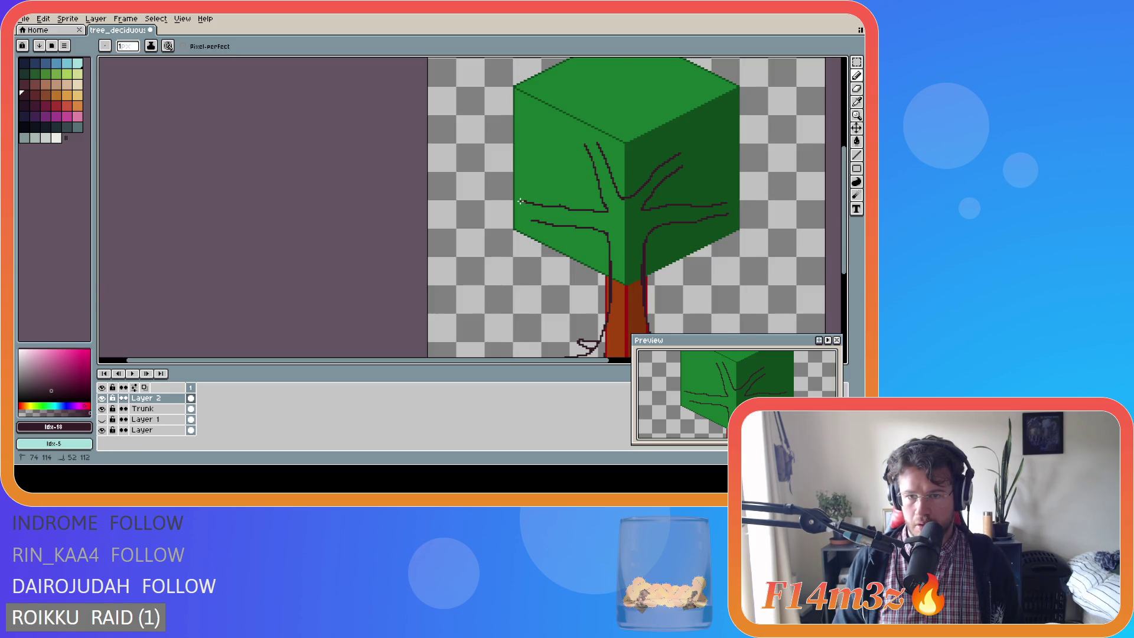
key(ctrl+z)
key(ctrl+z)
mouse_move(545, 206)
mouse_down()
mouse_move(499, 202)
mouse_move(514, 215)
mouse_move(491, 212)
mouse_up()
key(ctrl+z)
key(ctrl+z)
key(ctrl+z)
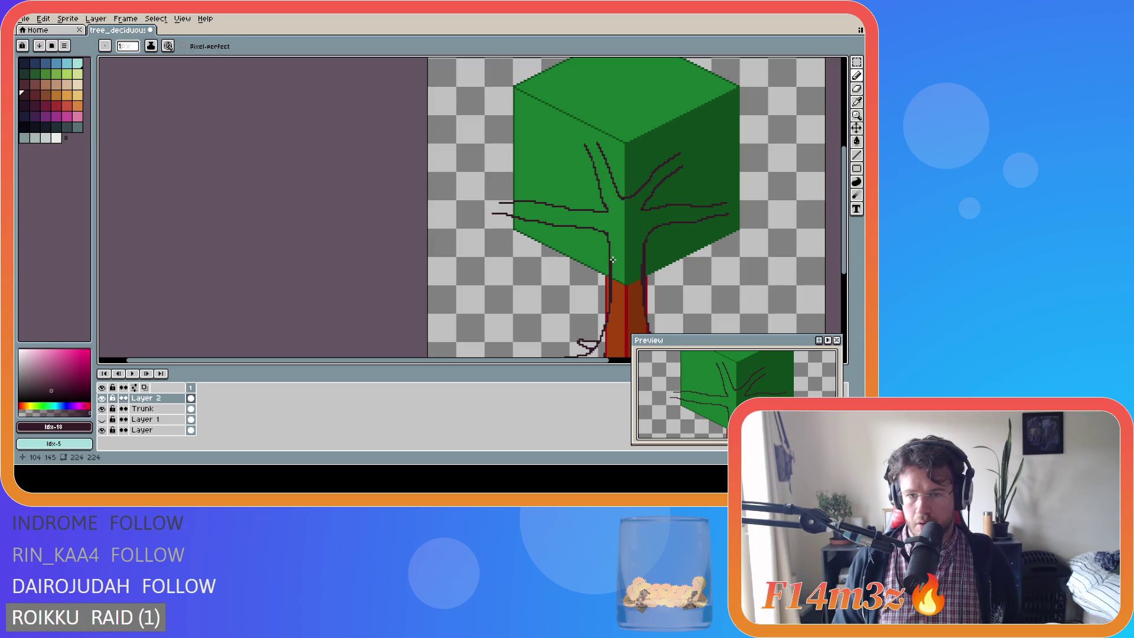
key(ctrl+z)
key(ctrl+z)
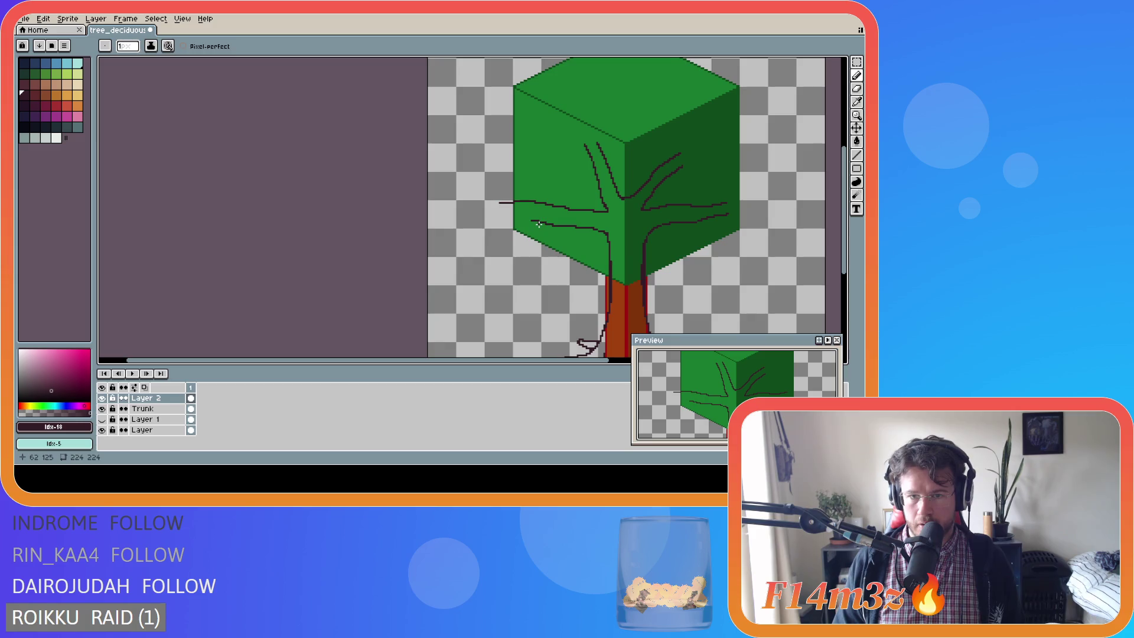
key(m)
drag(521, 218, 594, 236)
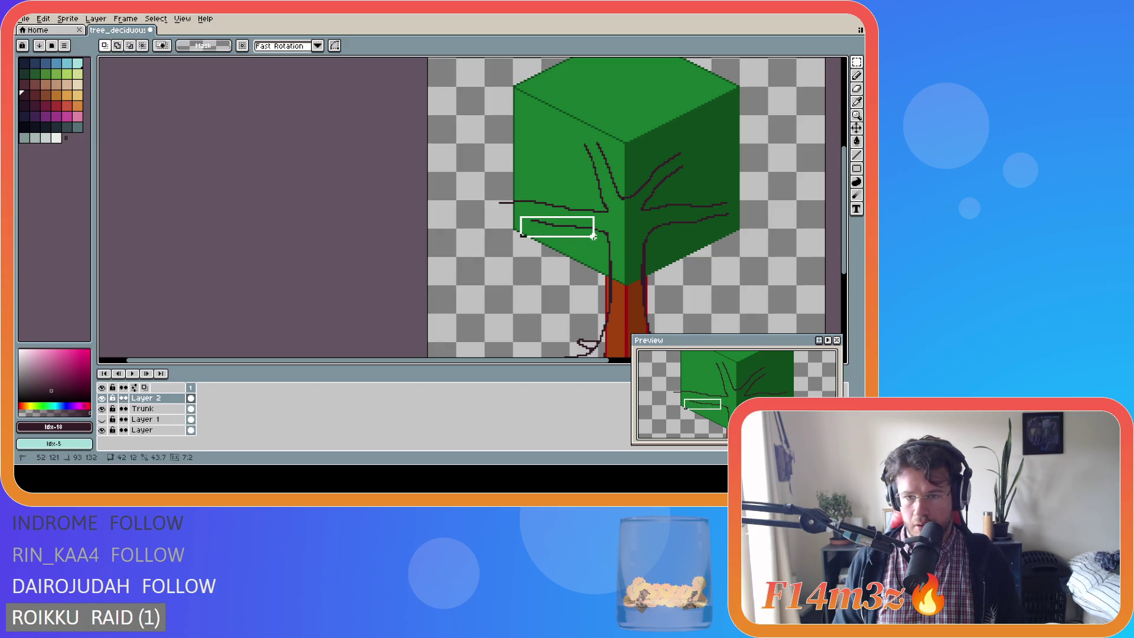
Delete the selected lower-left branch and redraw it leftward from the trunk stub.
key(Delete)
key(b)
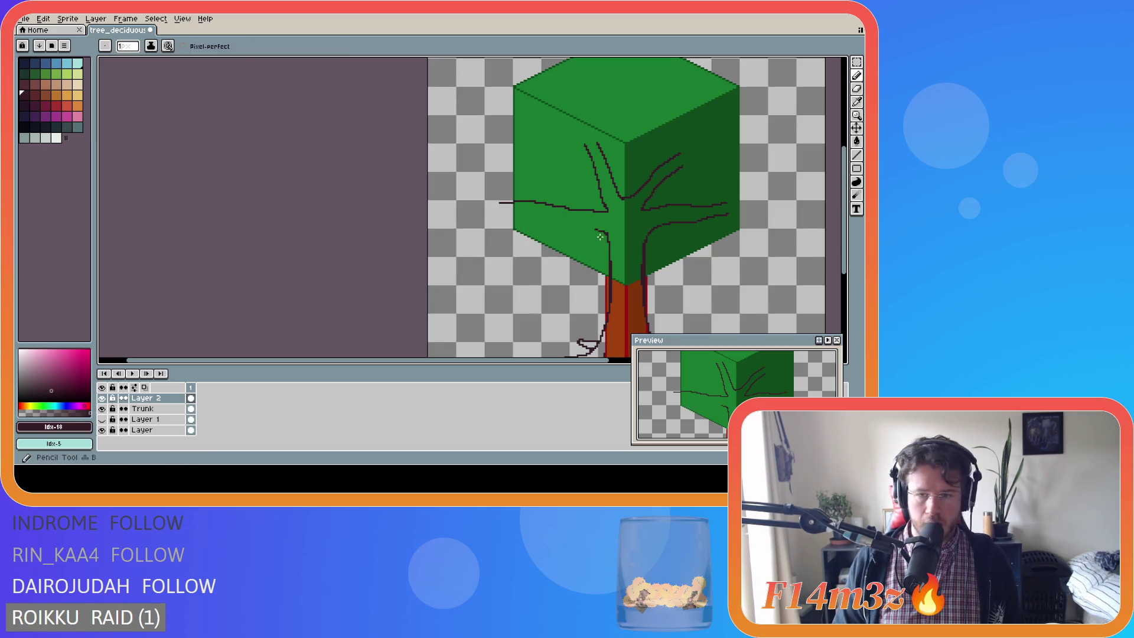
drag(605, 233, 524, 213)
key(ctrl+z)
drag(591, 228, 500, 211)
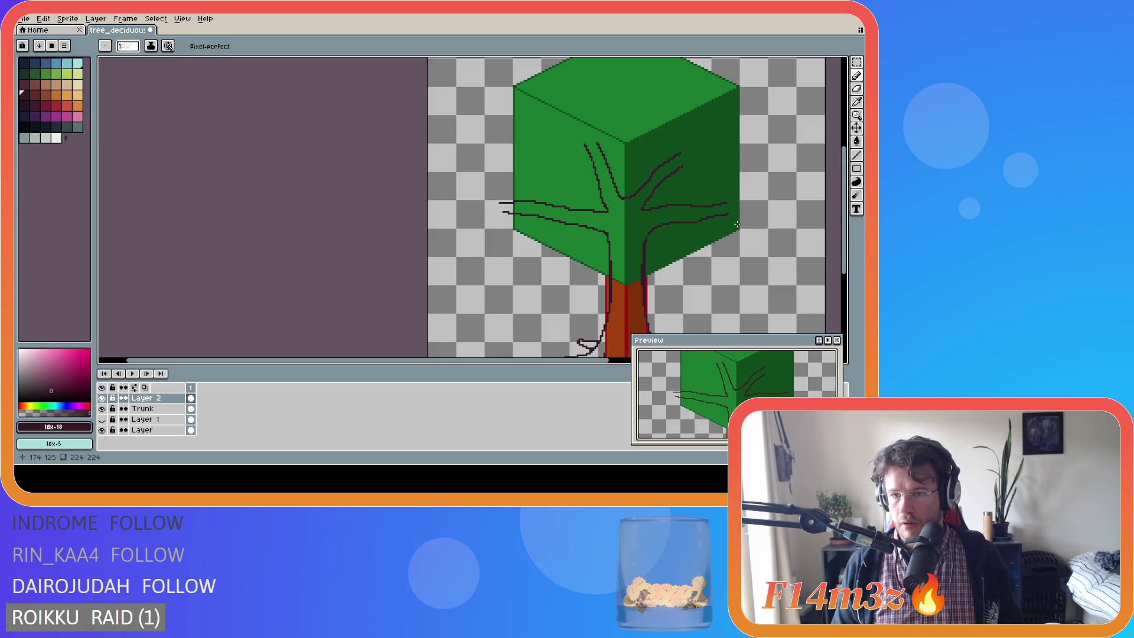
Sample the branch colour and undo the strokes overhanging the canopy's left edge.
scroll(763, 231, down, 3)
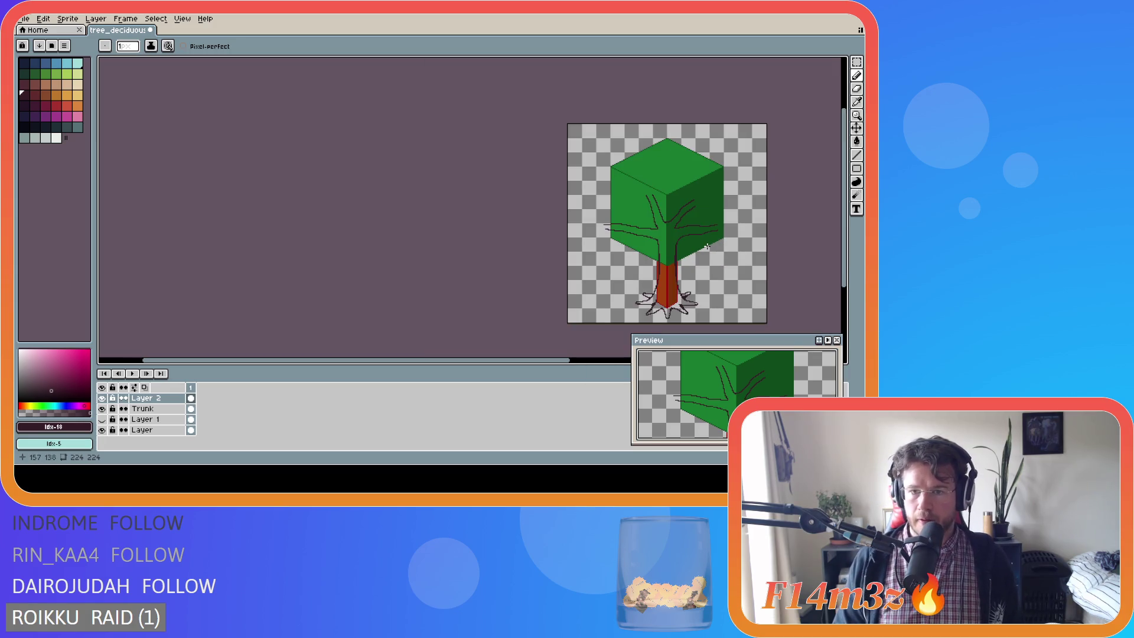
drag(558, 362, 677, 362)
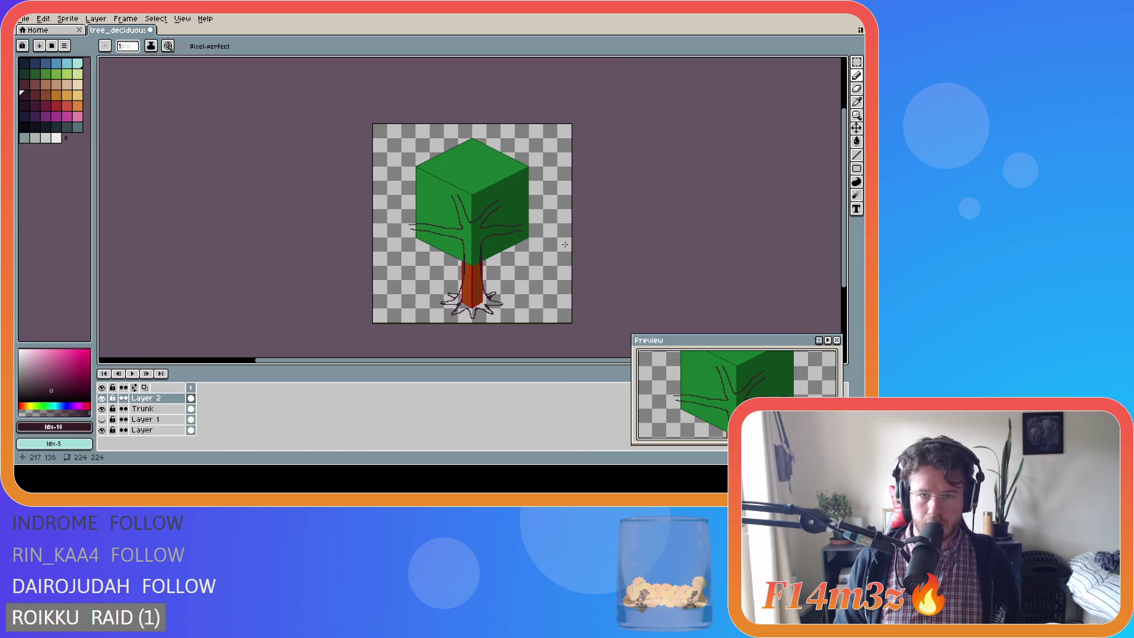
scroll(528, 237, up, 1)
scroll(528, 238, down, 1)
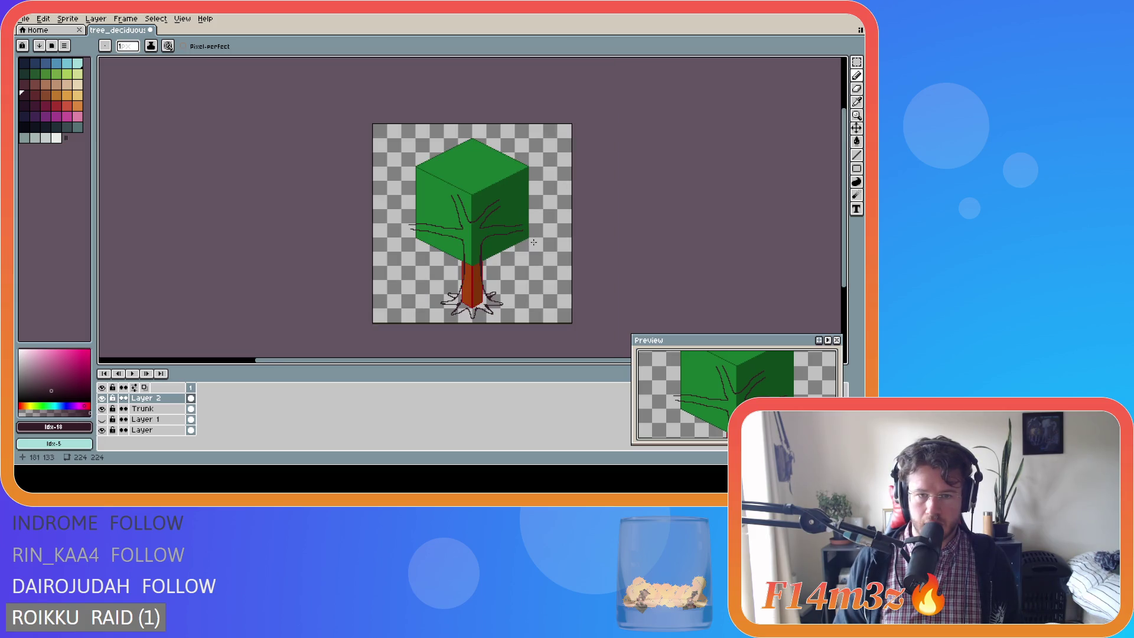
scroll(534, 242, up, 1)
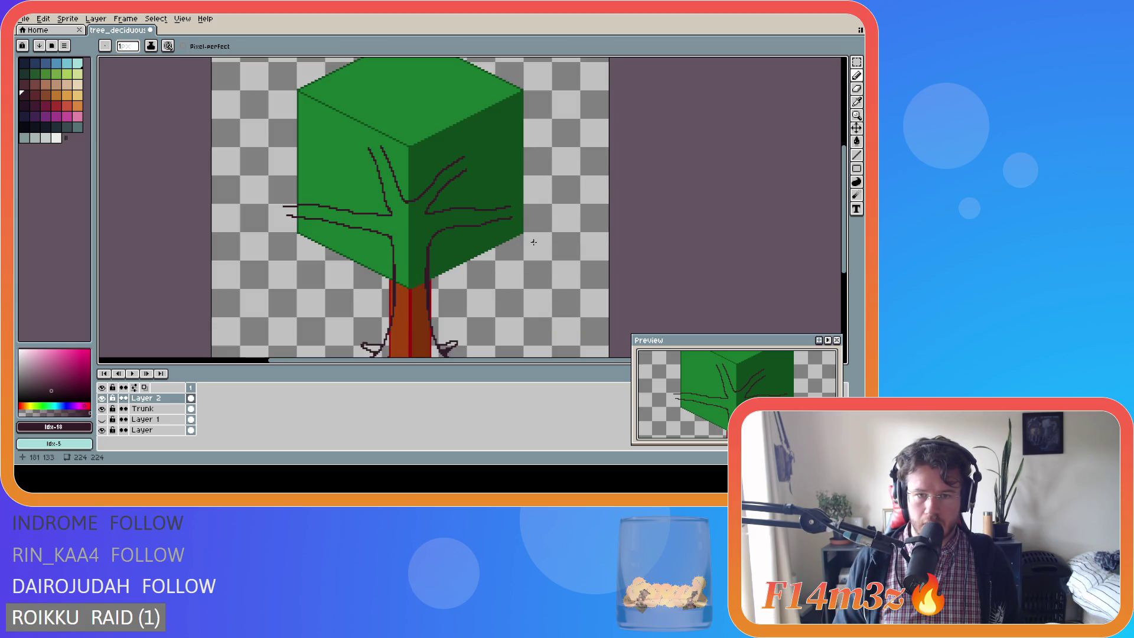
scroll(532, 239, down, 1)
key(i)
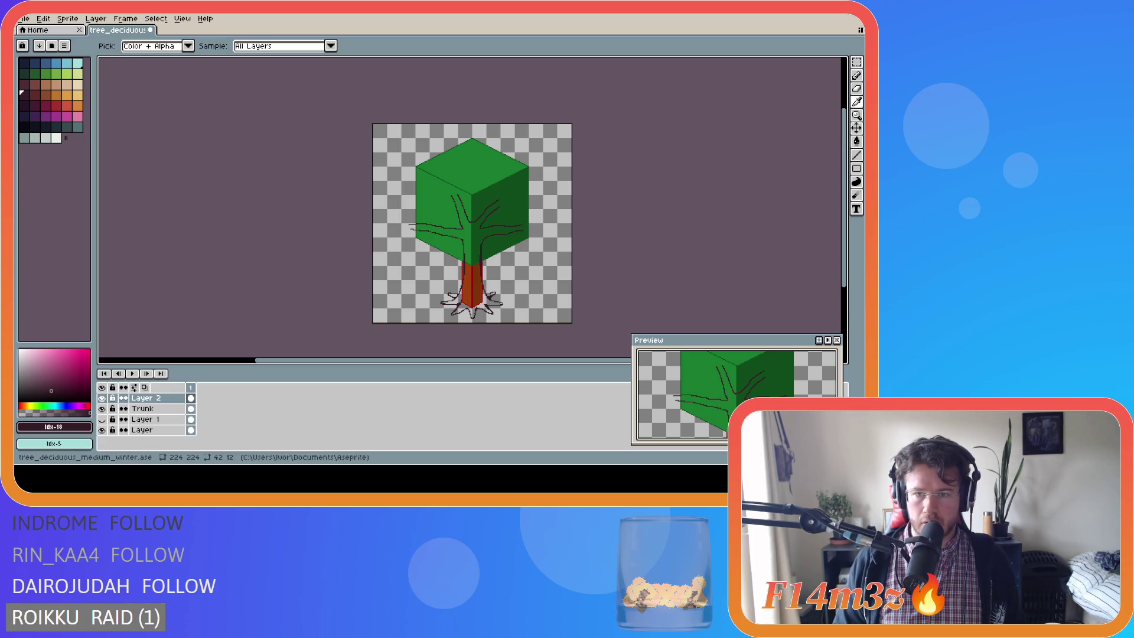
key(b)
scroll(518, 243, up, 1)
scroll(518, 243, down, 1)
scroll(517, 243, up, 1)
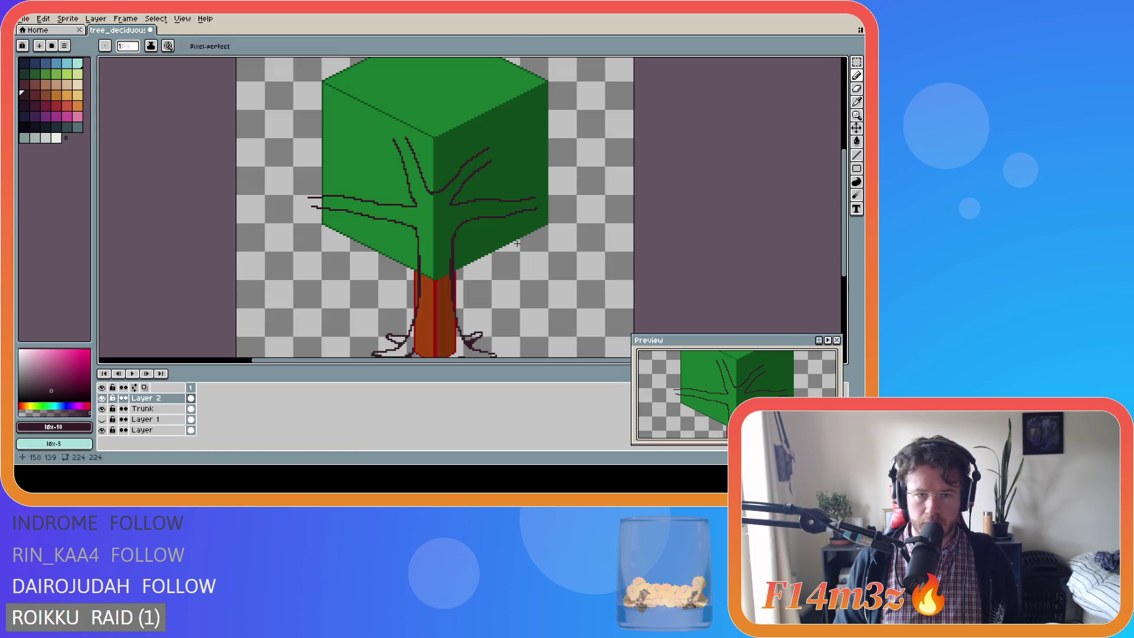
key(ctrl+z)
key(ctrl+z)
key(ctrl+z)
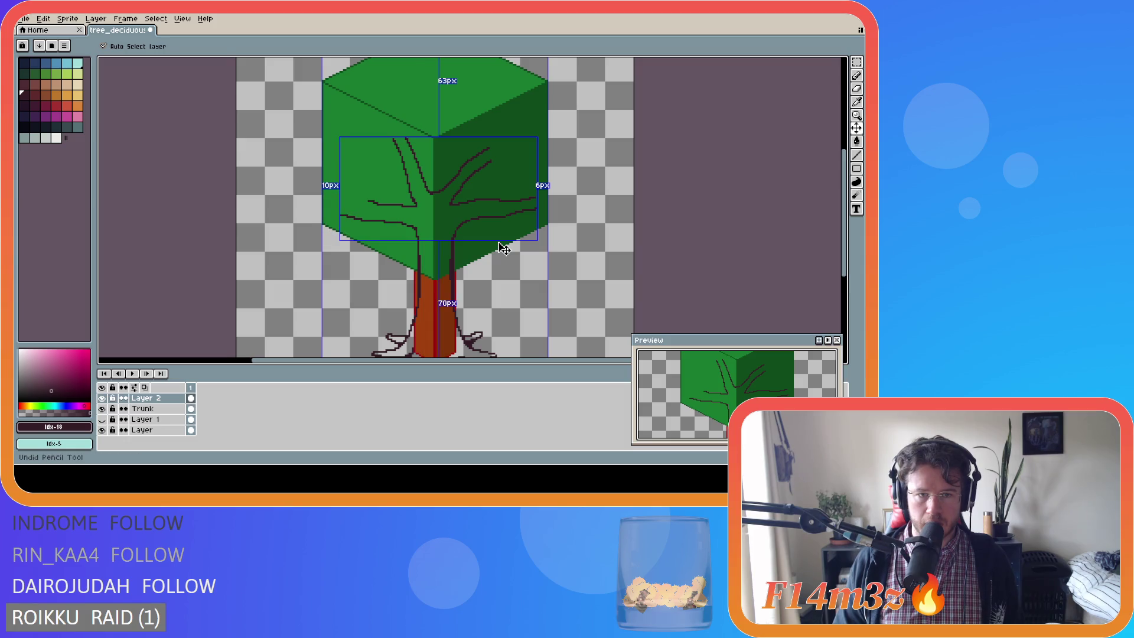
Draw dark branches reaching left past the canopy, with a joining branch and a short offshoot.
drag(371, 202, 278, 153)
key(ctrl+z)
key(ctrl+z)
drag(337, 216, 258, 217)
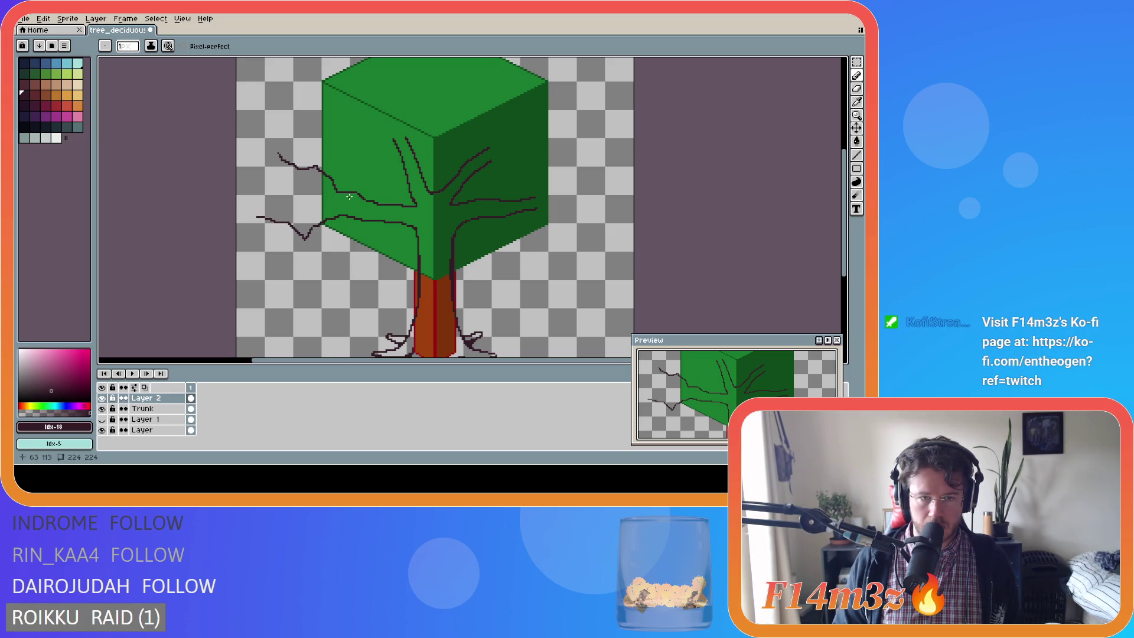
drag(348, 203, 317, 175)
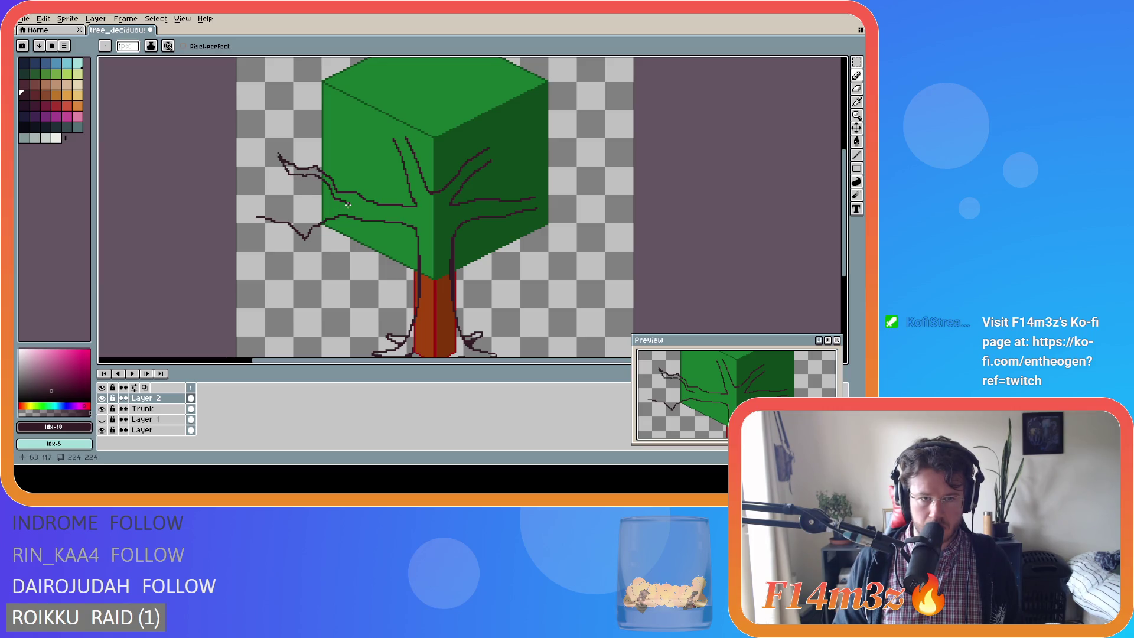
drag(348, 203, 300, 223)
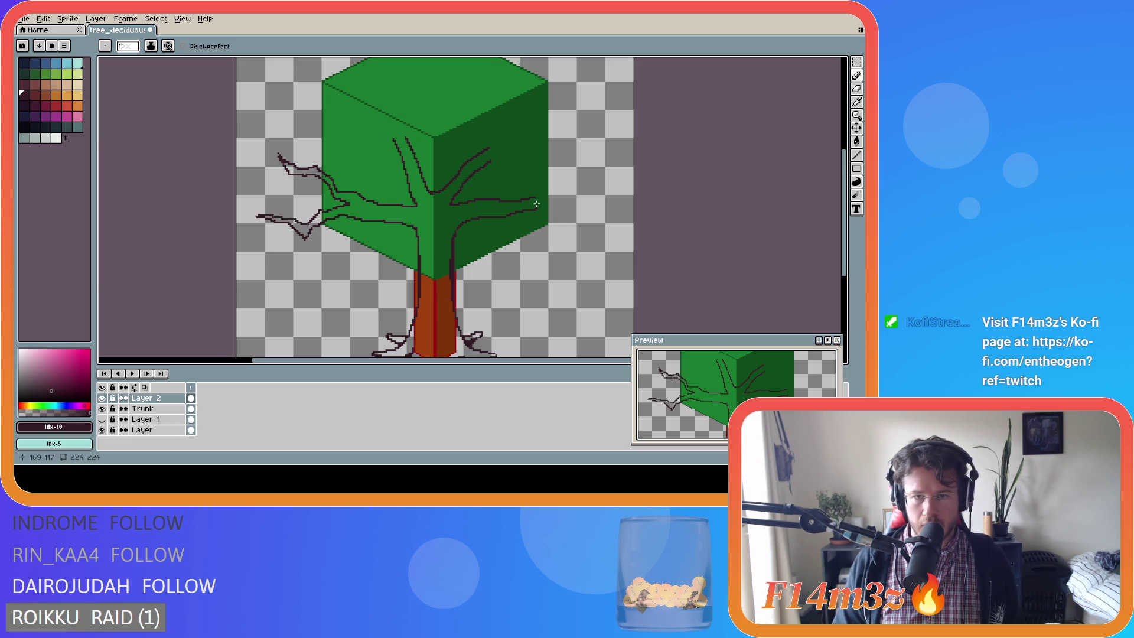
Add two branches and a twig reaching right past the canopy, plus a stroke across the right face.
mouse_move(534, 198)
mouse_down()
mouse_move(560, 184)
mouse_move(624, 187)
mouse_up()
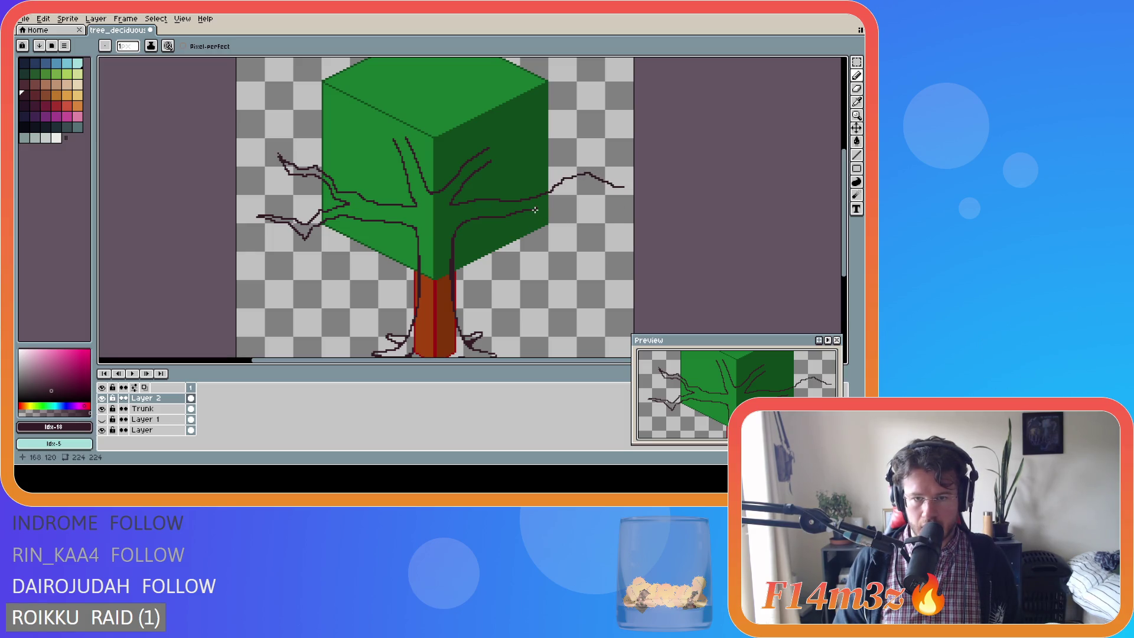
drag(545, 213, 597, 225)
drag(548, 203, 626, 188)
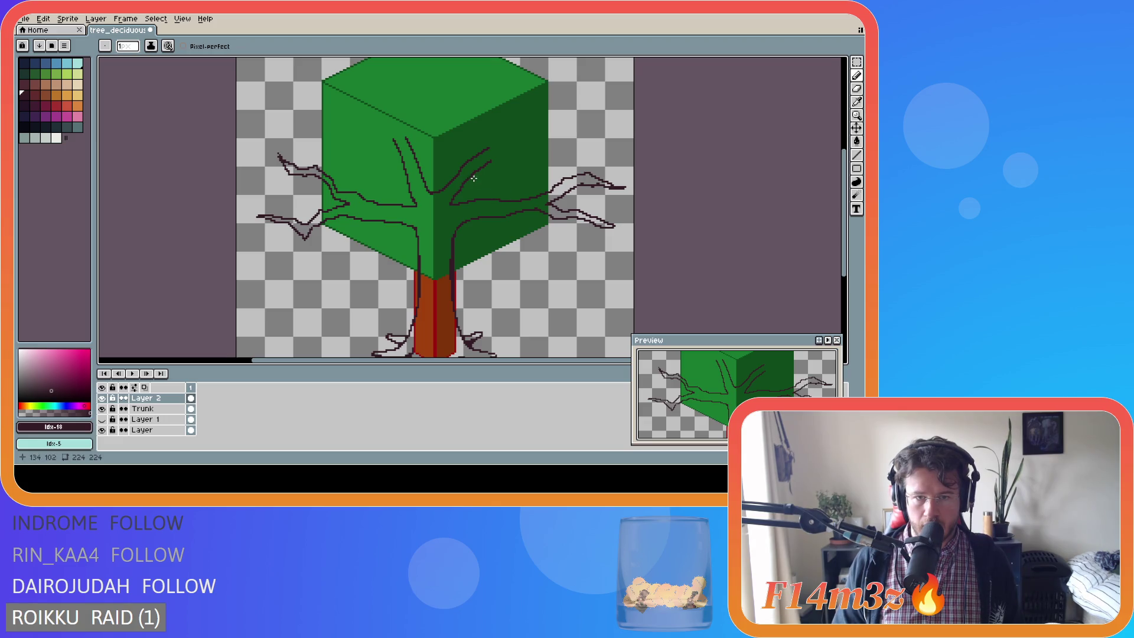
mouse_move(487, 163)
mouse_down()
mouse_move(531, 158)
mouse_move(513, 156)
mouse_move(513, 135)
mouse_move(542, 86)
mouse_up()
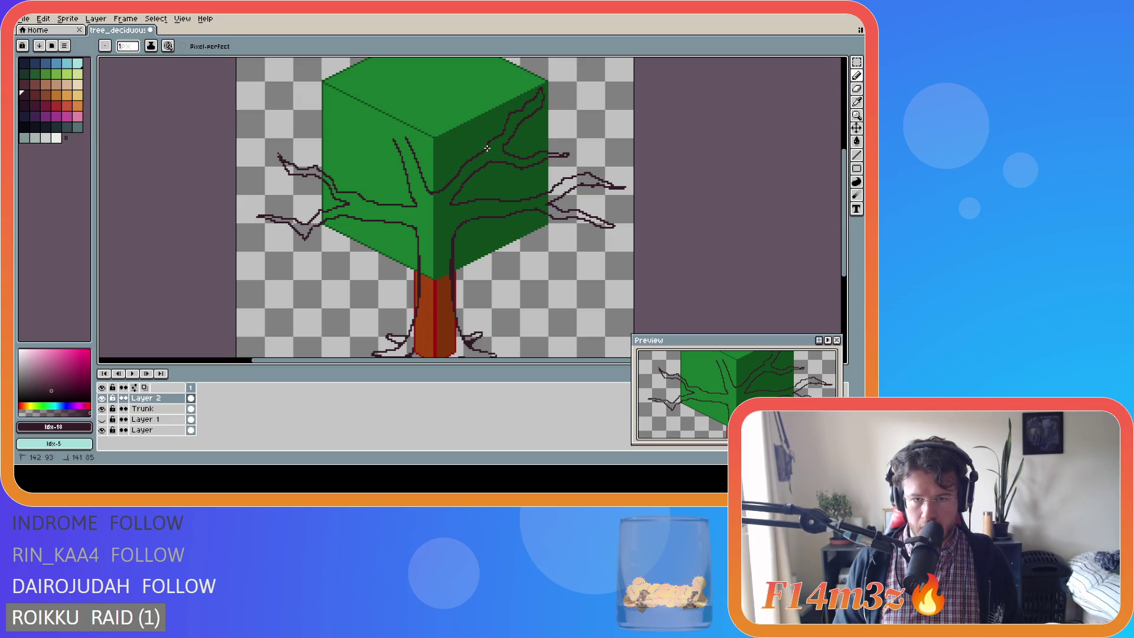
key(ctrl+z)
Restore the undone right-face branch strokes and draw a short stroke near the canopy top.
key(v)
key(b)
key(ctrl+y)
key(e)
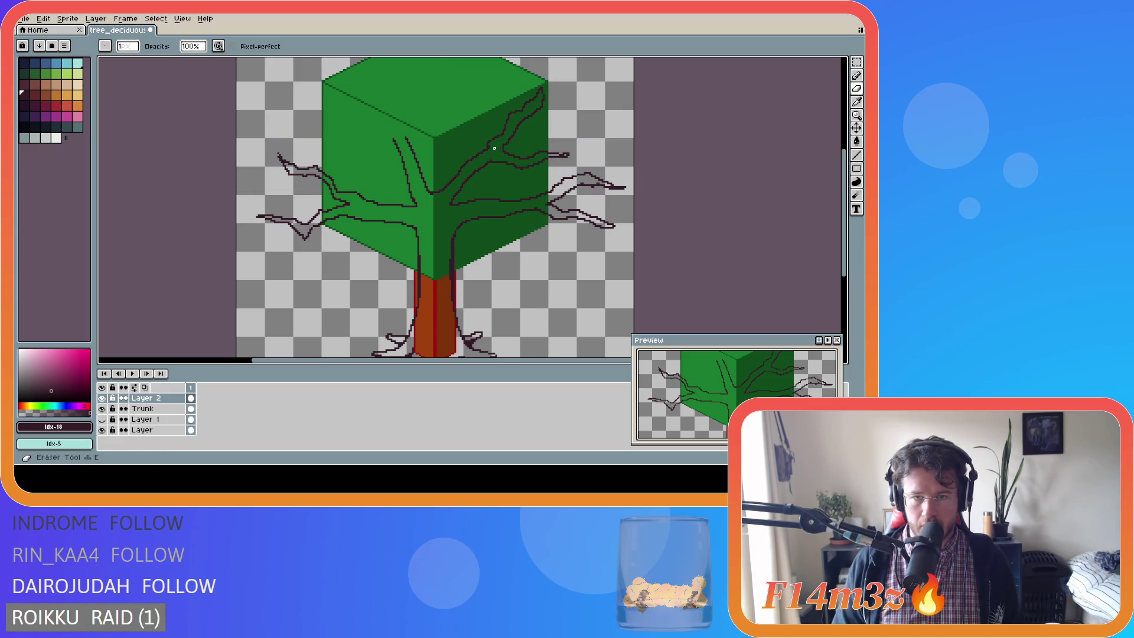
key(v)
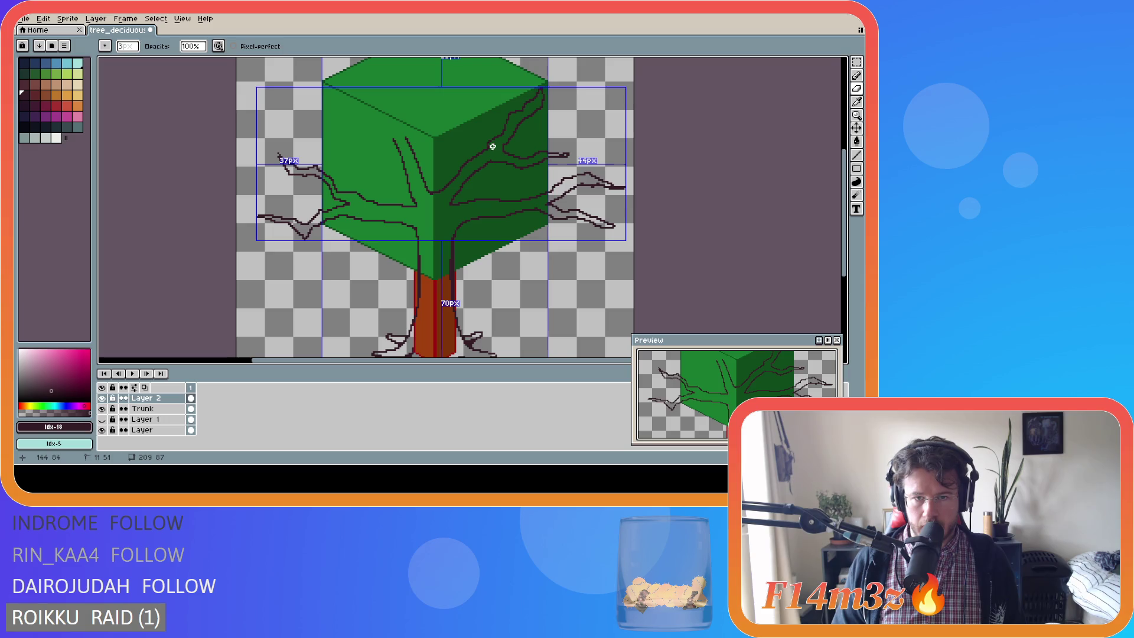
key(e)
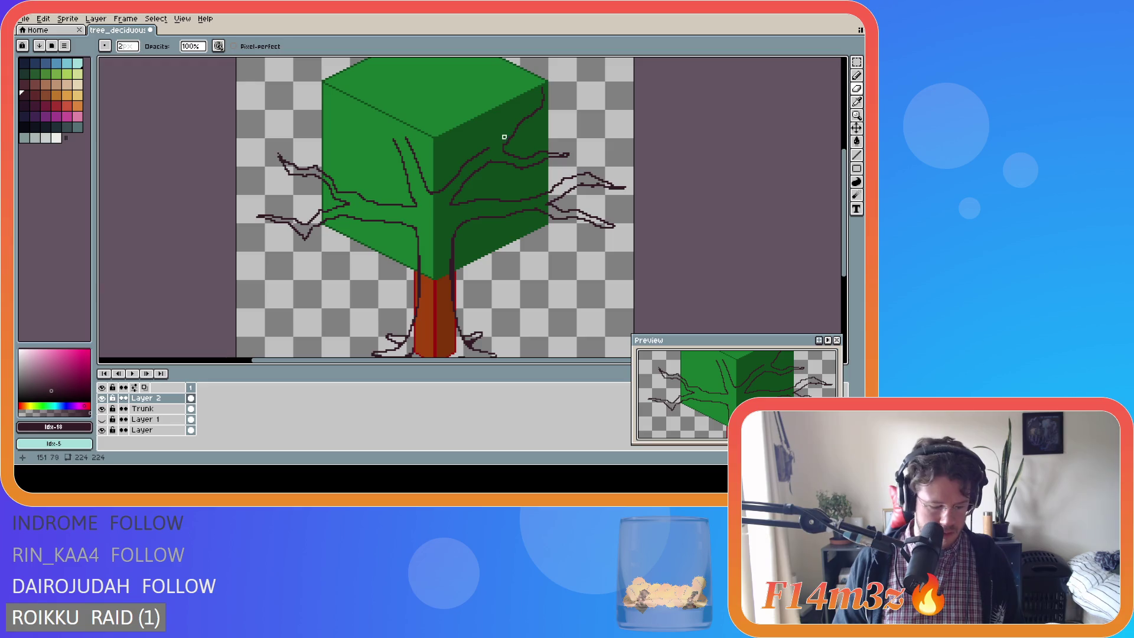
key(b)
drag(541, 88, 495, 149)
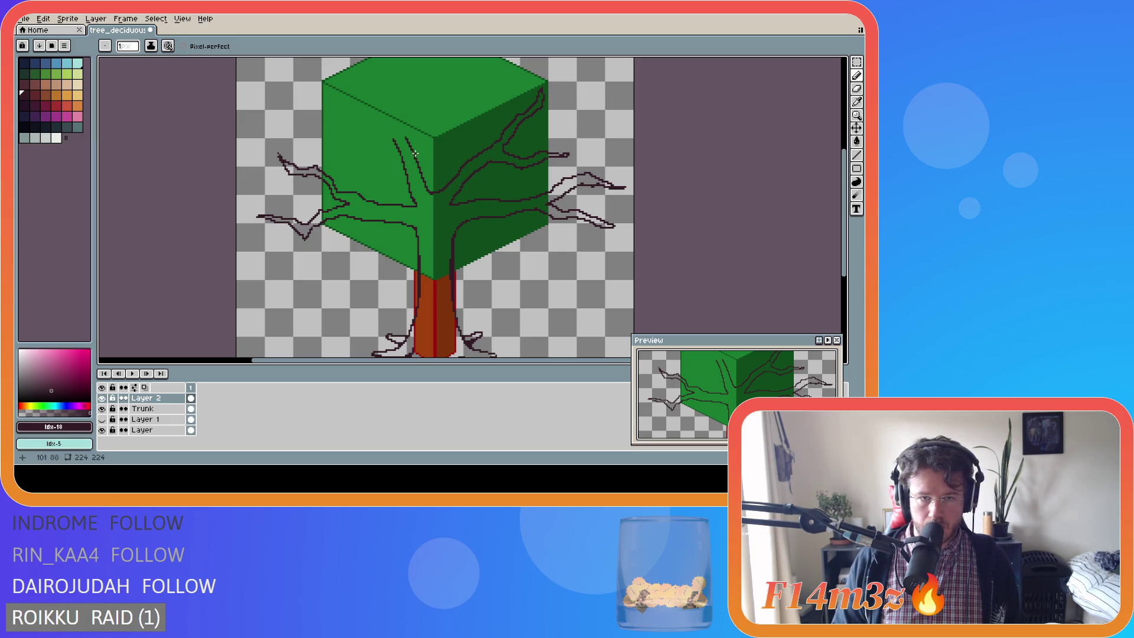
Trim the stroke's top end, then draw branch lines up and across the cube's left face.
key(e)
mouse_move(407, 139)
mouse_down()
mouse_move(415, 154)
mouse_move(406, 143)
mouse_up()
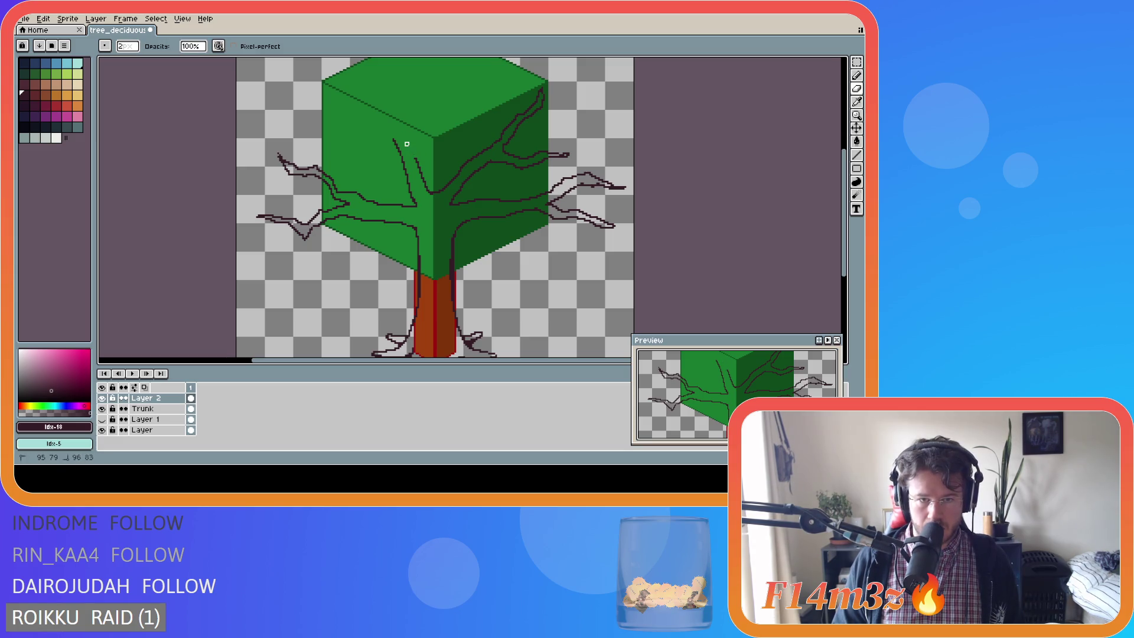
key(b)
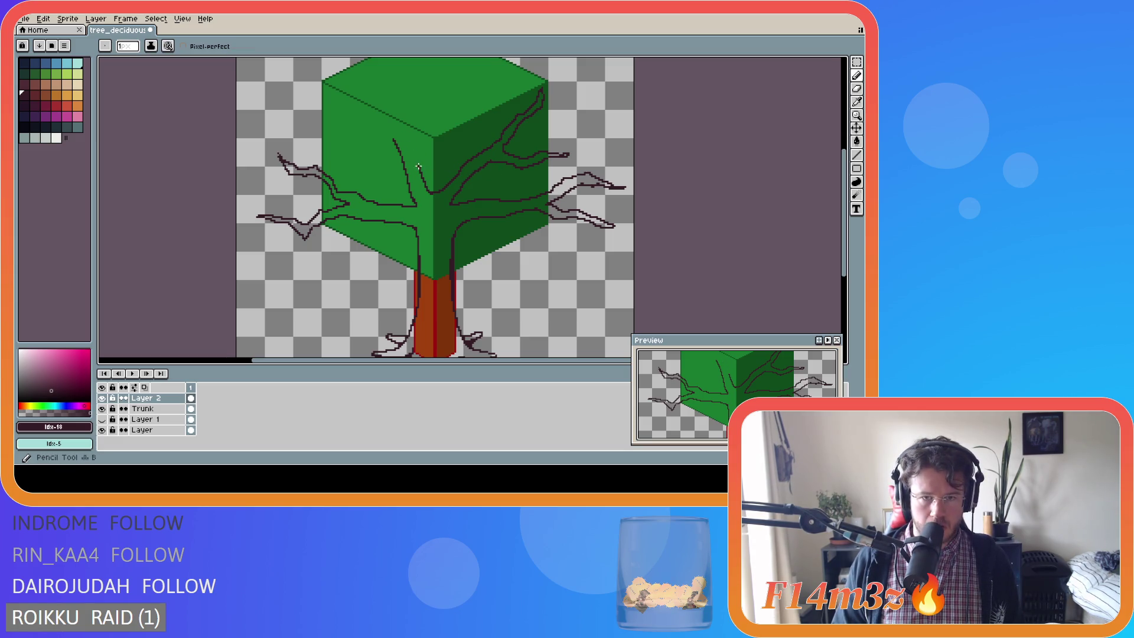
mouse_move(421, 155)
mouse_down()
mouse_move(437, 125)
mouse_move(435, 87)
mouse_move(430, 125)
mouse_move(347, 93)
mouse_move(394, 139)
mouse_up()
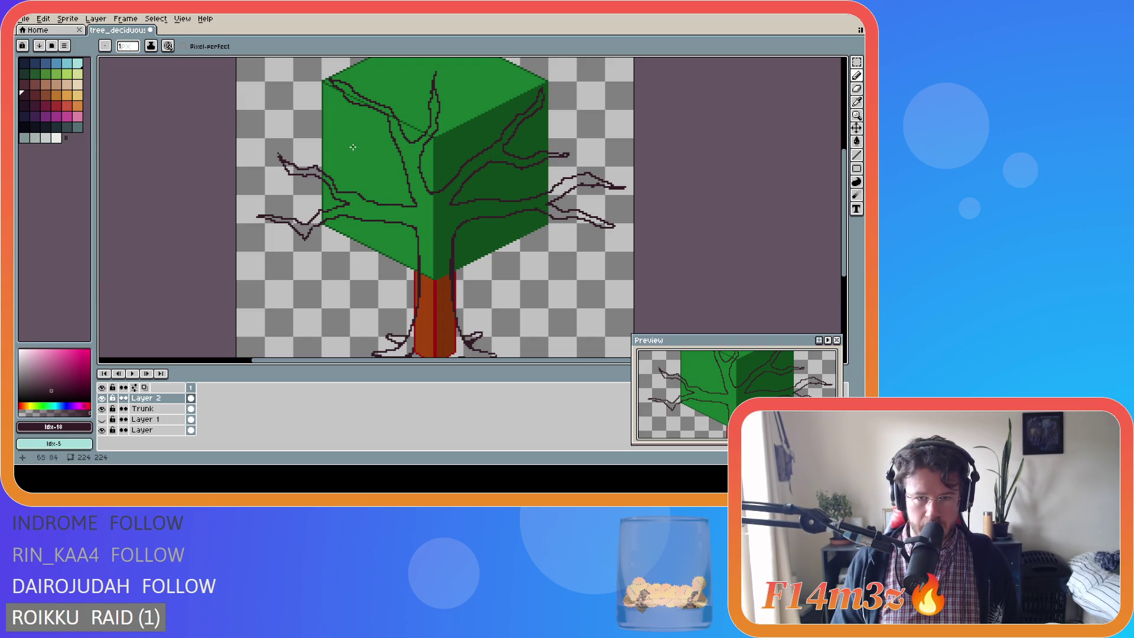
key(e)
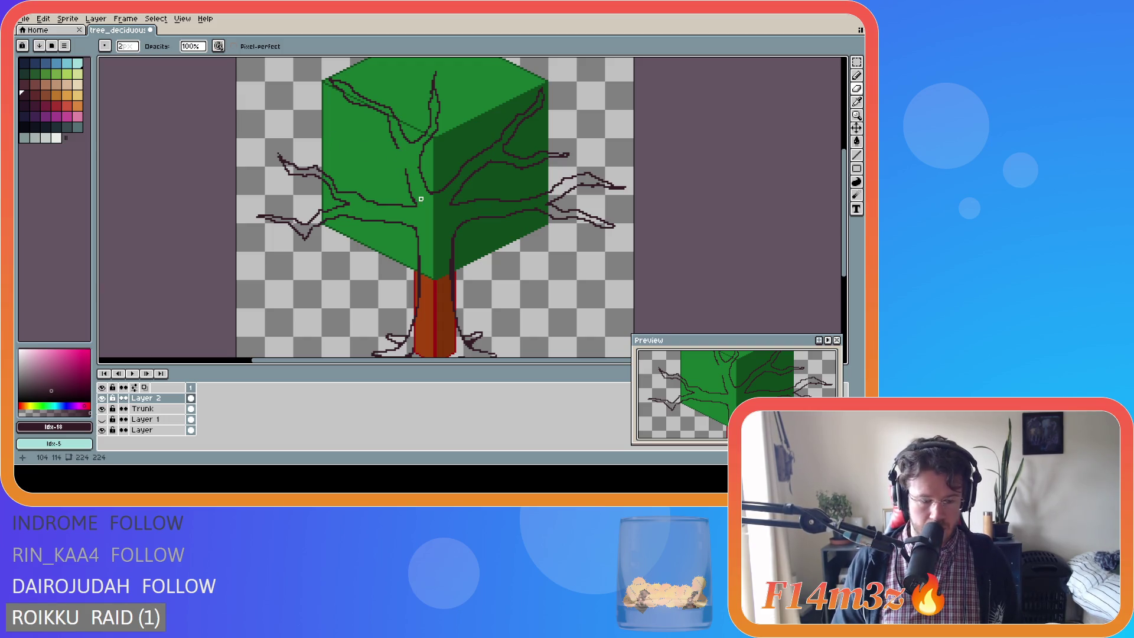
key(b)
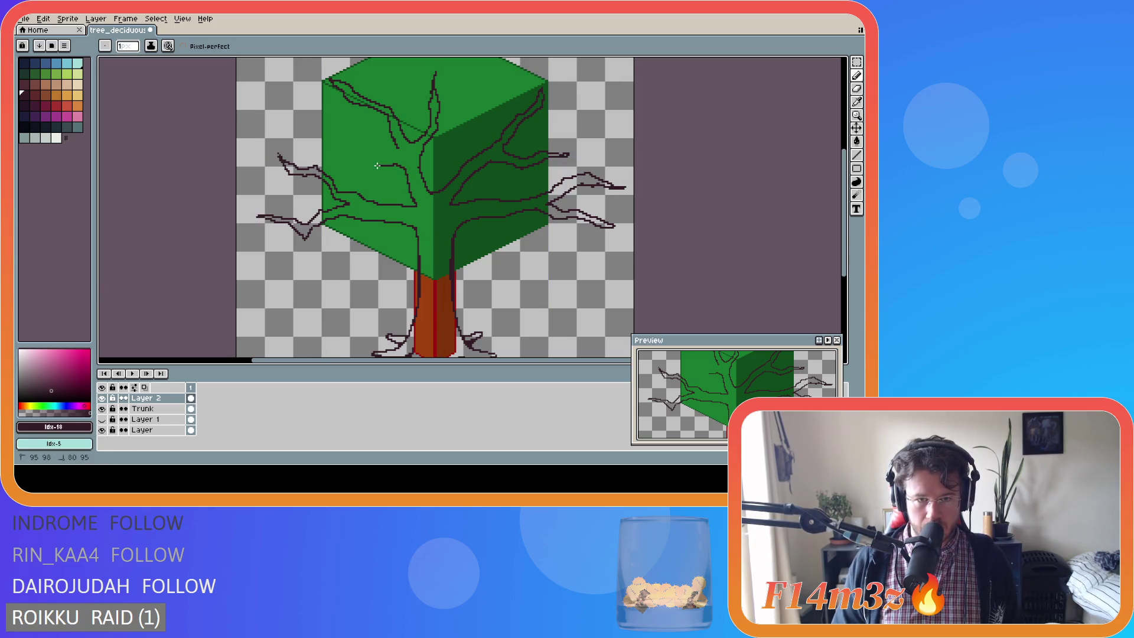
drag(323, 148, 390, 151)
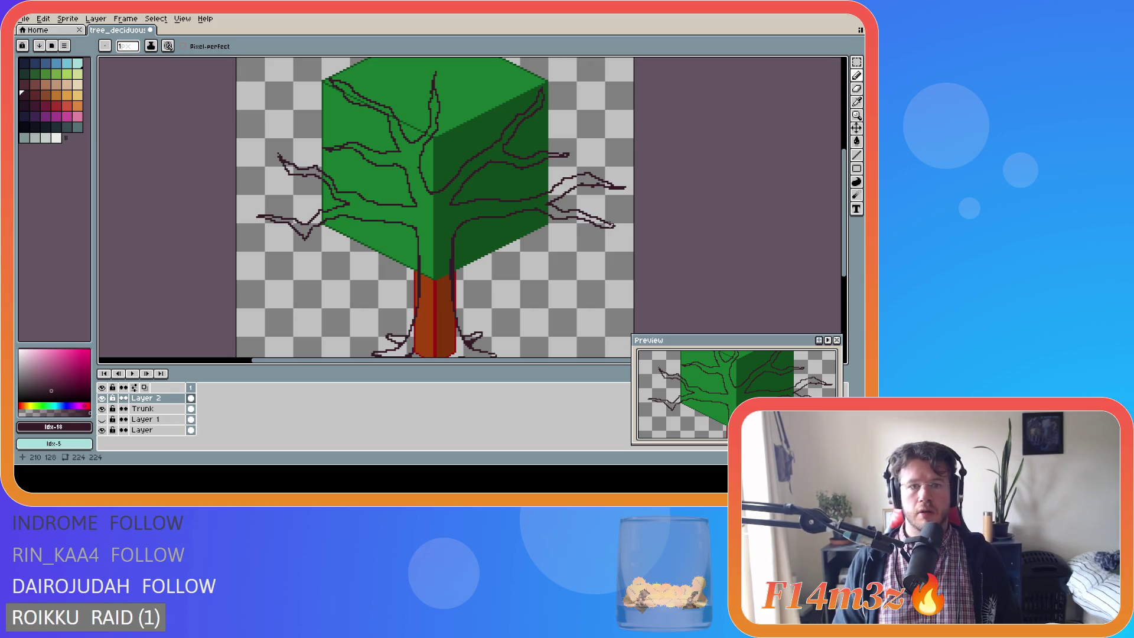
scroll(555, 243, down, 2)
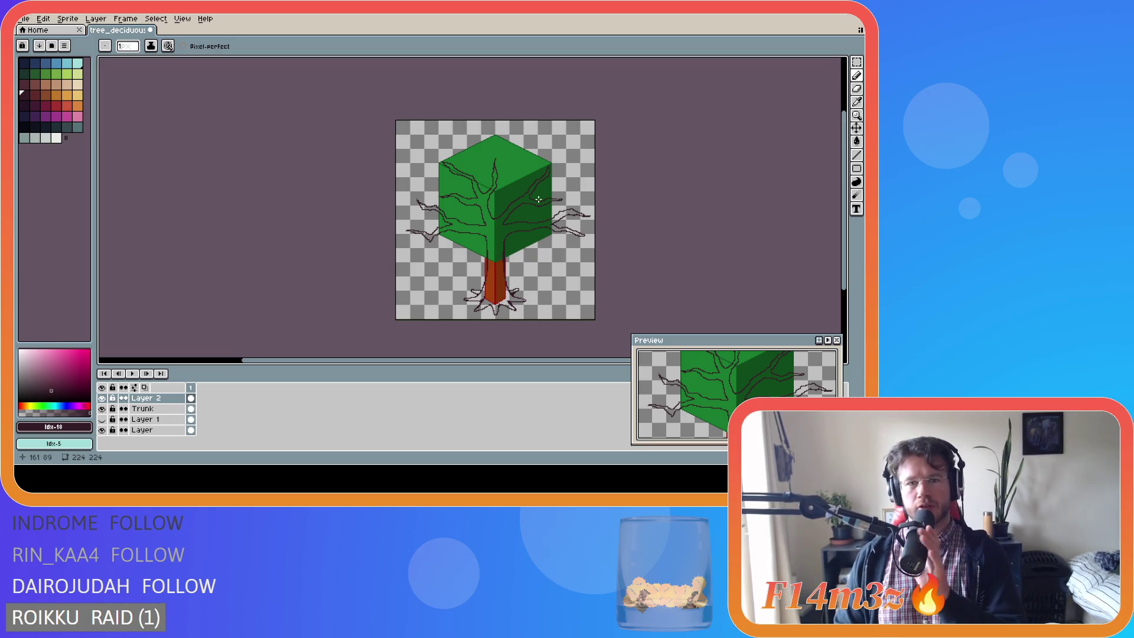
Extend the branch line to the cube's edge and add a twig past its upper-left edge.
scroll(446, 173, up, 2)
key(e)
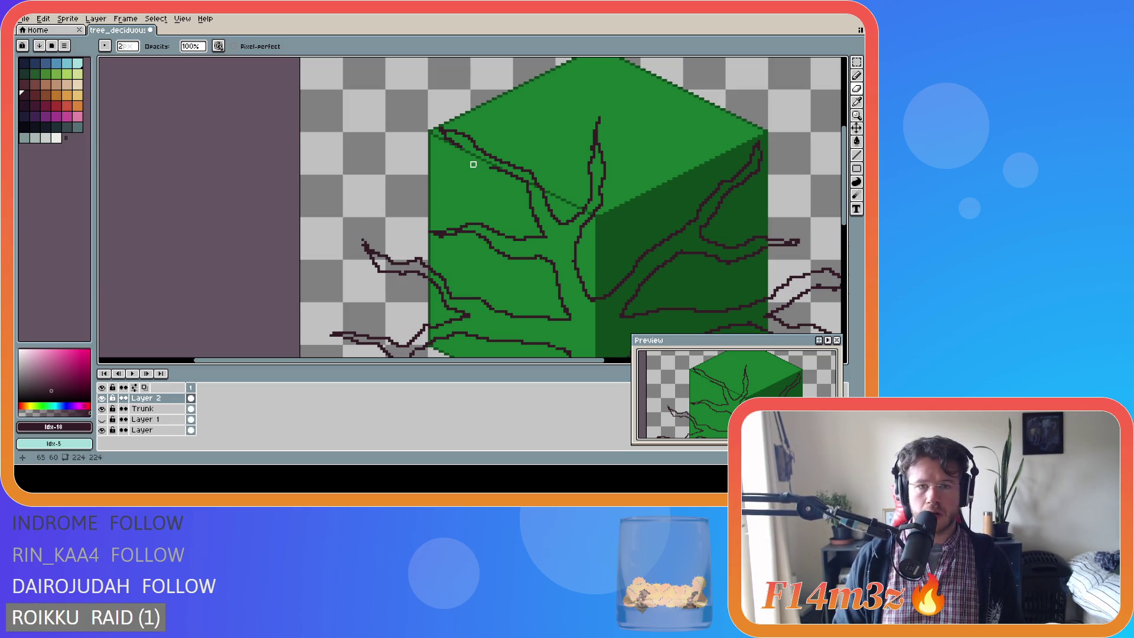
key(b)
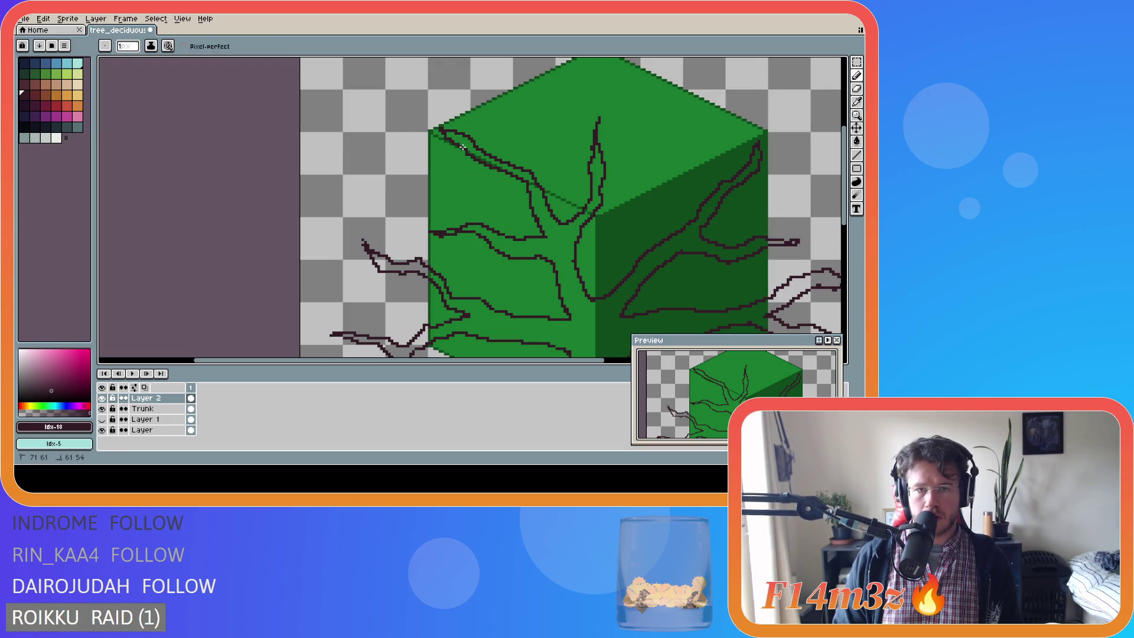
key(ctrl)
key(ctrl)
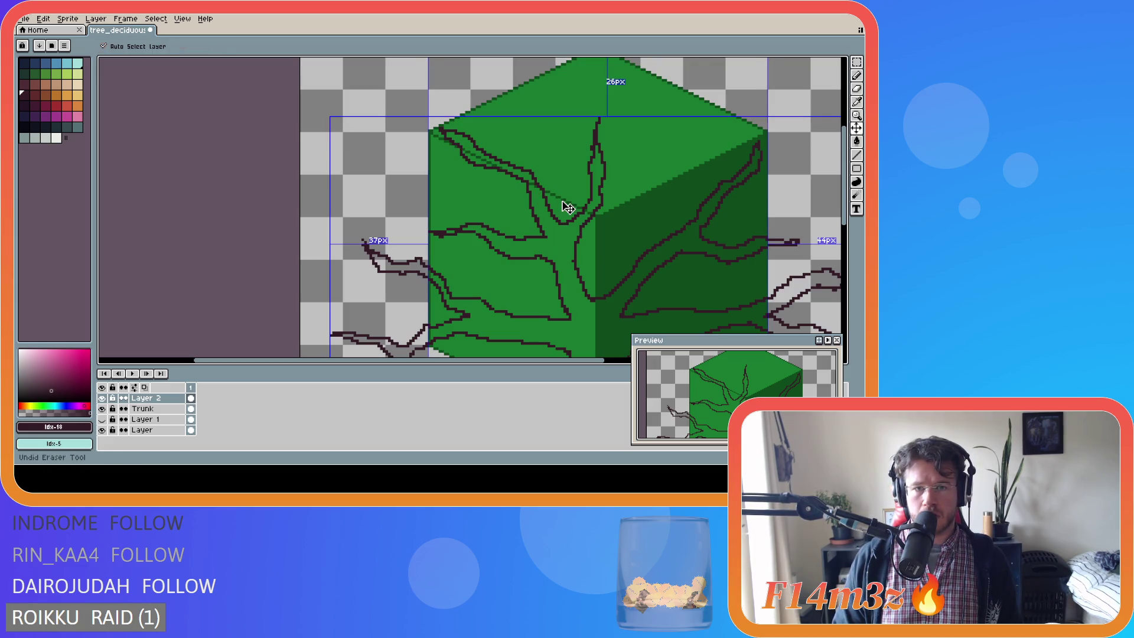
key(ctrl)
key(e)
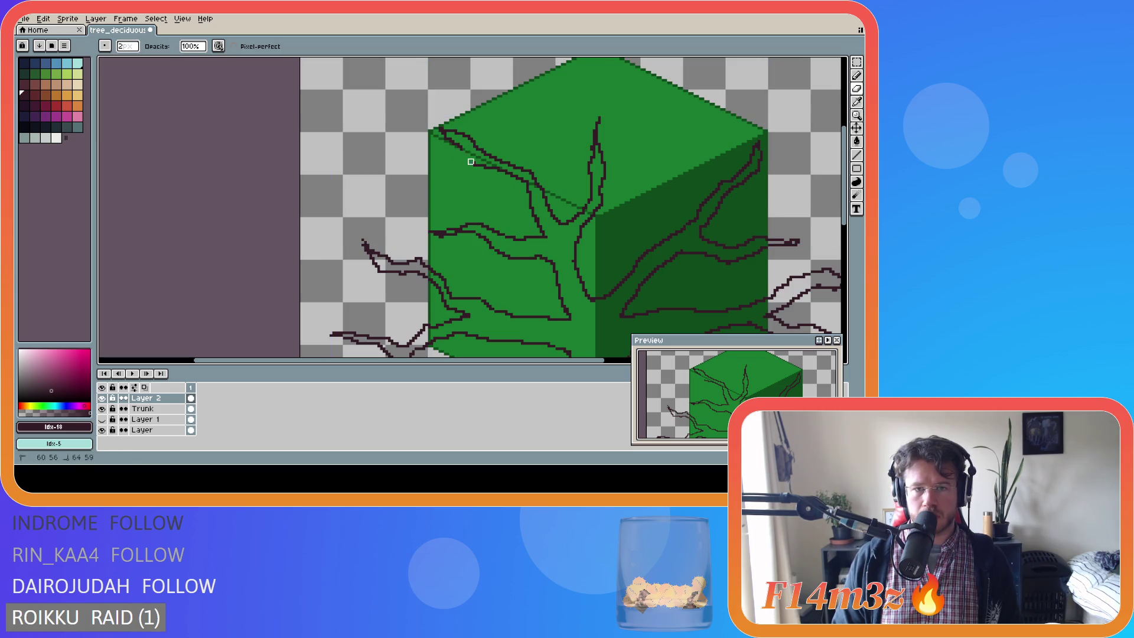
key(b)
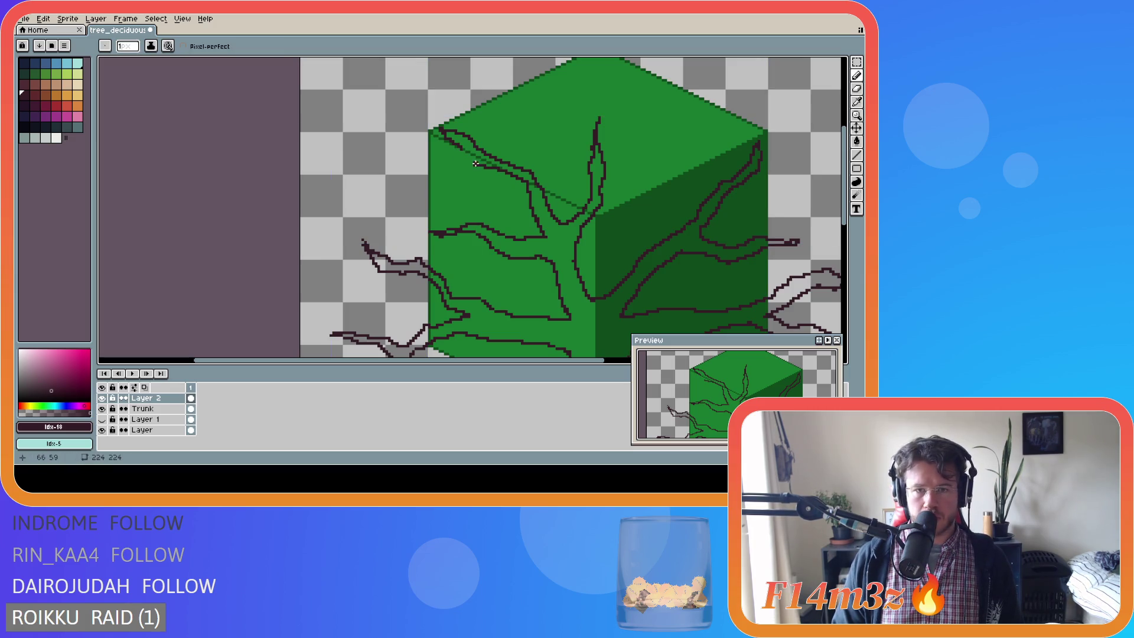
mouse_move(445, 166)
mouse_down()
mouse_move(424, 162)
mouse_move(458, 152)
mouse_up()
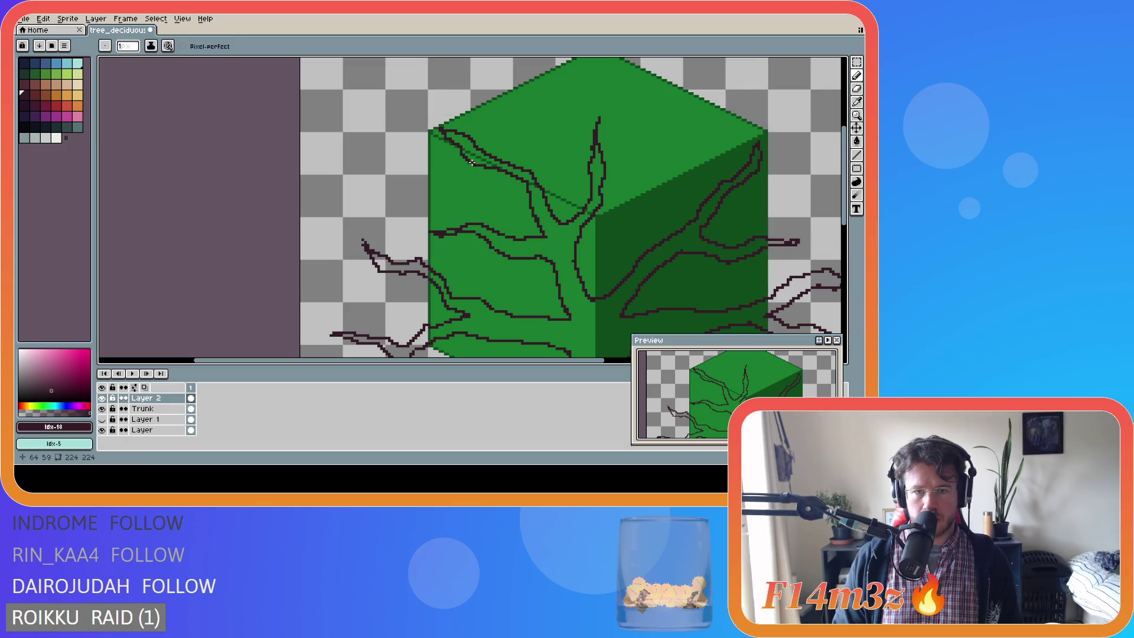
key(shift)
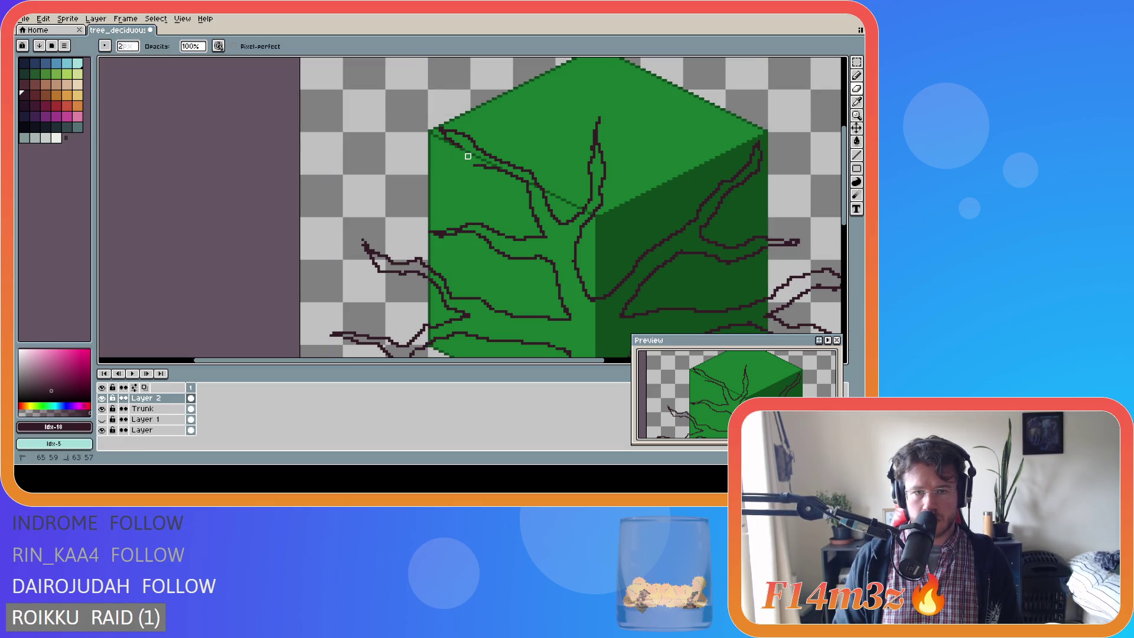
key(b)
mouse_move(440, 169)
mouse_down()
mouse_move(404, 169)
mouse_move(441, 163)
mouse_up()
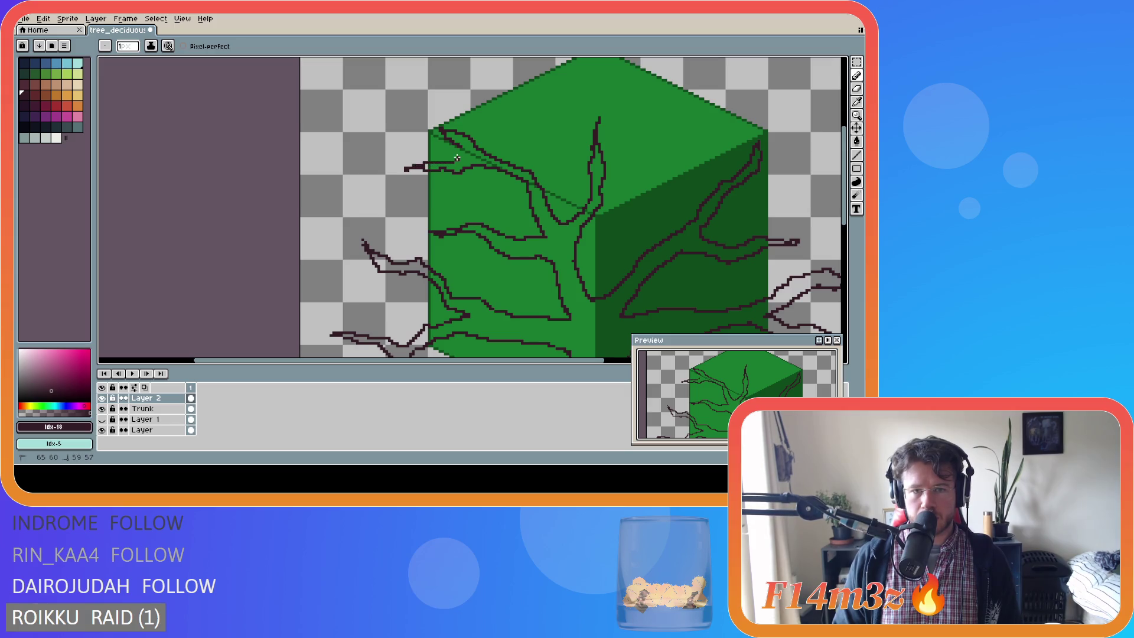
scroll(651, 259, down, 2)
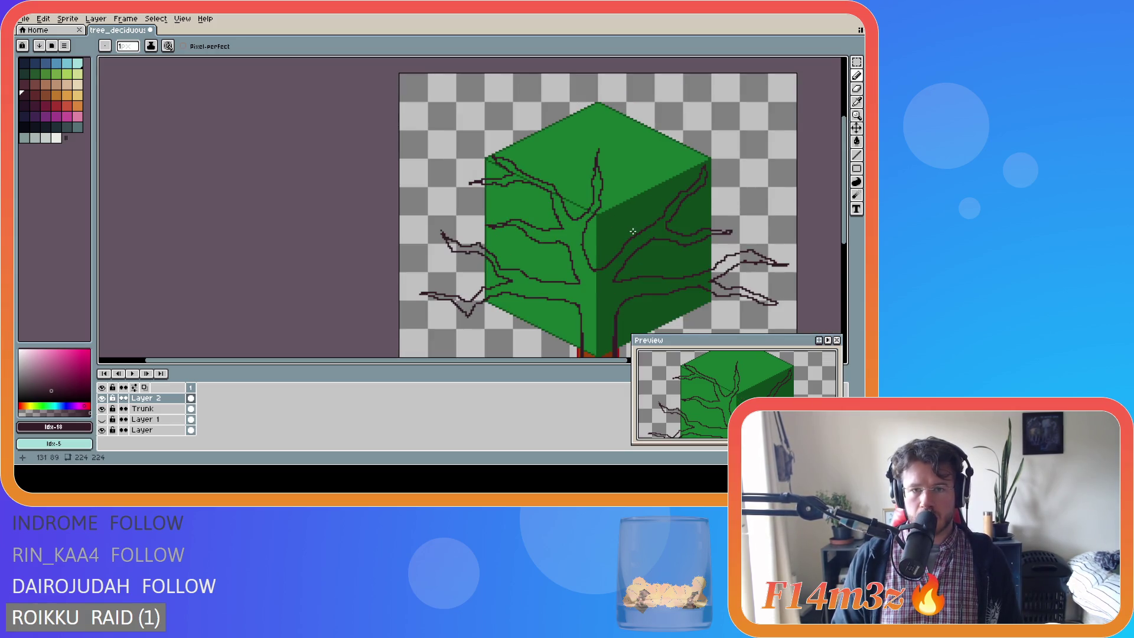
Draw a looping branch line across the top of the cube's right face.
scroll(651, 259, down, 1)
scroll(651, 258, up, 2)
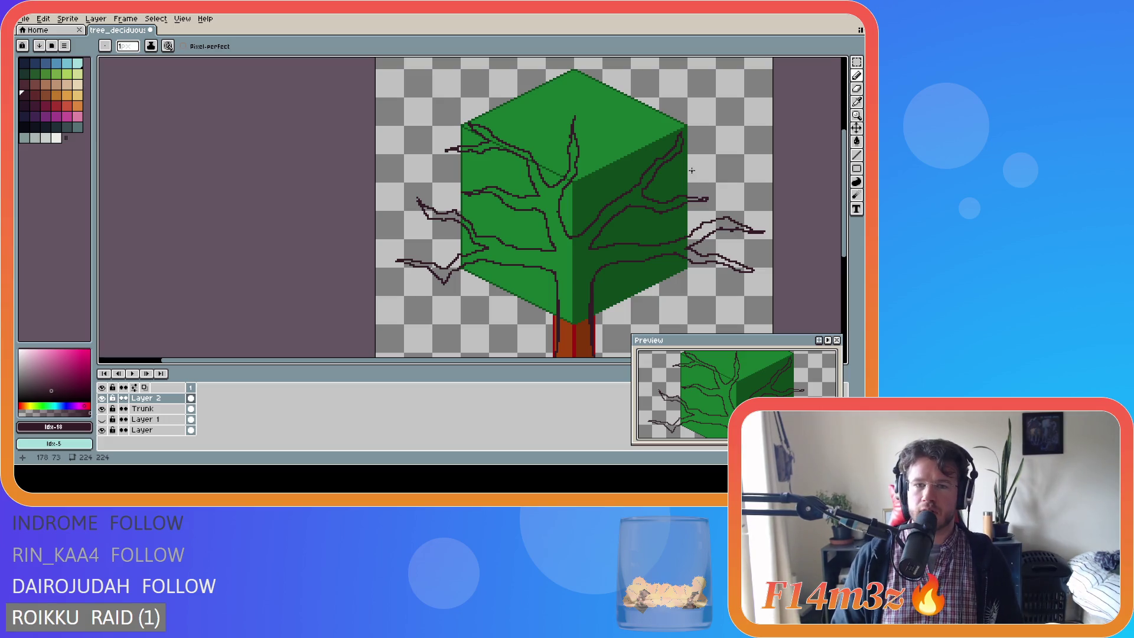
scroll(681, 163, up, 1)
key(e)
key(b)
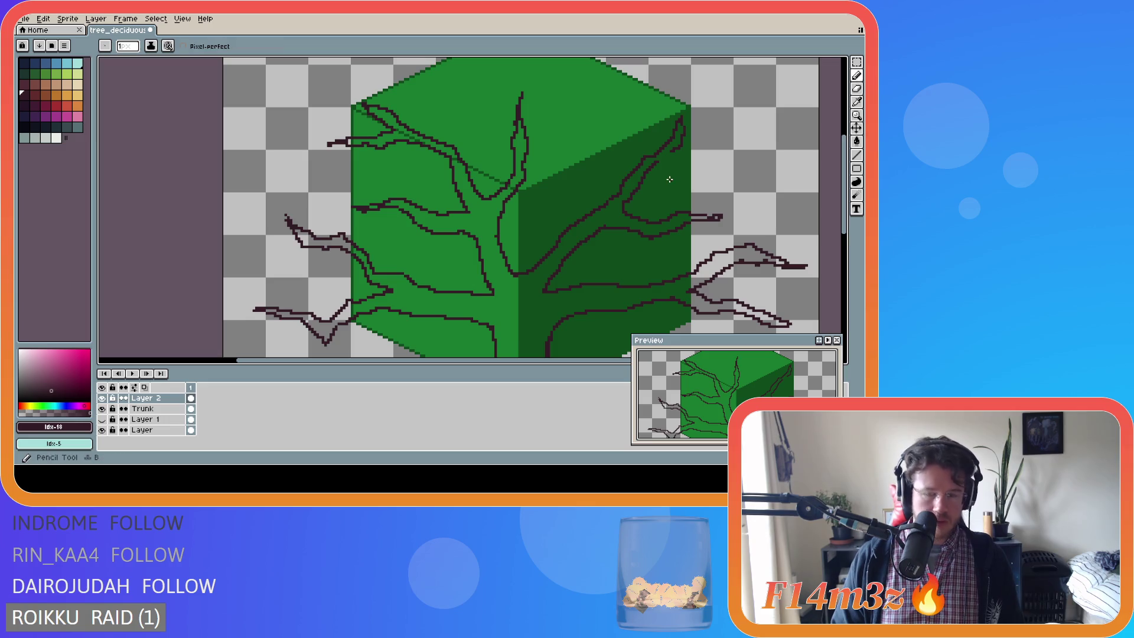
mouse_move(657, 161)
mouse_down()
mouse_move(720, 167)
mouse_move(672, 155)
mouse_up()
Add two upward branch lines on the canopy's right face.
scroll(798, 218, down, 1)
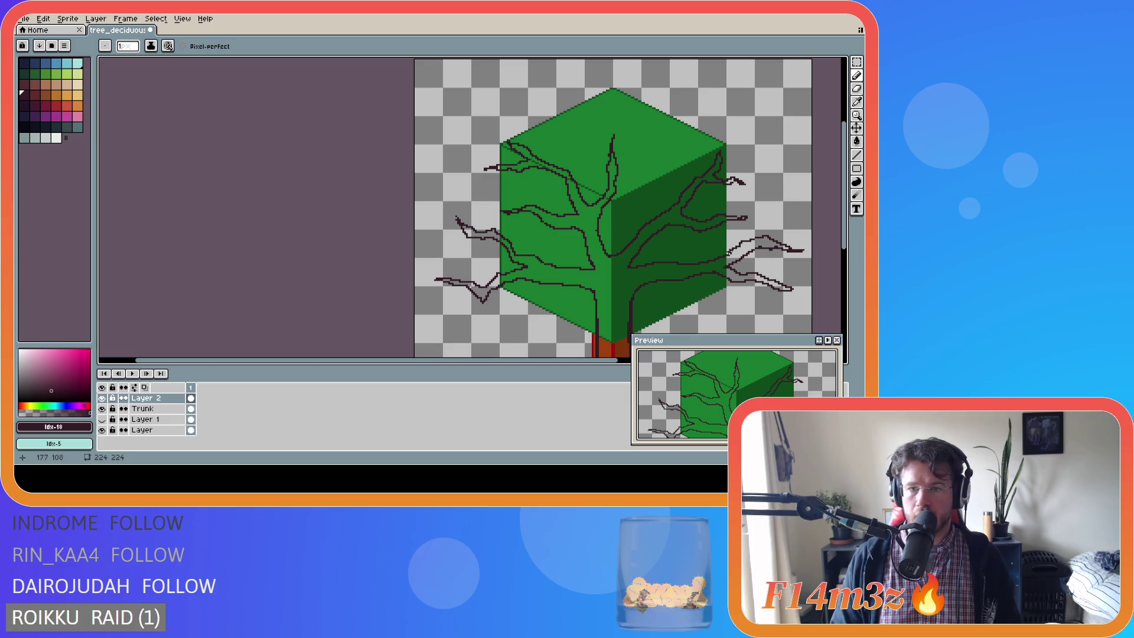
key(e)
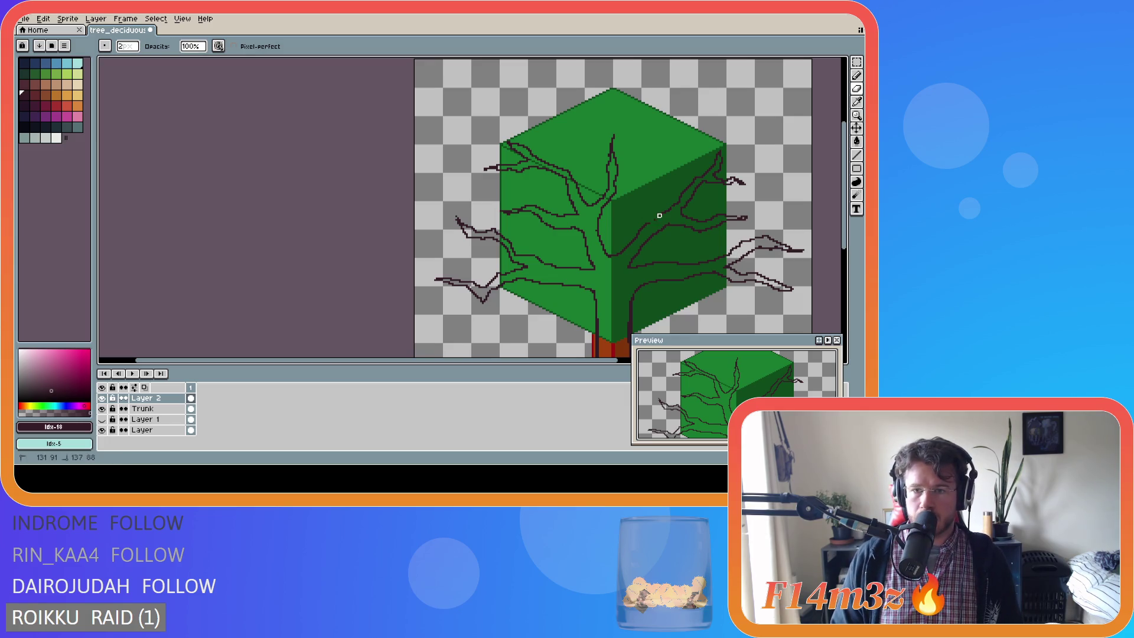
key(b)
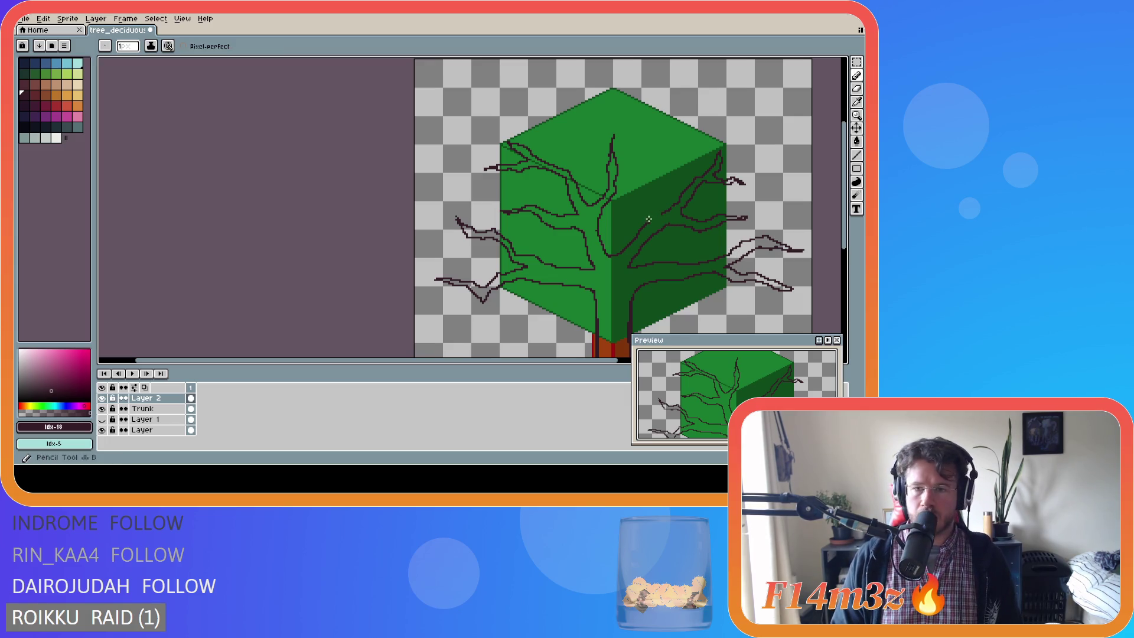
drag(646, 219, 651, 164)
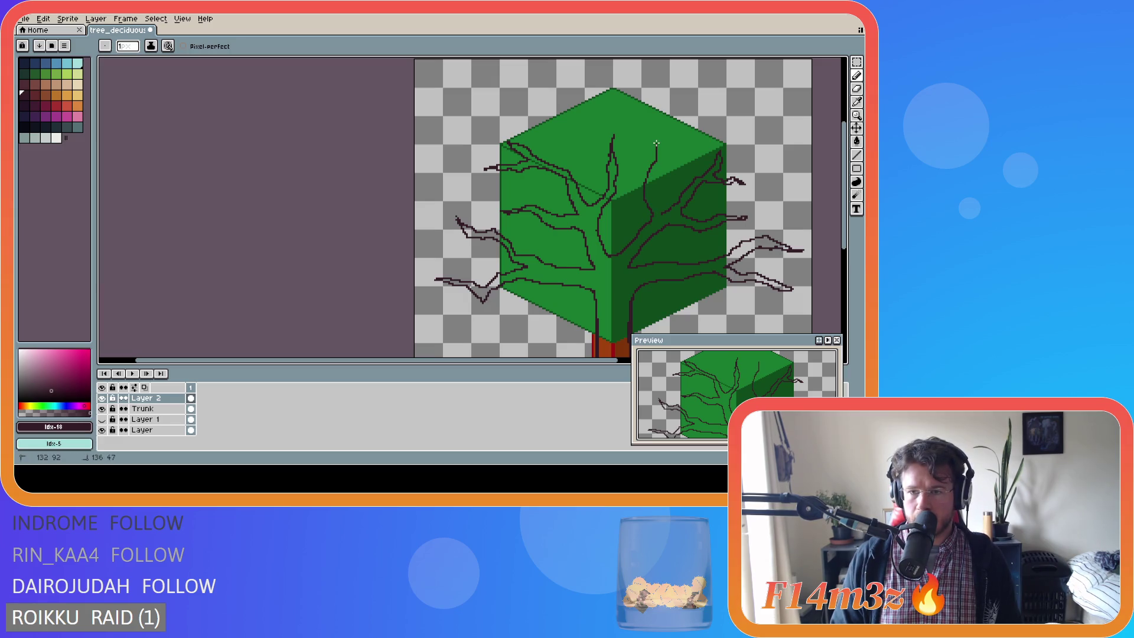
key(v)
key(b)
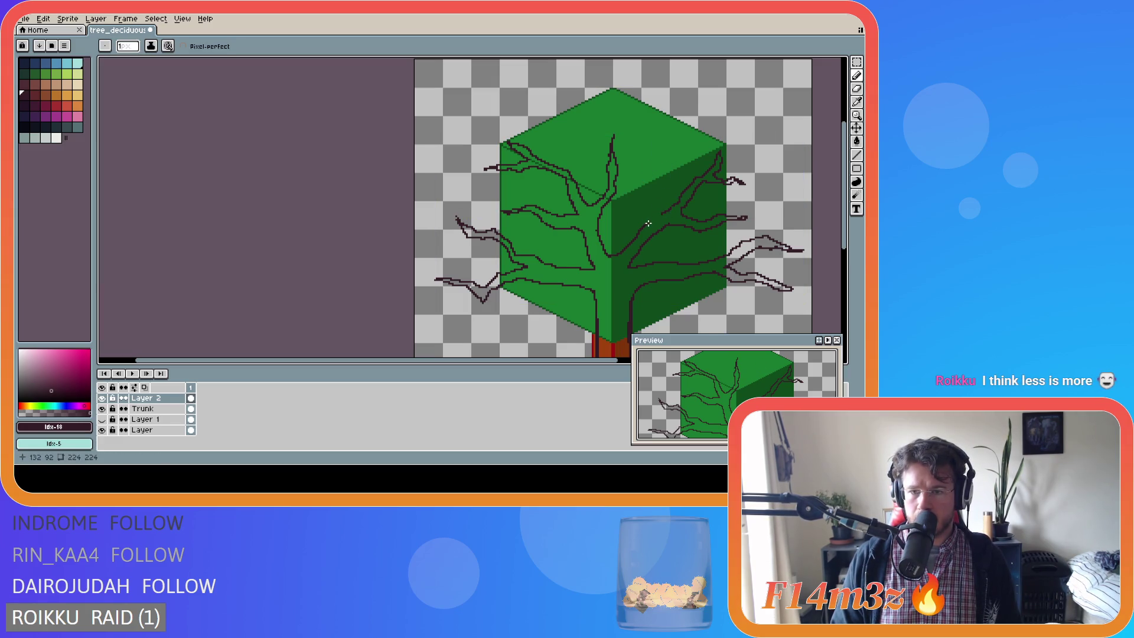
mouse_move(650, 225)
mouse_down()
mouse_move(648, 147)
mouse_move(657, 164)
mouse_up()
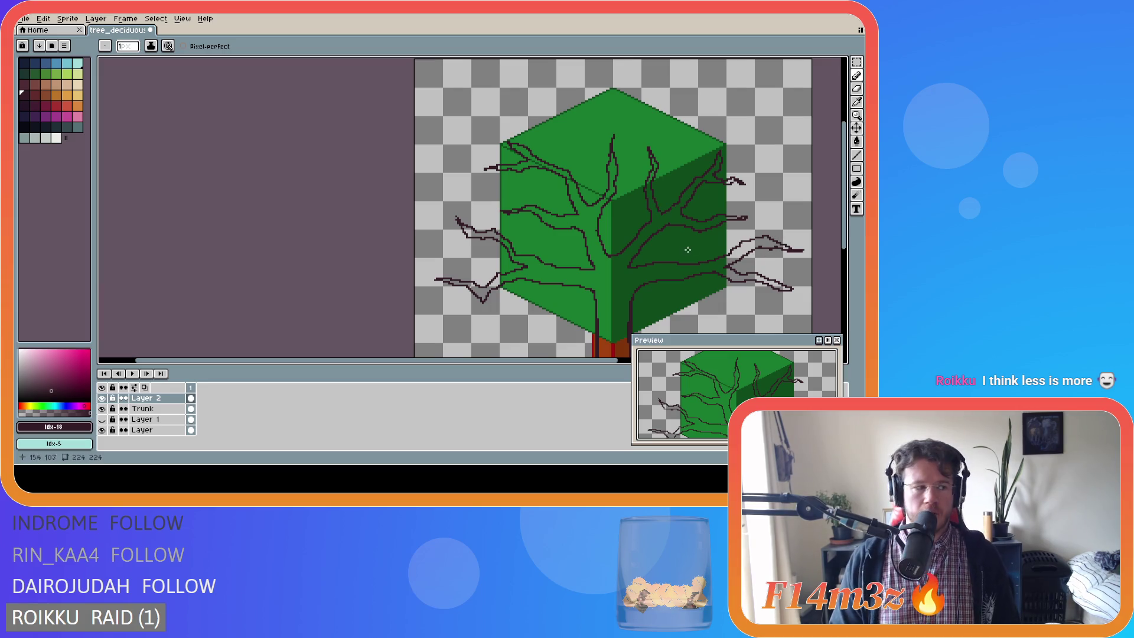
scroll(638, 262, down, 1)
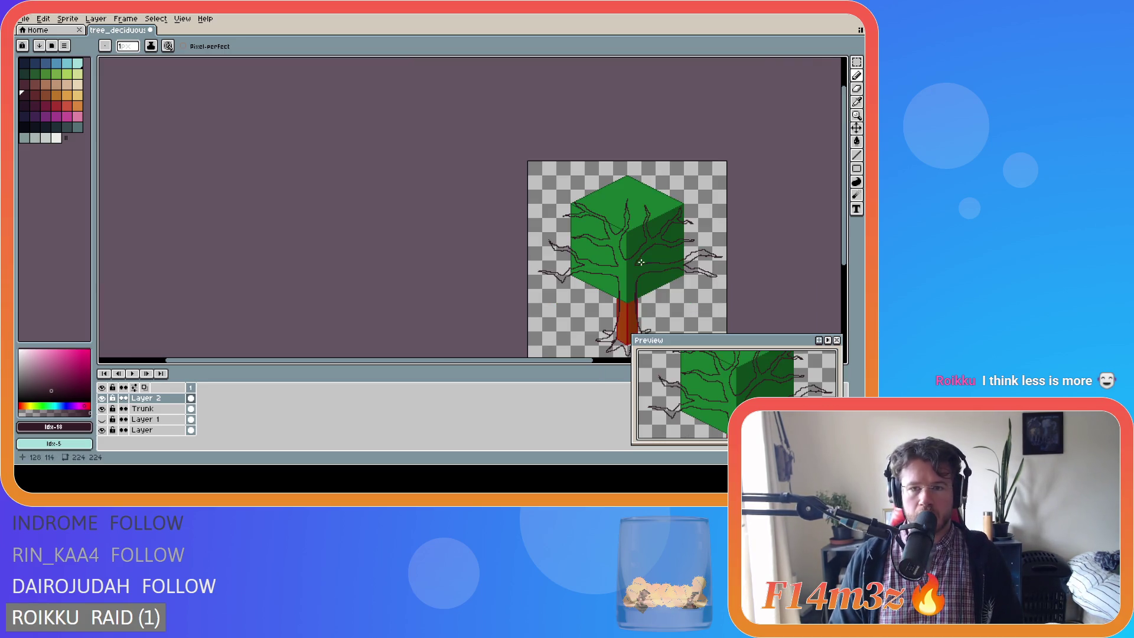
Draw a dark branch curving down-left beneath the canopy, just above the trunk top.
scroll(638, 262, up, 1)
scroll(638, 262, down, 1)
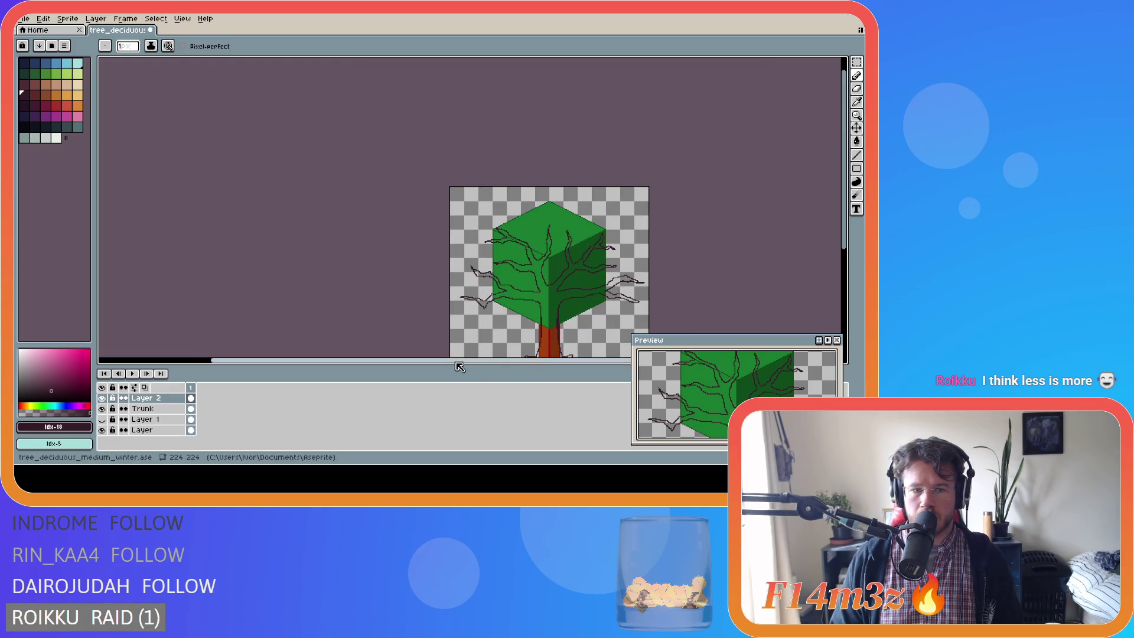
drag(461, 363, 501, 361)
scroll(570, 296, down, 1)
scroll(576, 281, up, 1)
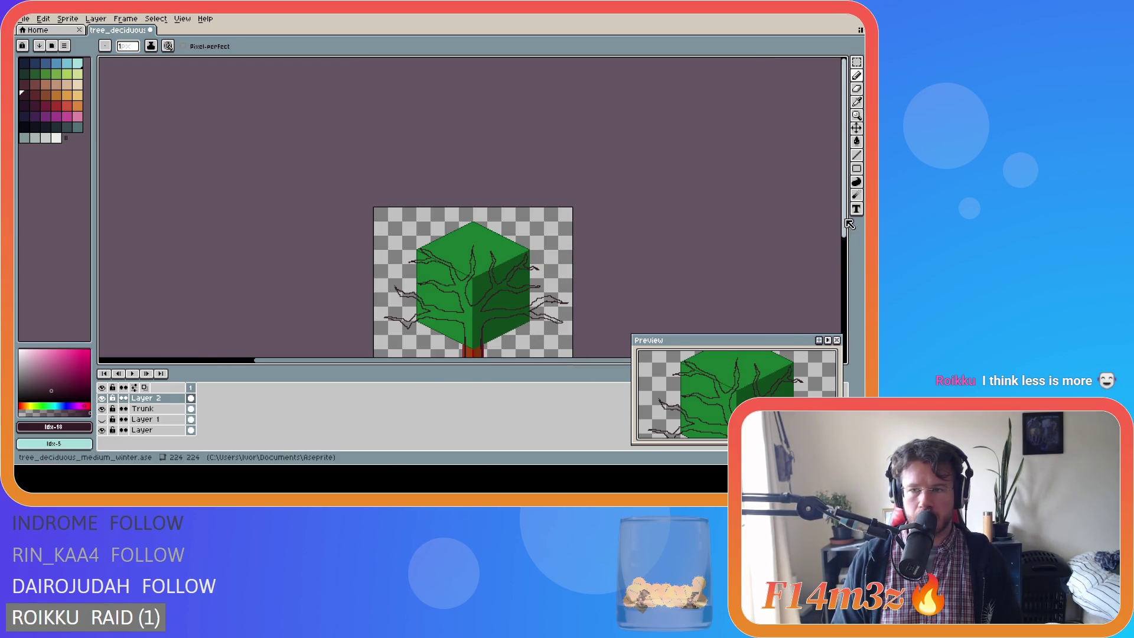
scroll(650, 266, down, 3)
scroll(585, 264, up, 1)
scroll(585, 264, down, 1)
scroll(584, 266, up, 1)
scroll(584, 269, down, 1)
scroll(582, 269, up, 1)
scroll(363, 241, down, 1)
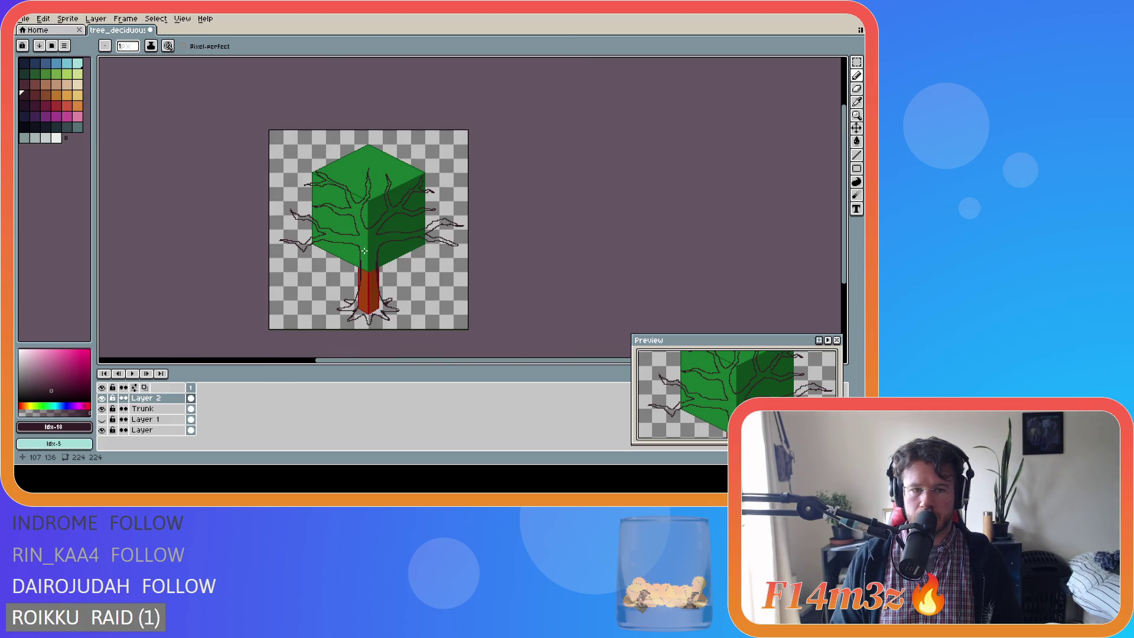
scroll(365, 251, up, 1)
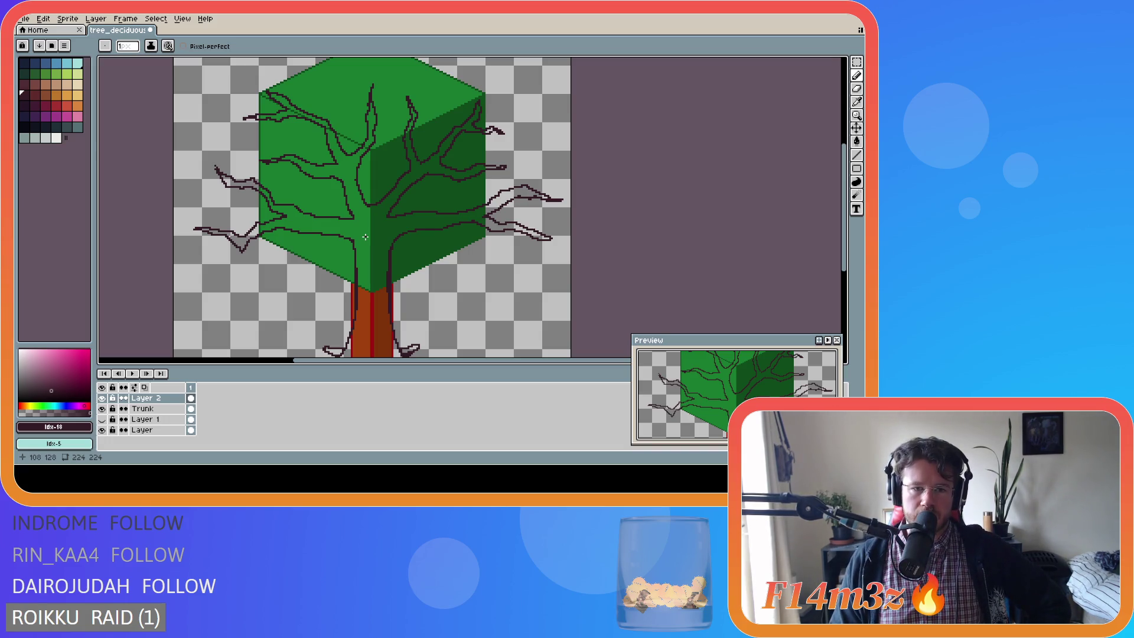
mouse_move(365, 237)
mouse_down()
mouse_move(289, 275)
mouse_move(331, 270)
mouse_move(355, 318)
mouse_move(365, 279)
mouse_move(383, 273)
mouse_move(423, 304)
mouse_up()
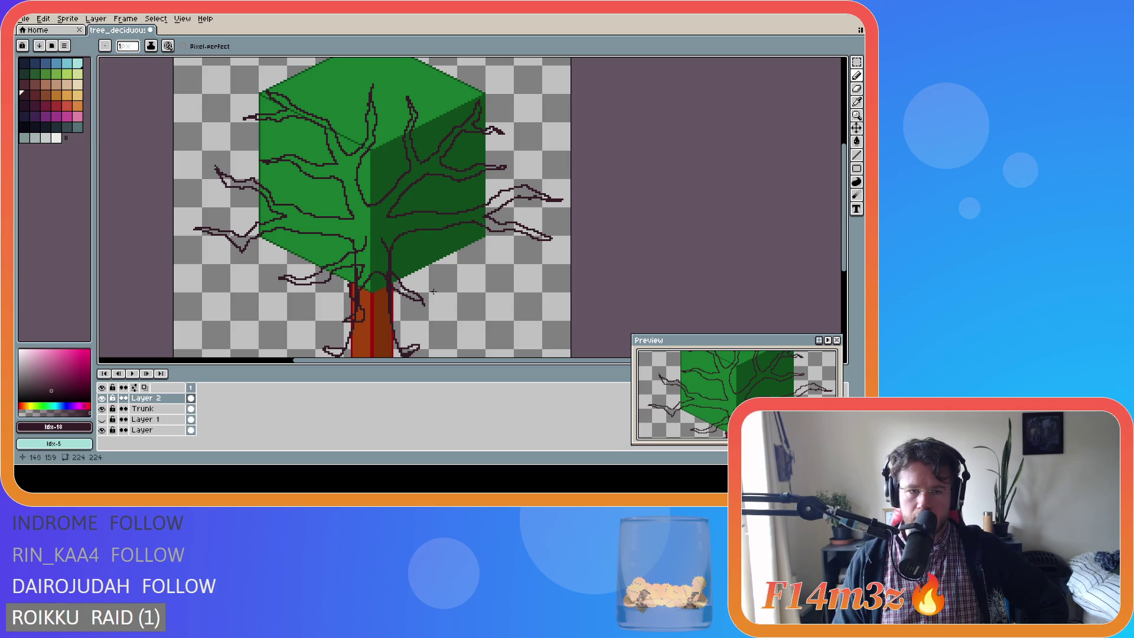
scroll(484, 309, down, 2)
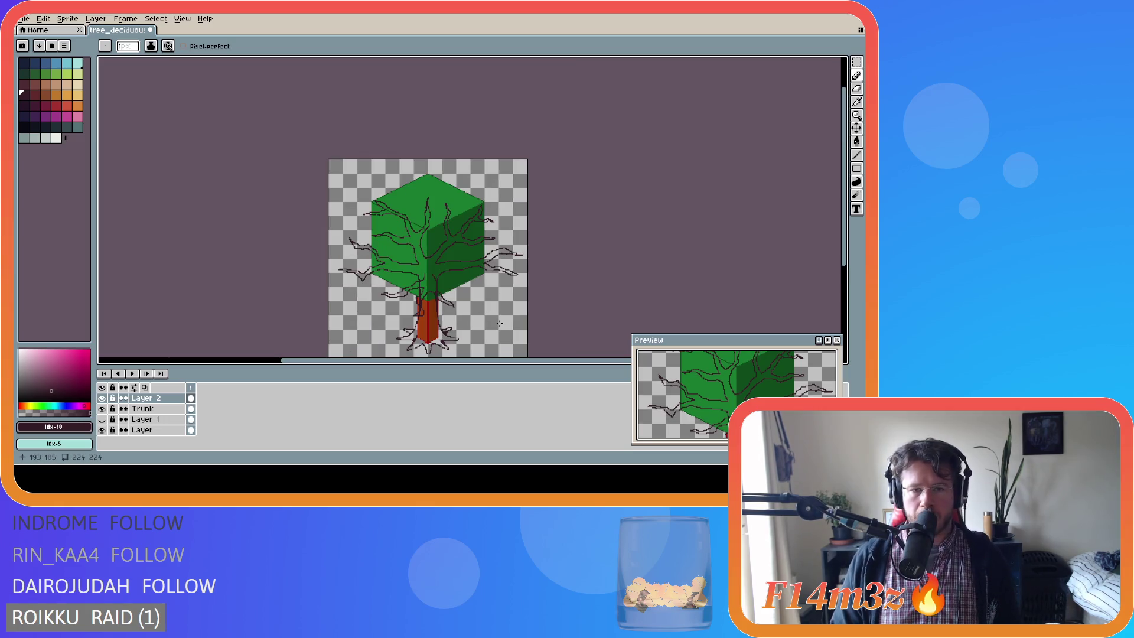
scroll(485, 317, up, 2)
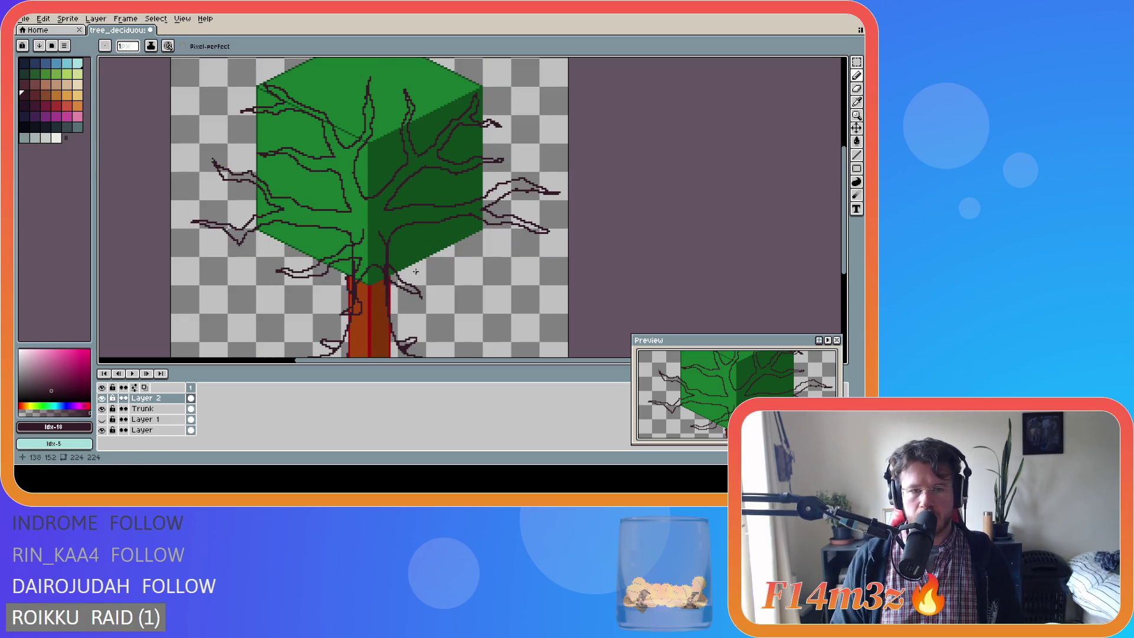
Redraw the hanging branches below the canopy's right side beside the trunk top, undoing overlong strokes.
key(m)
mouse_move(331, 333)
mouse_down()
mouse_move(393, 276)
mouse_move(444, 269)
mouse_up()
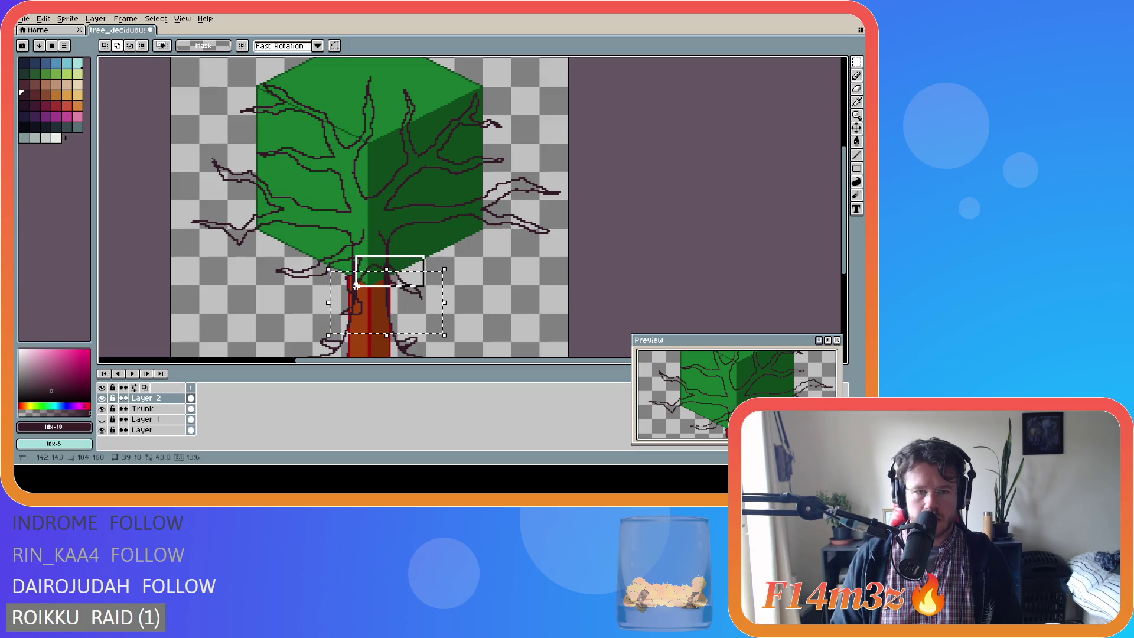
click(425, 265)
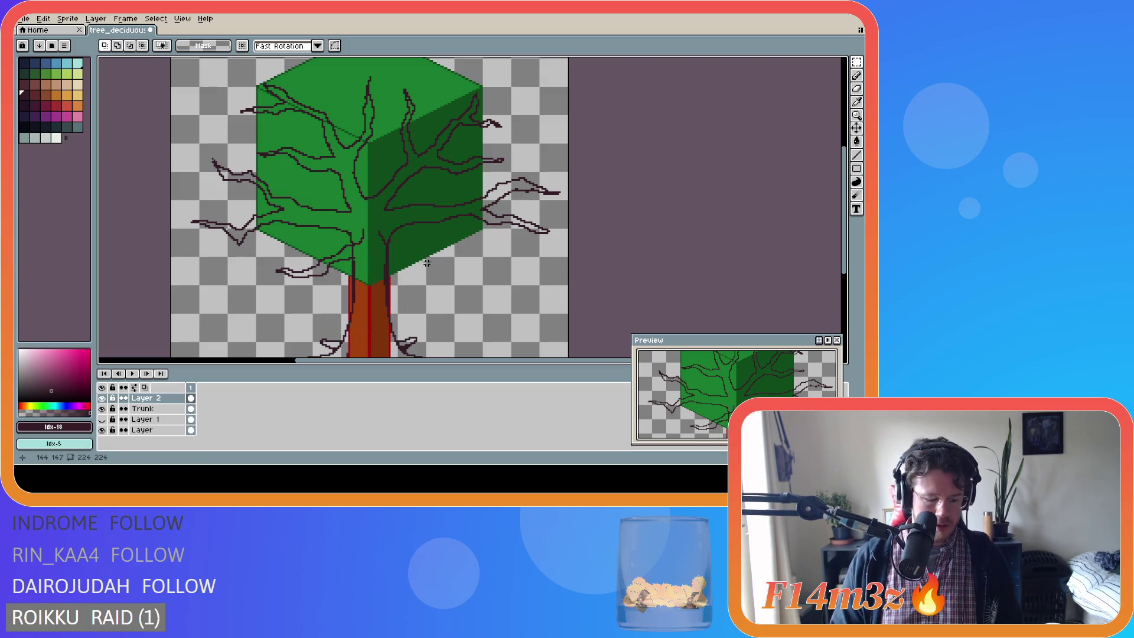
key(b)
key(ctrl)
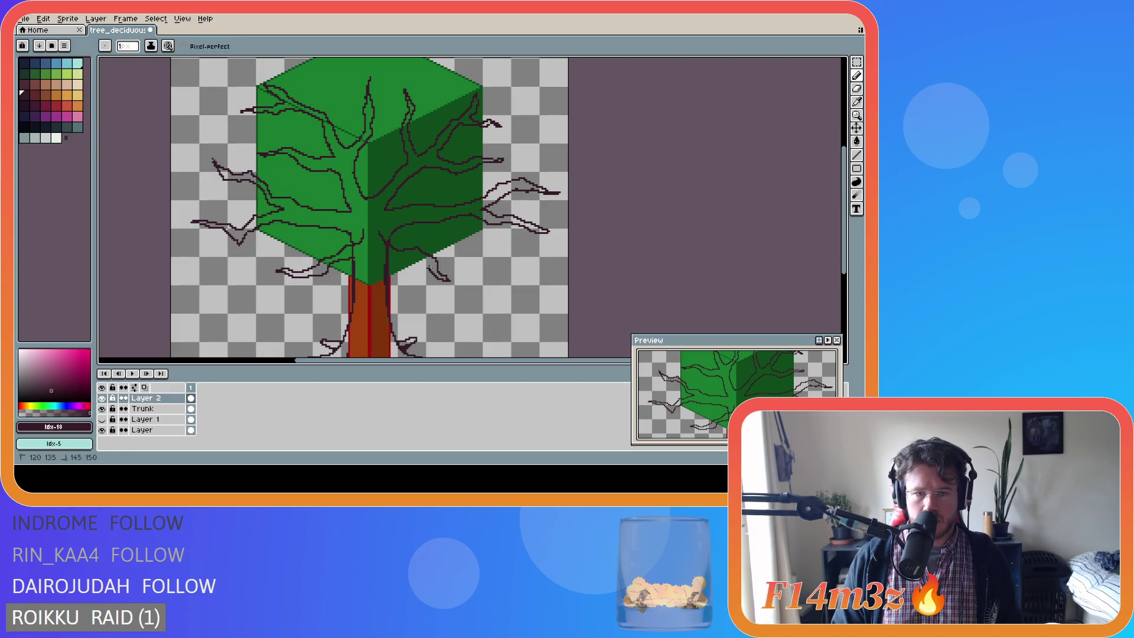
drag(385, 263, 404, 313)
key(ctrl)
key(ctrl+z)
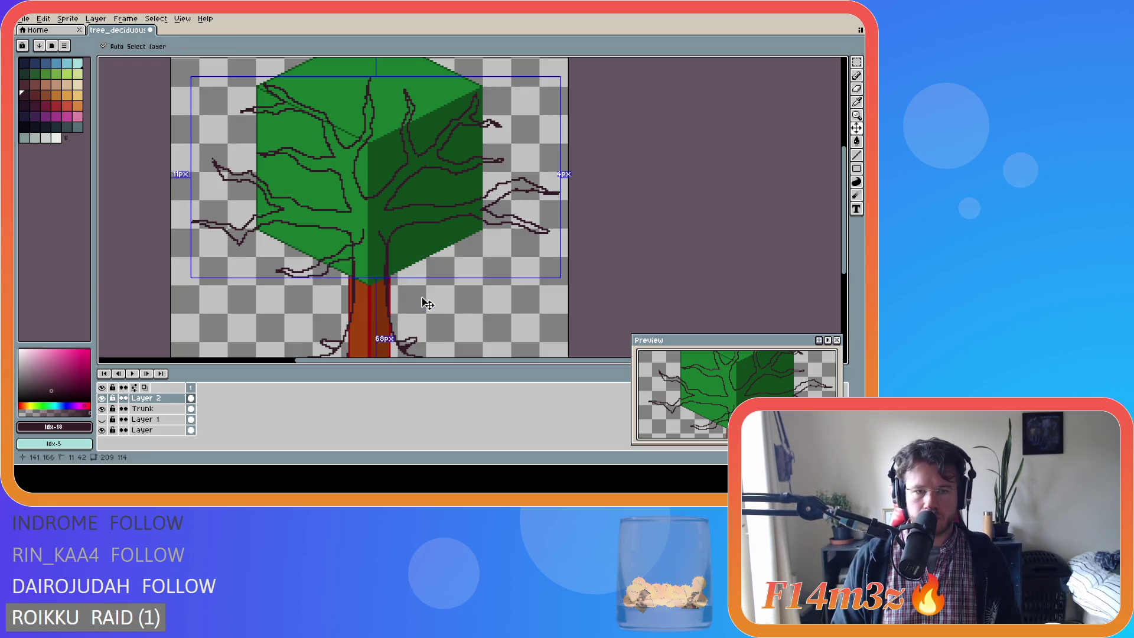
mouse_move(383, 239)
mouse_down()
mouse_move(418, 269)
mouse_move(391, 246)
mouse_move(433, 258)
mouse_move(381, 261)
mouse_move(392, 301)
mouse_move(336, 316)
mouse_move(348, 306)
mouse_up()
key(ctrl+z)
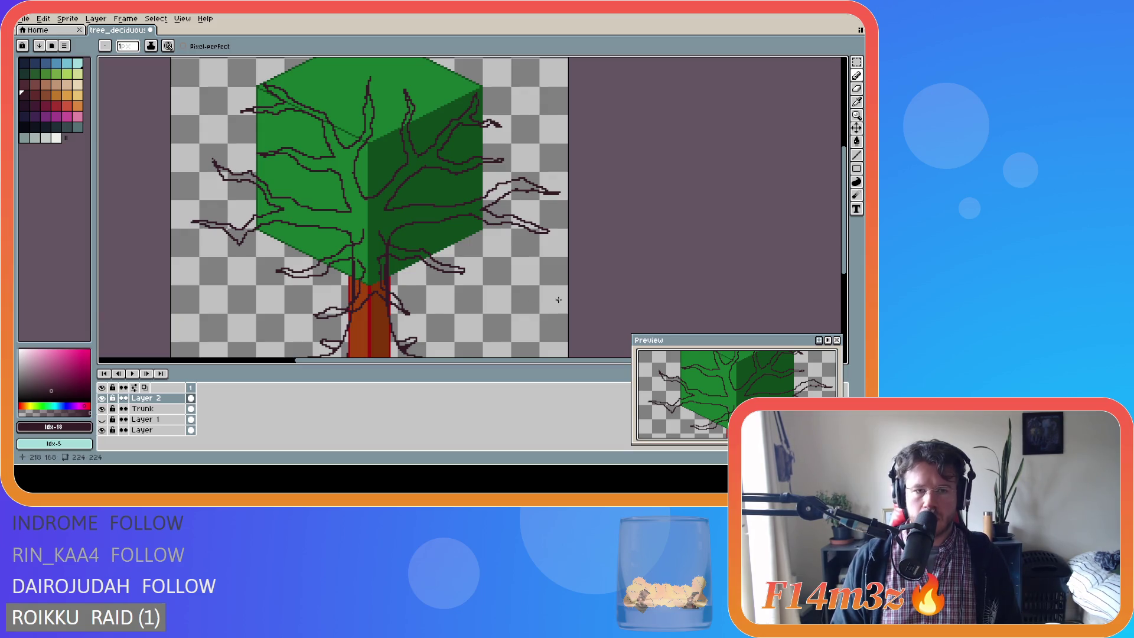
scroll(558, 297, down, 2)
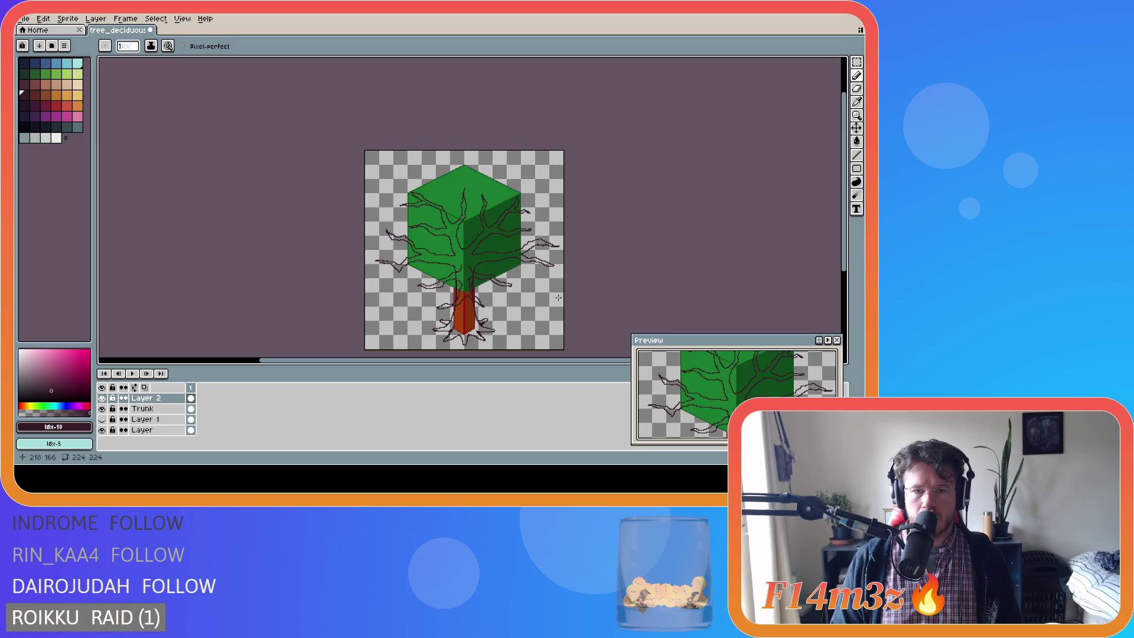
key(ctrl+z)
key(ctrl+z)
key(ctrl+z)
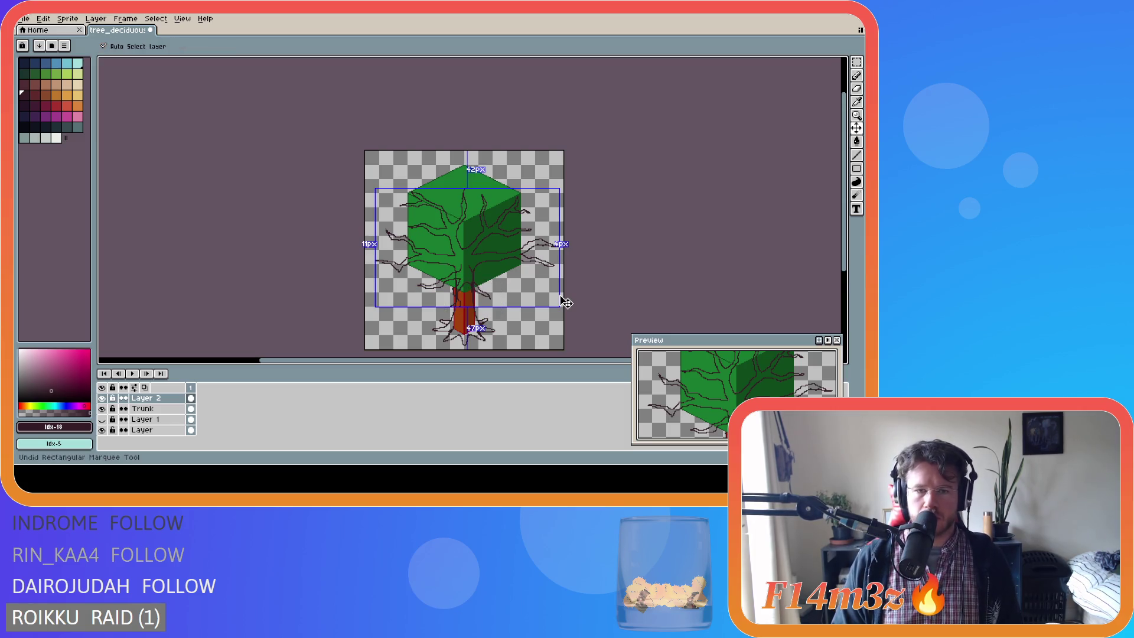
key(ctrl+z)
scroll(473, 274, up, 3)
scroll(473, 274, down, 3)
scroll(453, 267, up, 2)
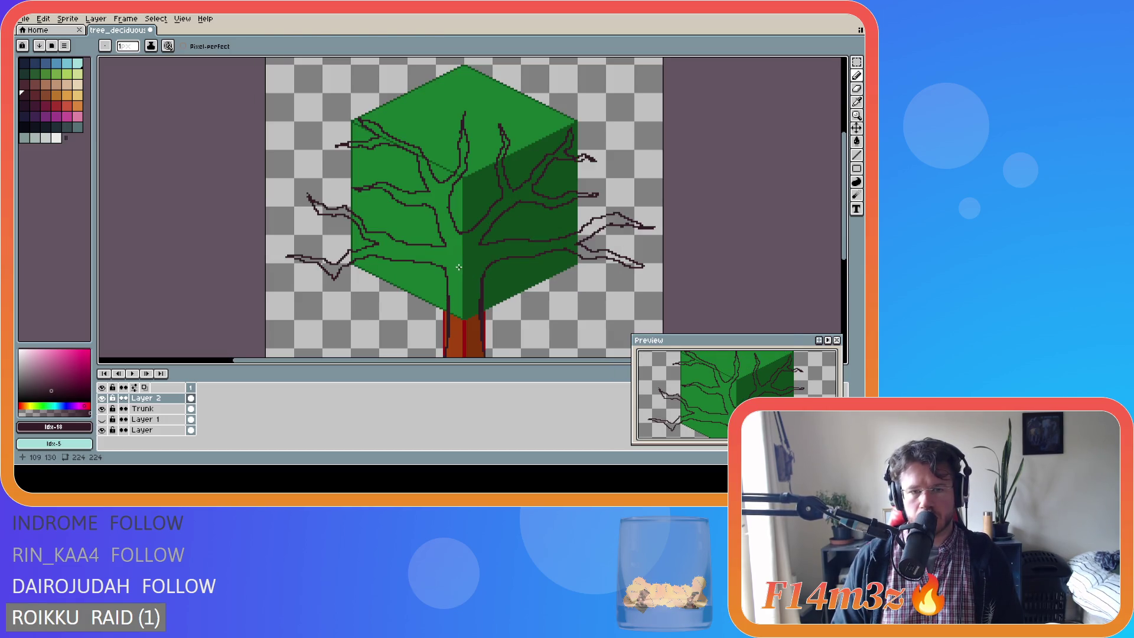
scroll(459, 267, down, 2)
mouse_move(459, 267)
mouse_down()
mouse_move(415, 285)
mouse_move(462, 277)
mouse_move(478, 298)
mouse_move(470, 274)
mouse_move(494, 277)
mouse_up()
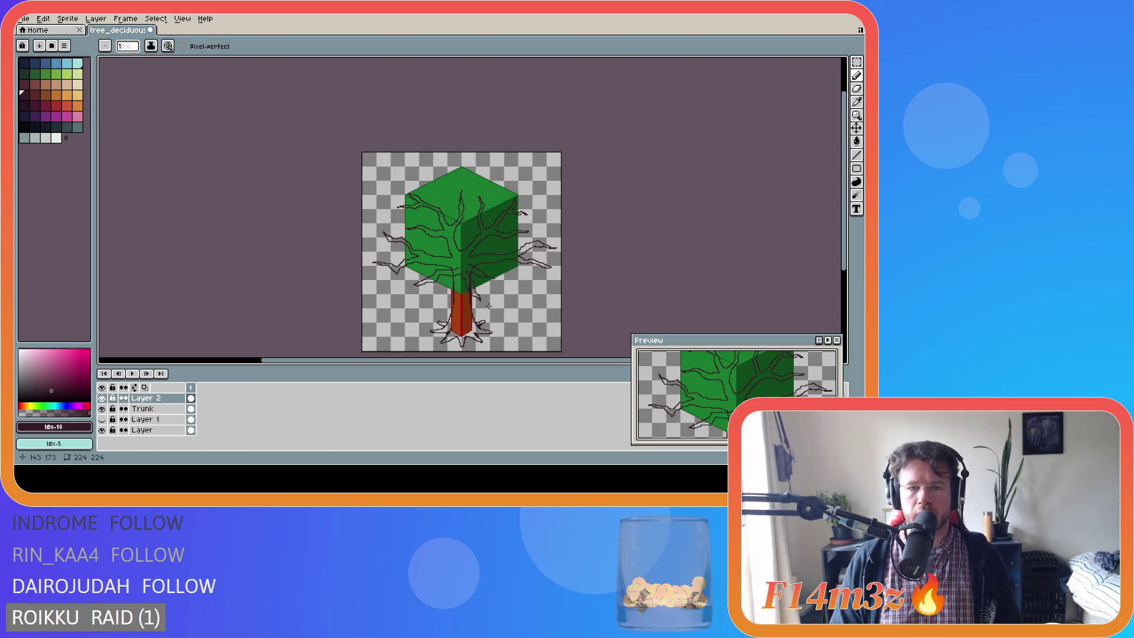
scroll(488, 305, up, 1)
scroll(488, 304, down, 1)
scroll(488, 305, up, 1)
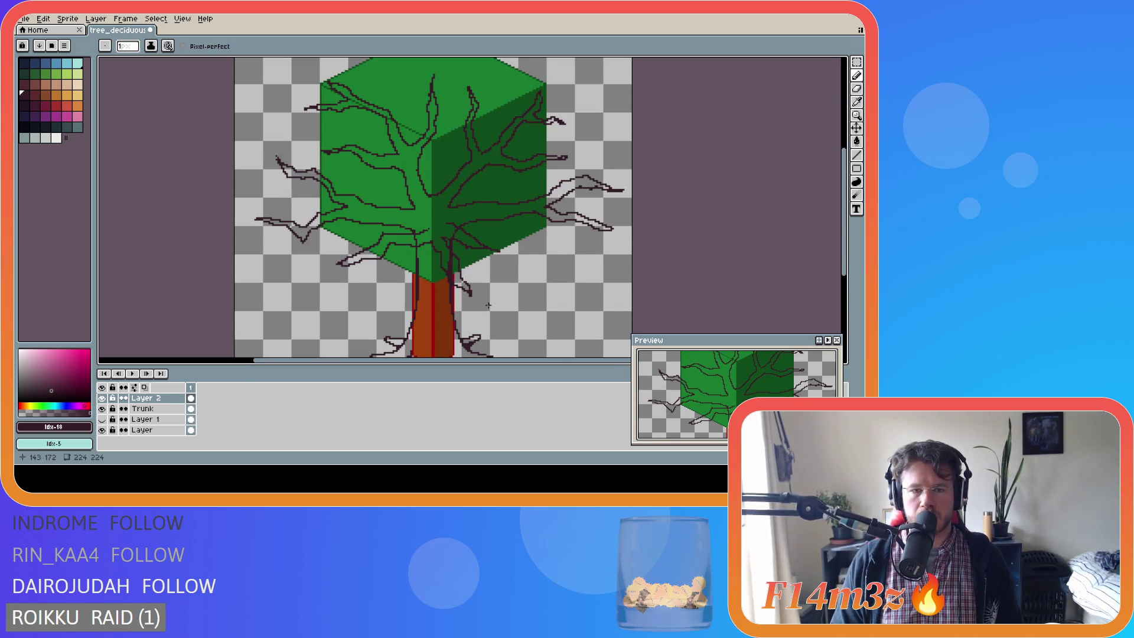
scroll(488, 305, down, 1)
scroll(489, 304, up, 1)
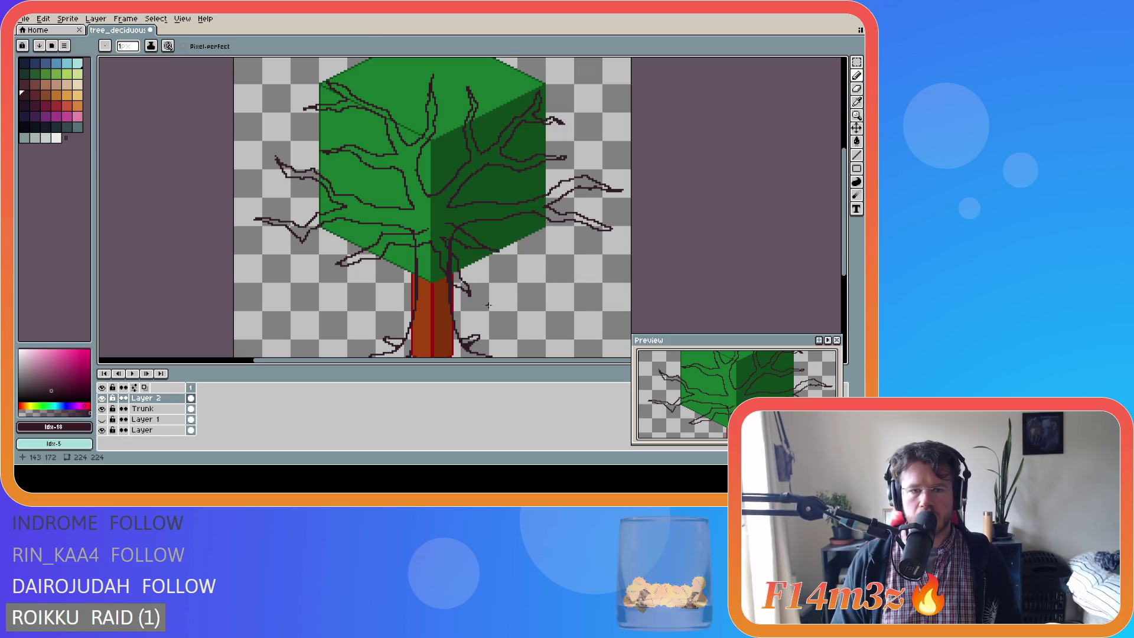
scroll(488, 305, down, 1)
scroll(488, 304, up, 1)
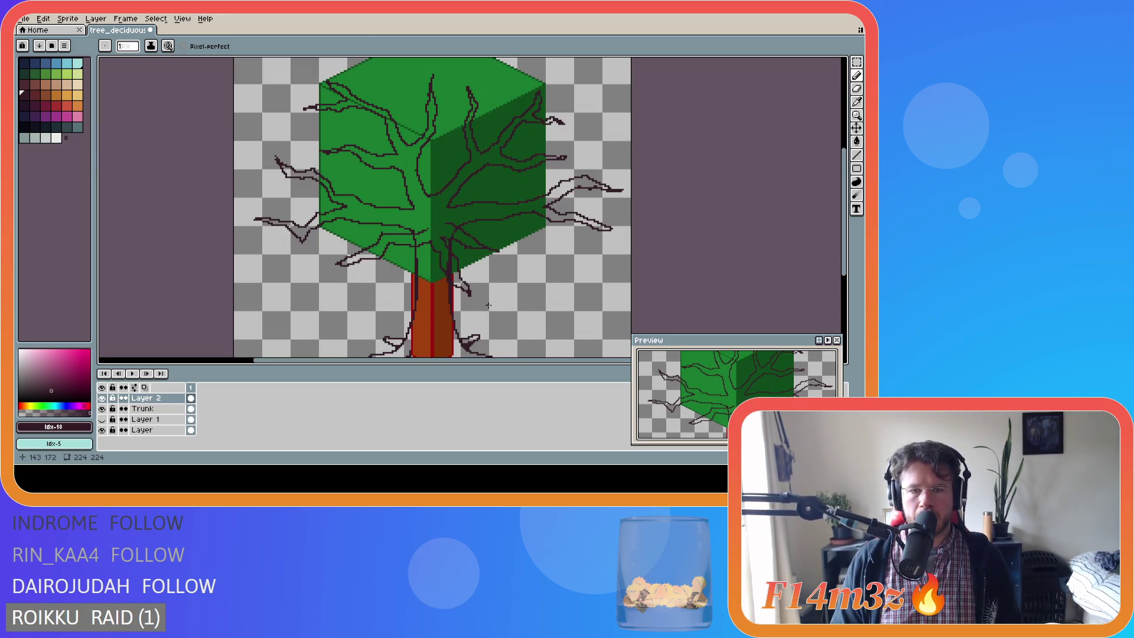
key(ctrl)
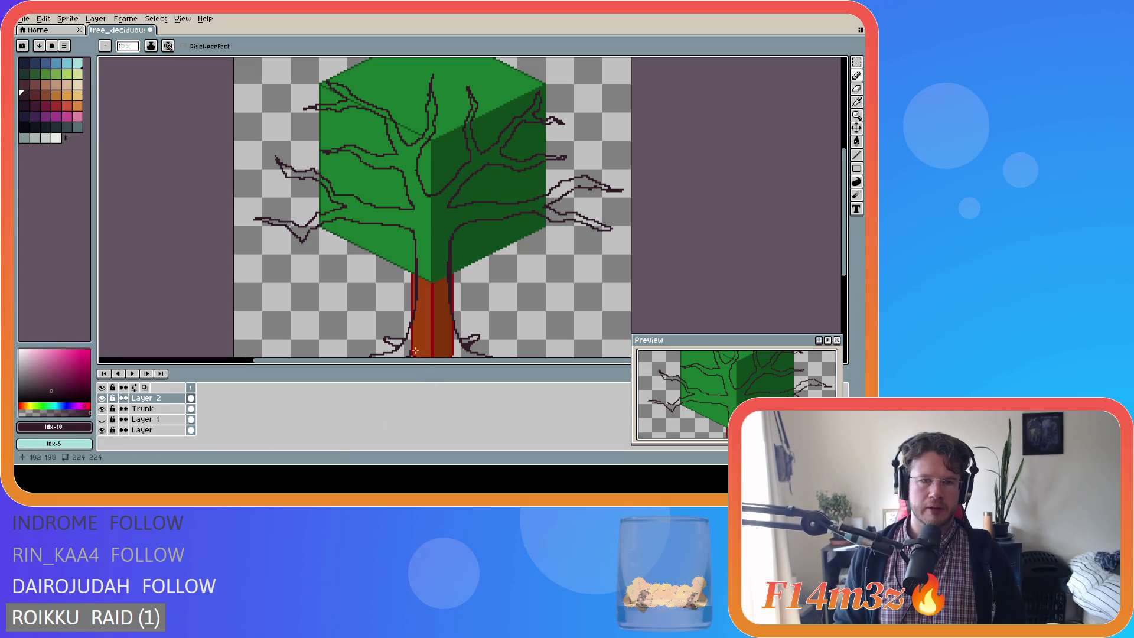
Briefly hide and re-show 'Layer' to check the outlines, then create Layer 3 on top.
scroll(388, 289, down, 3)
scroll(388, 289, up, 3)
scroll(388, 288, down, 2)
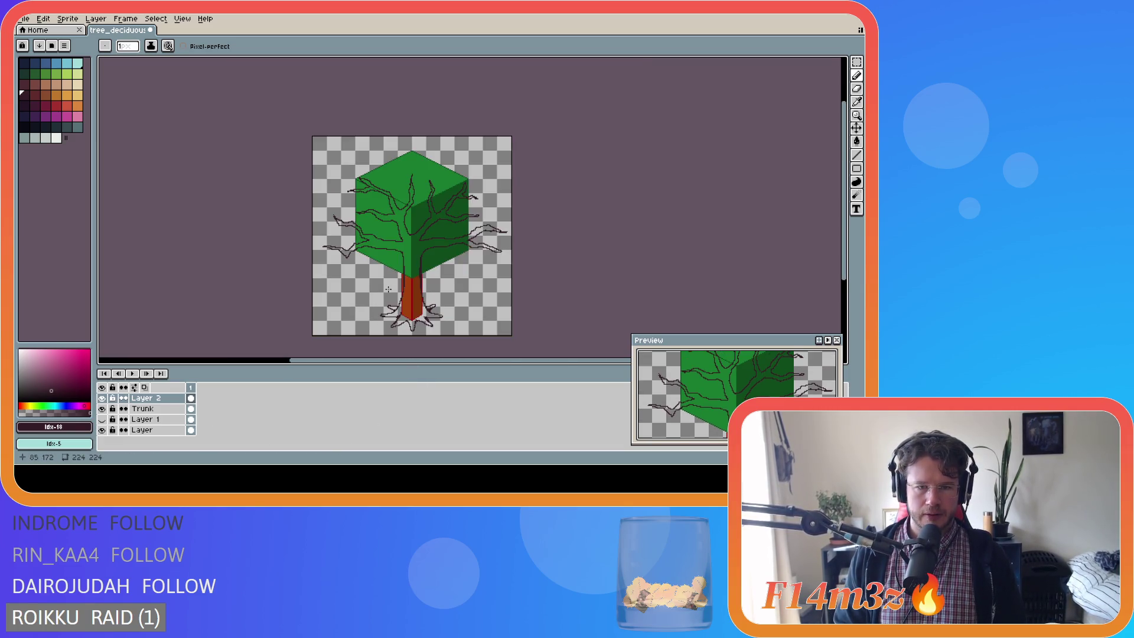
click(102, 431)
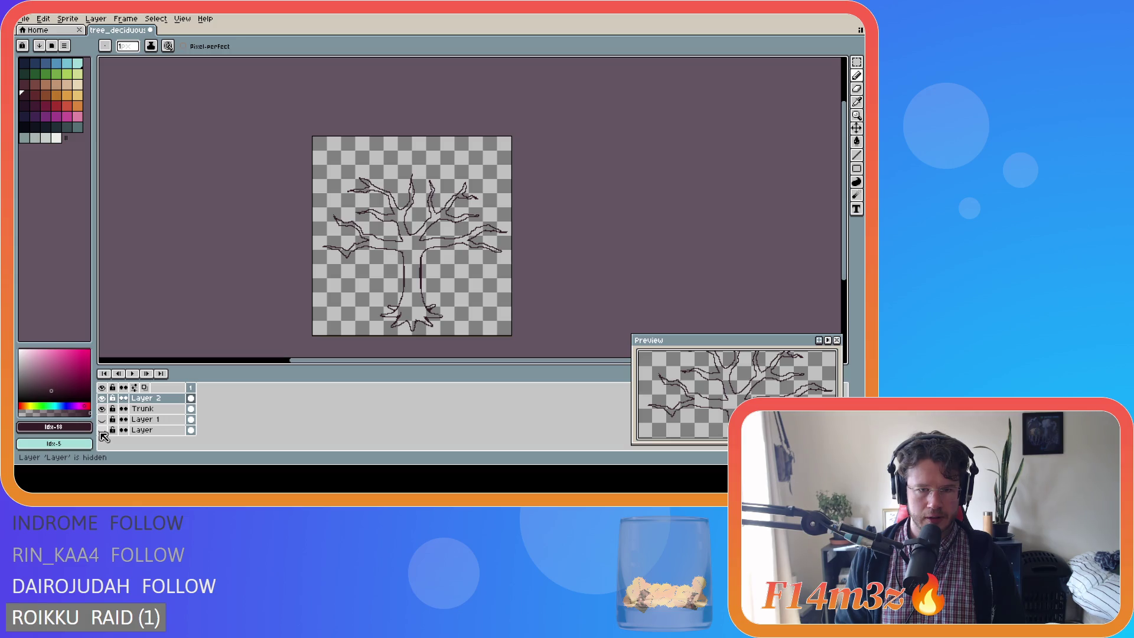
click(102, 431)
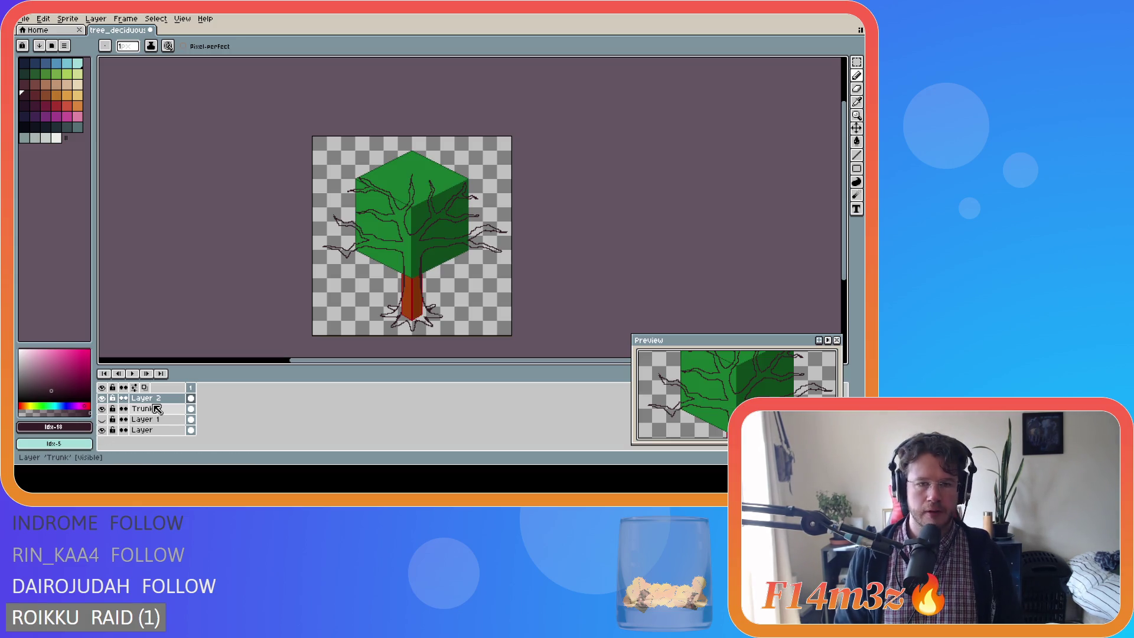
key(shift+n)
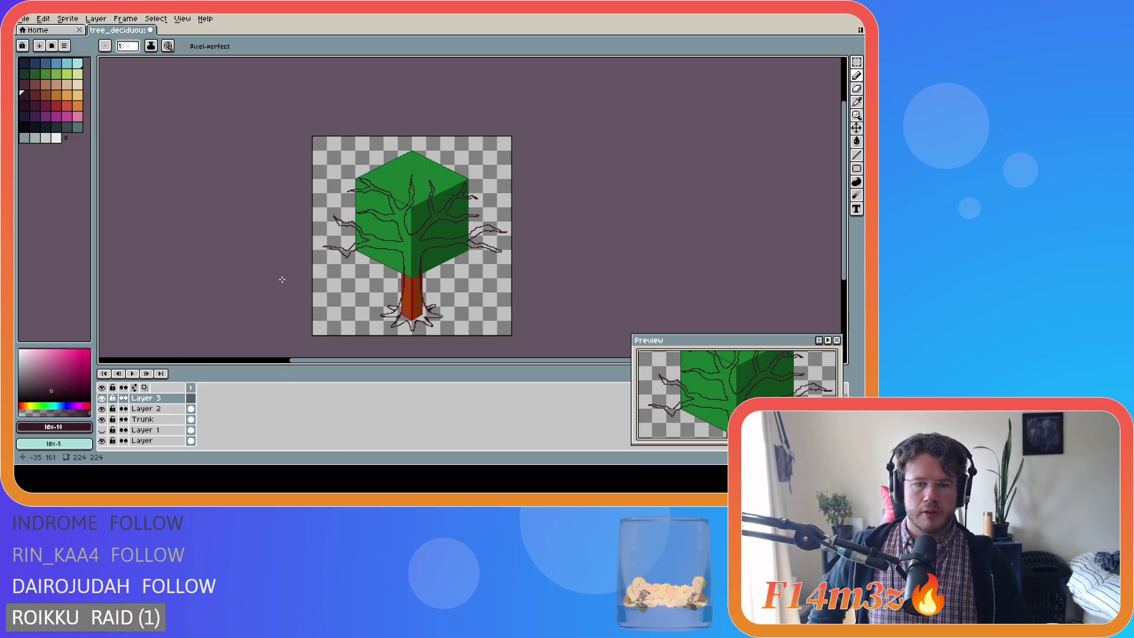
Draw a short dark line near the trunk top, retrying a longer stroke from the trunk centre.
key(m)
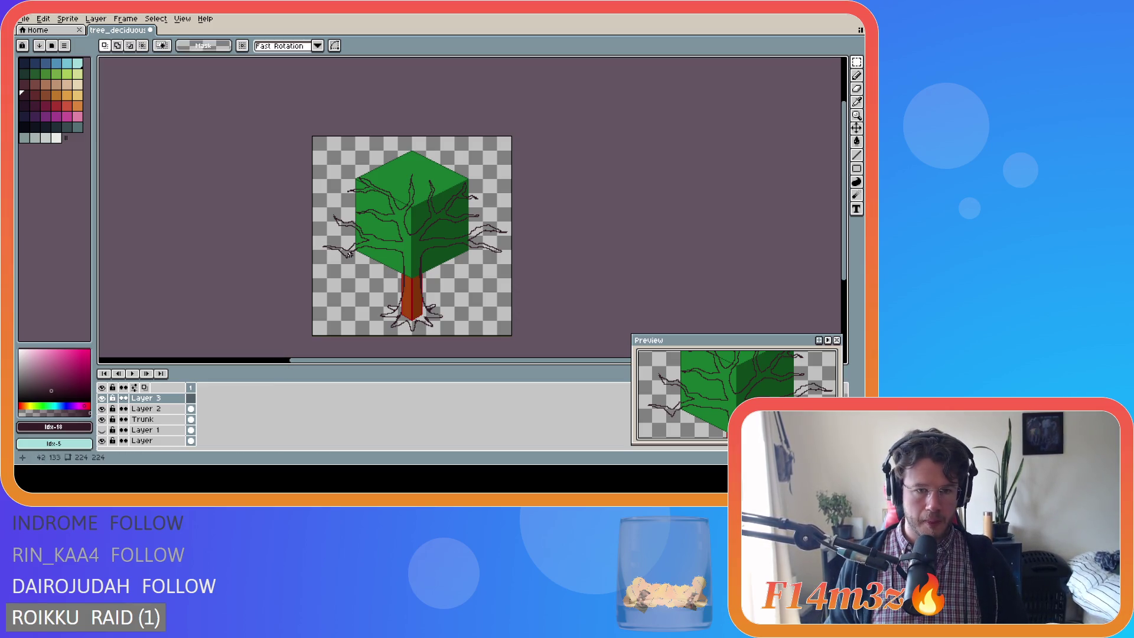
scroll(386, 260, up, 2)
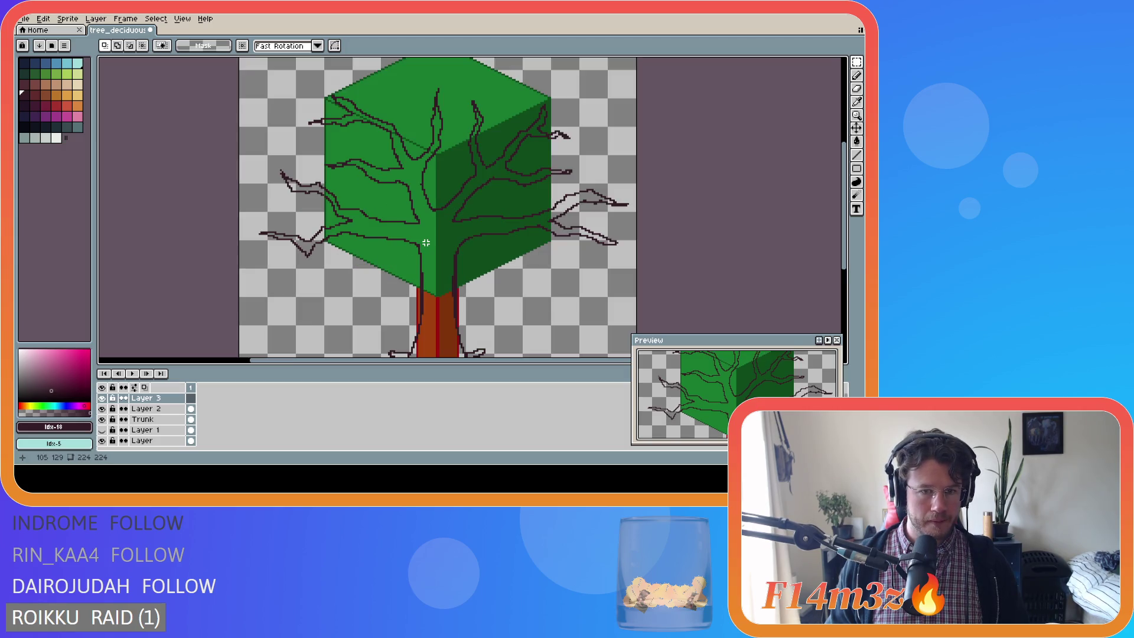
key(b)
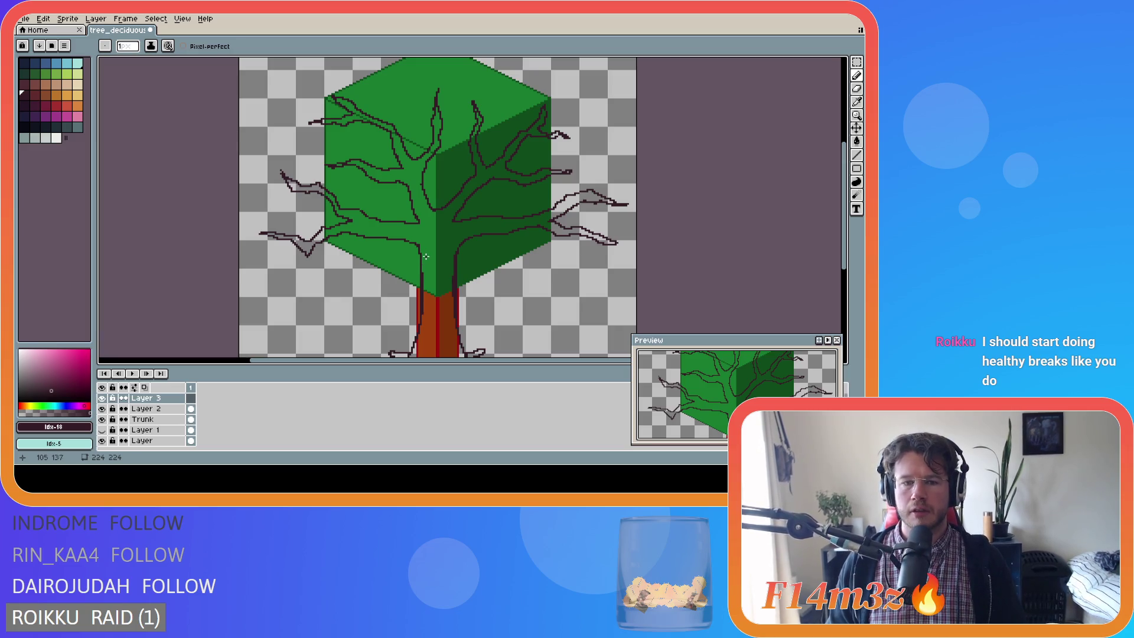
scroll(426, 256, down, 1)
scroll(426, 255, up, 1)
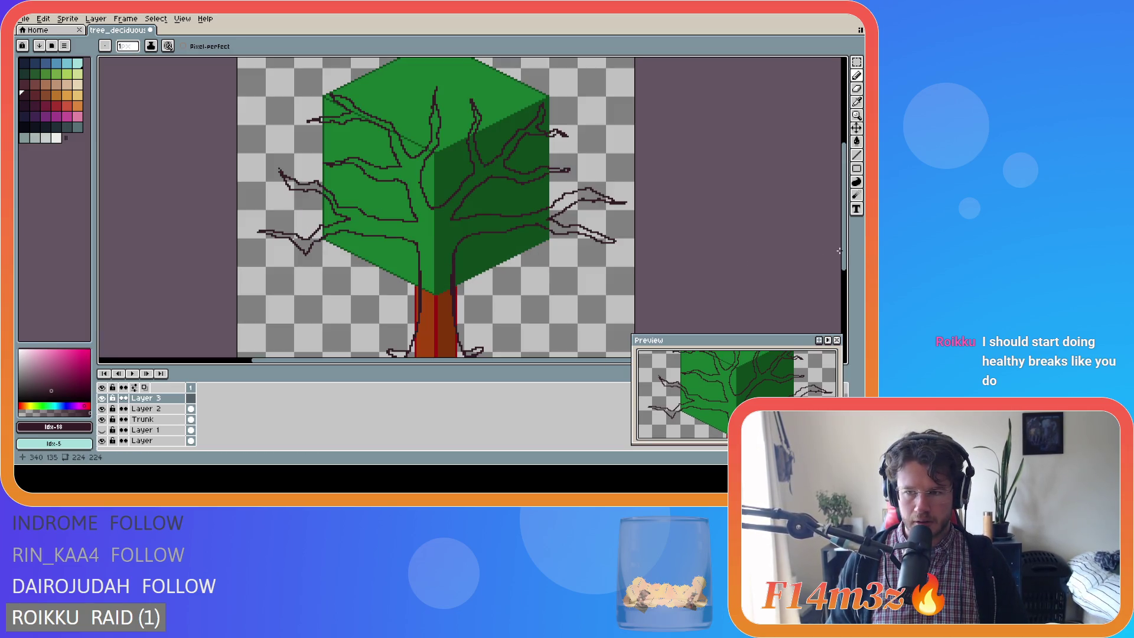
drag(843, 253, 843, 264)
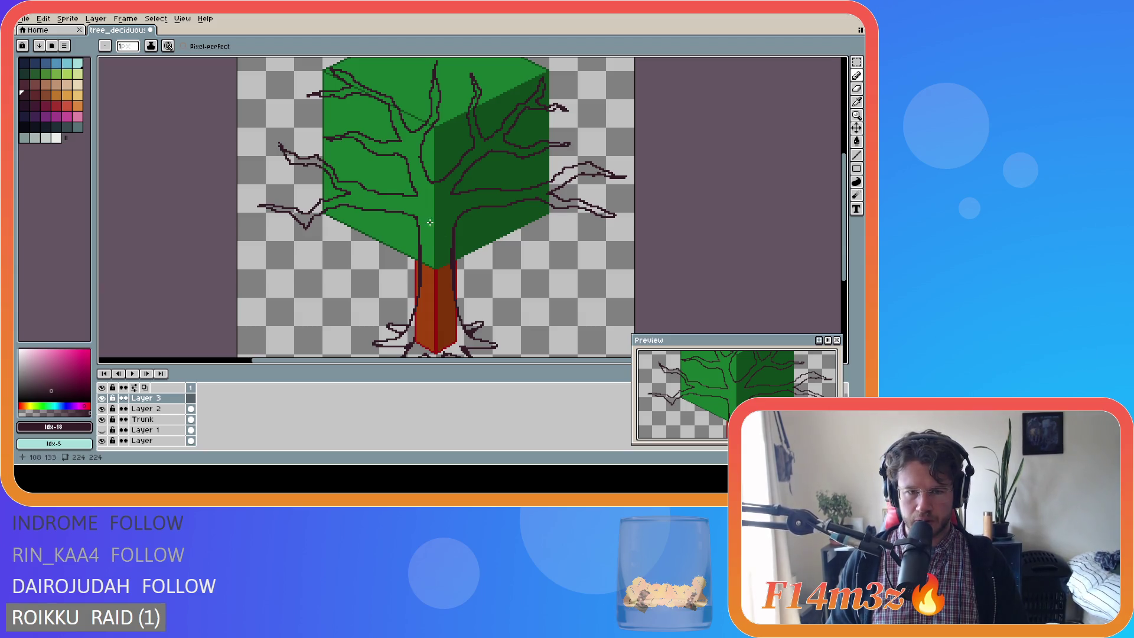
drag(436, 213, 427, 230)
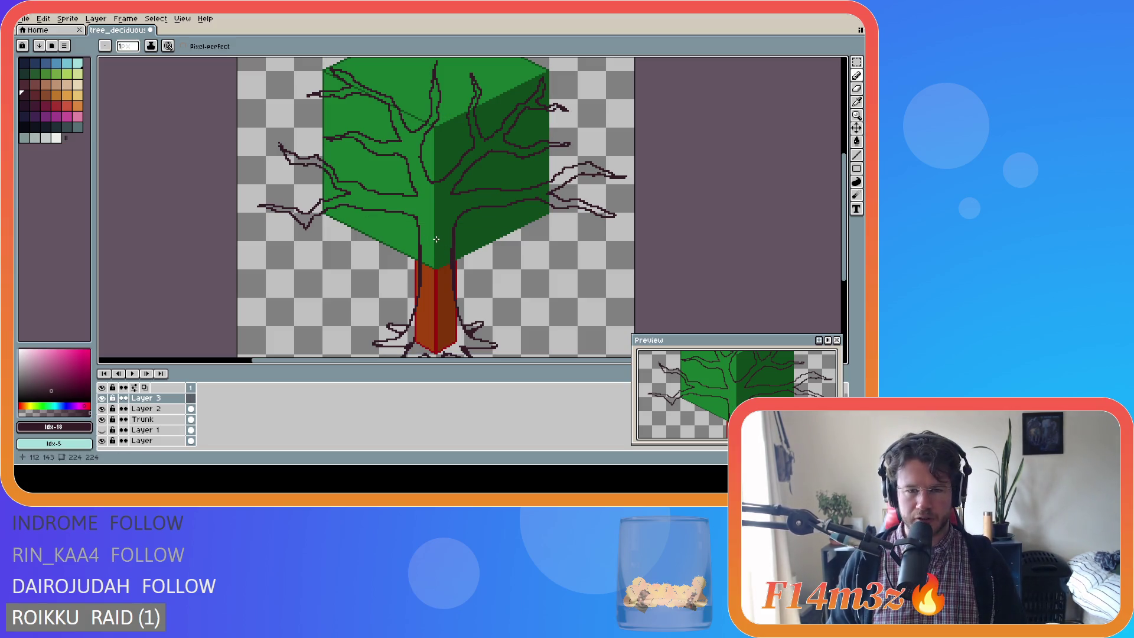
drag(433, 212, 426, 263)
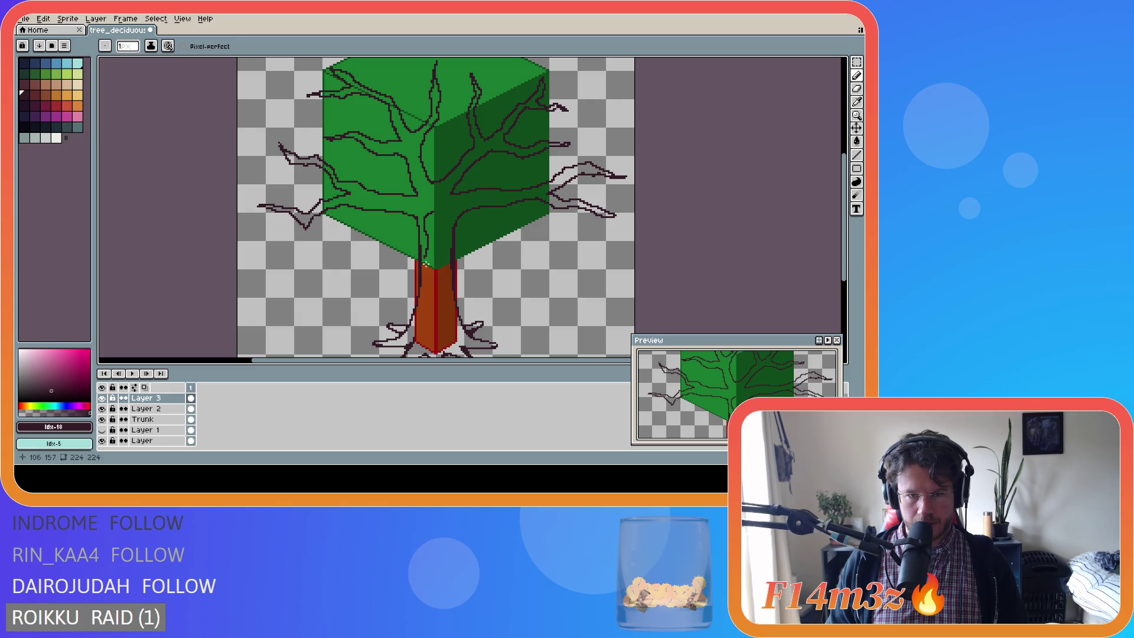
key(ctrl+z)
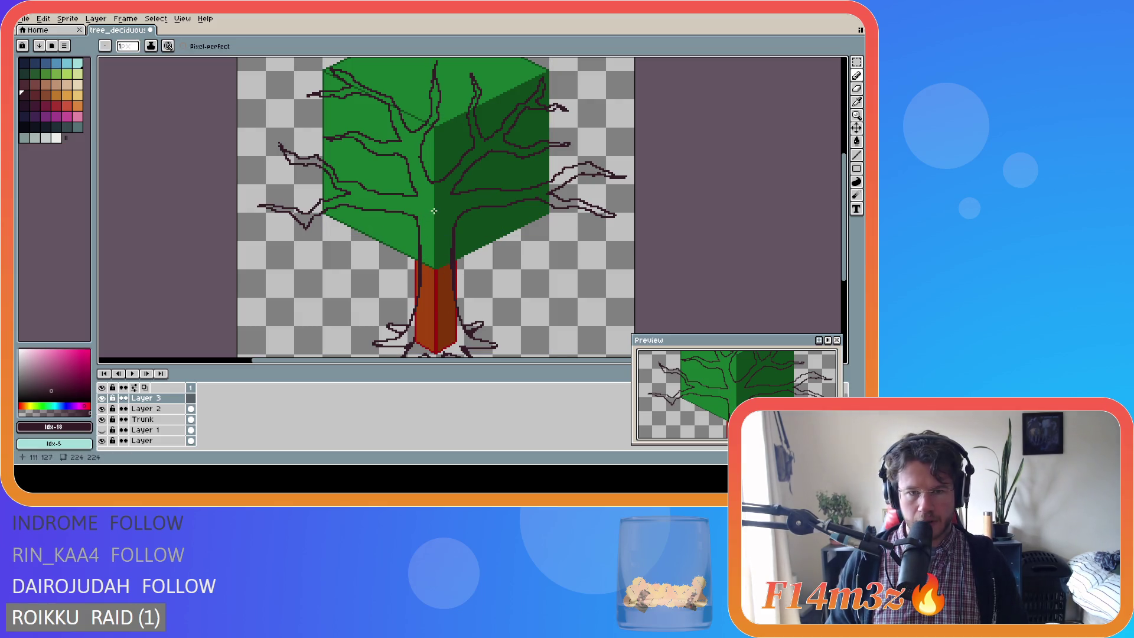
Redraw the branch line from the trunk centre and add short strokes on the canopy's lower left.
drag(440, 213, 424, 248)
key(ctrl+z)
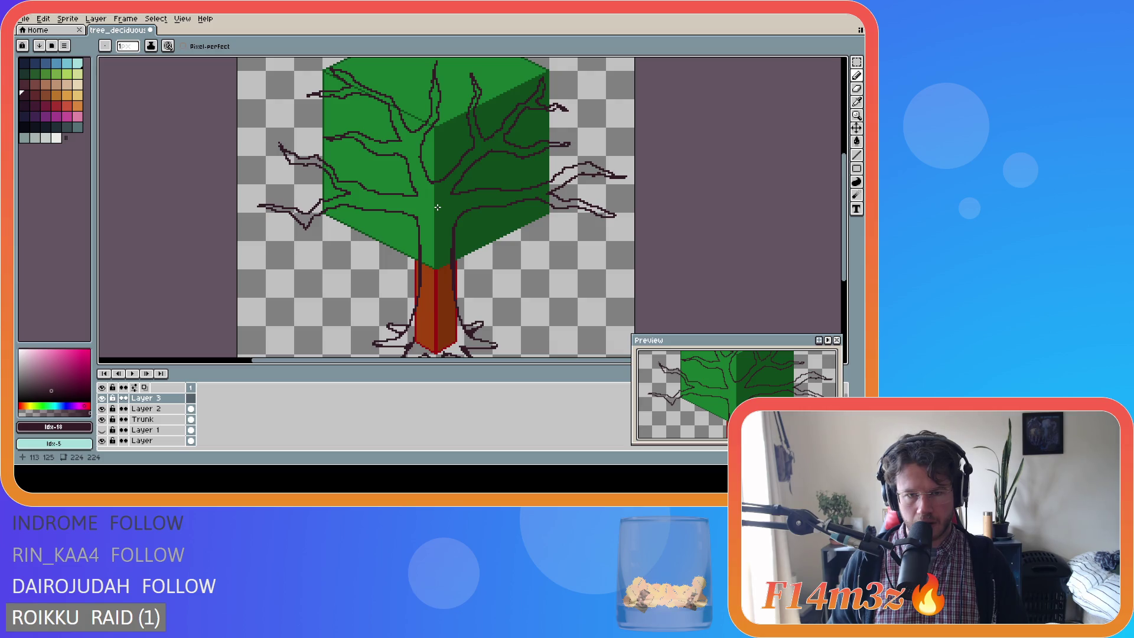
mouse_move(439, 208)
mouse_down()
mouse_move(383, 258)
mouse_move(417, 251)
mouse_move(433, 233)
mouse_move(448, 298)
mouse_move(443, 238)
mouse_move(467, 247)
mouse_up()
key(Escape)
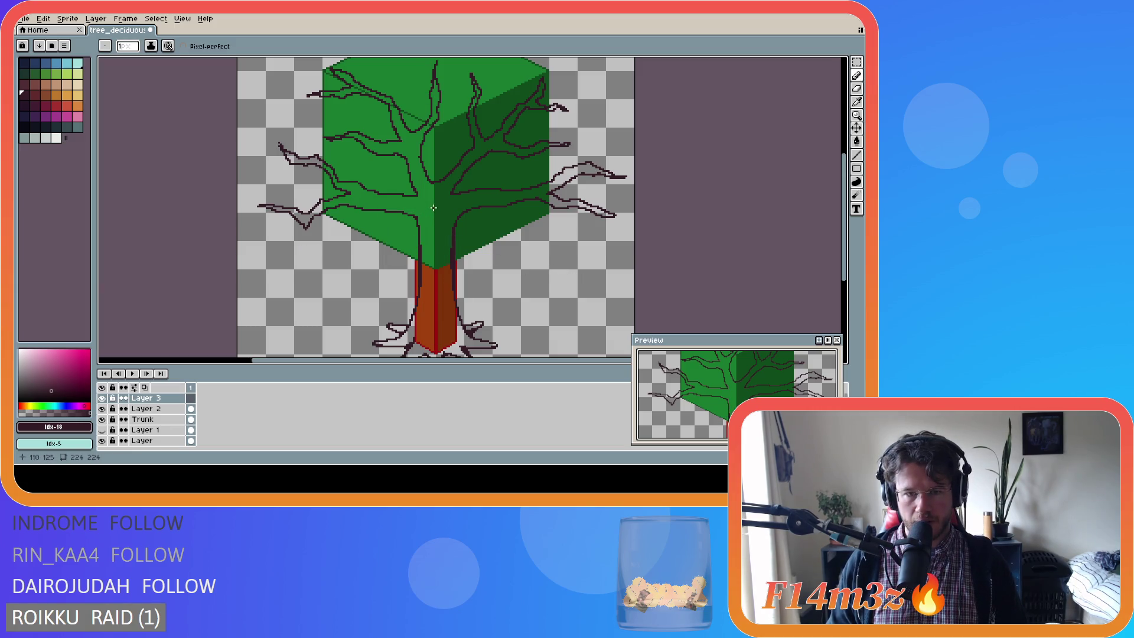
mouse_move(433, 207)
mouse_down()
mouse_move(357, 262)
mouse_move(422, 234)
mouse_move(440, 269)
mouse_move(435, 240)
mouse_move(487, 254)
mouse_move(453, 233)
mouse_up()
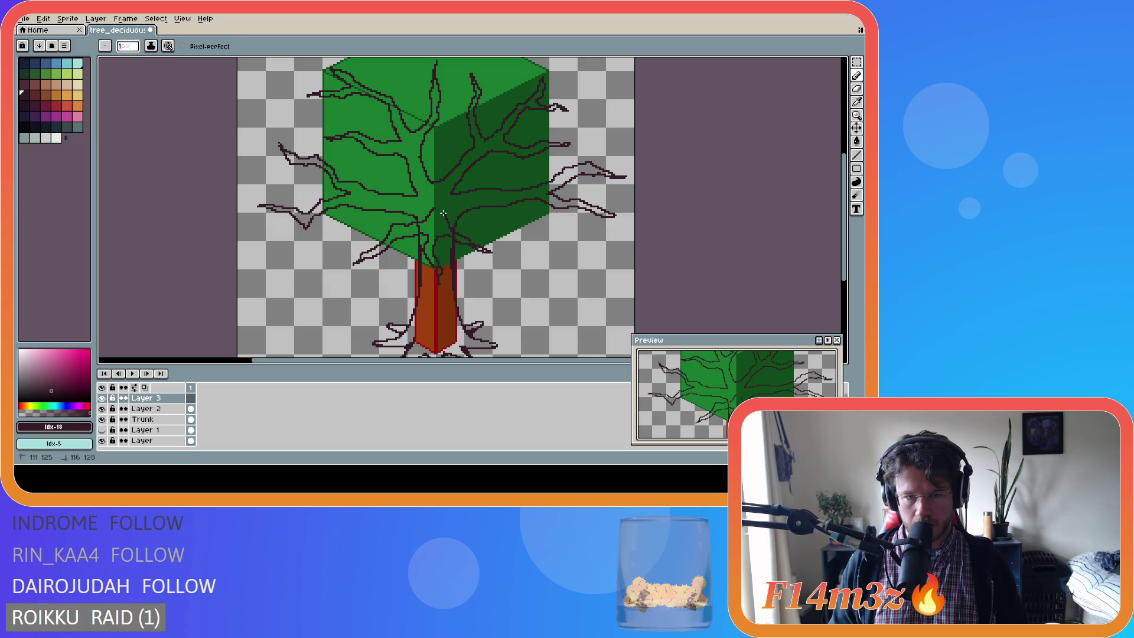
scroll(537, 285, down, 2)
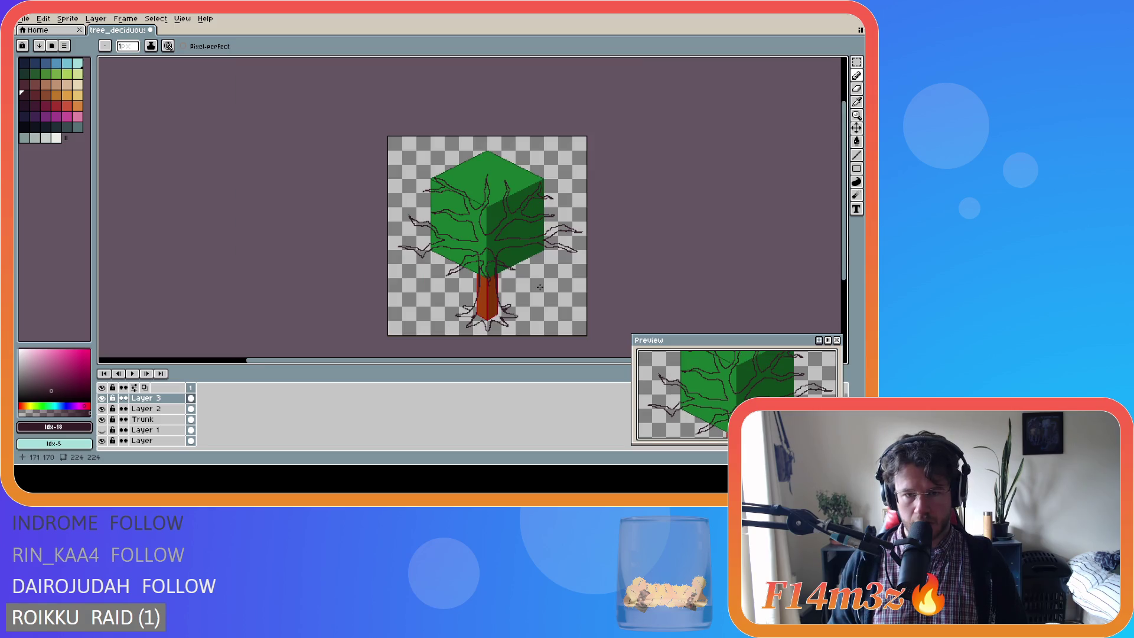
scroll(546, 296, up, 2)
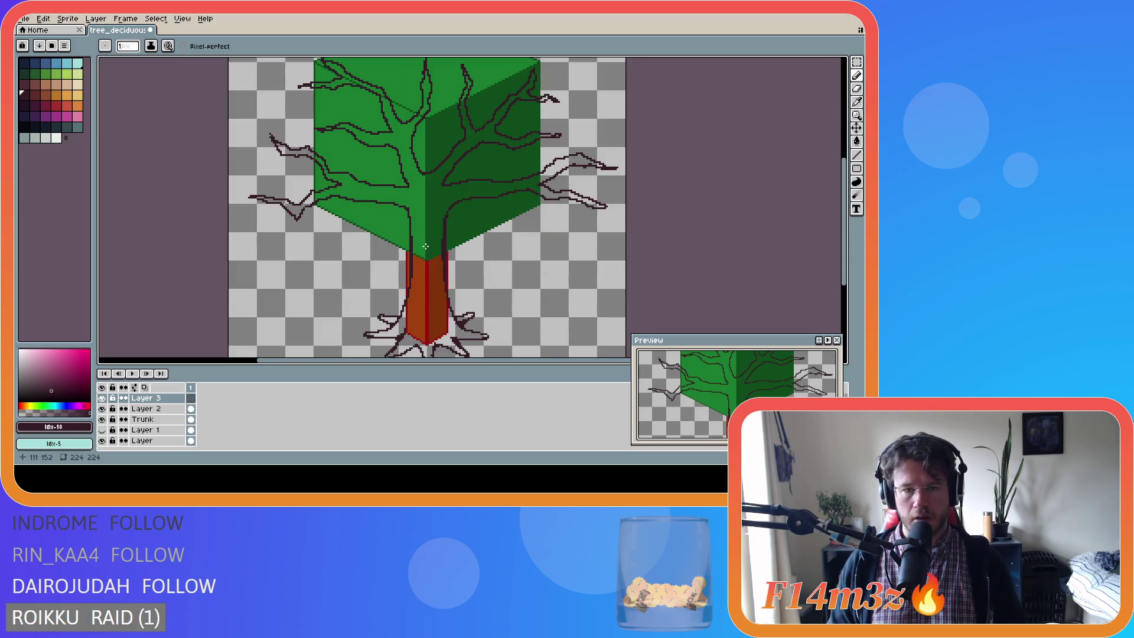
mouse_move(426, 199)
mouse_down()
mouse_move(371, 252)
mouse_move(420, 224)
mouse_move(425, 260)
mouse_move(426, 196)
mouse_up()
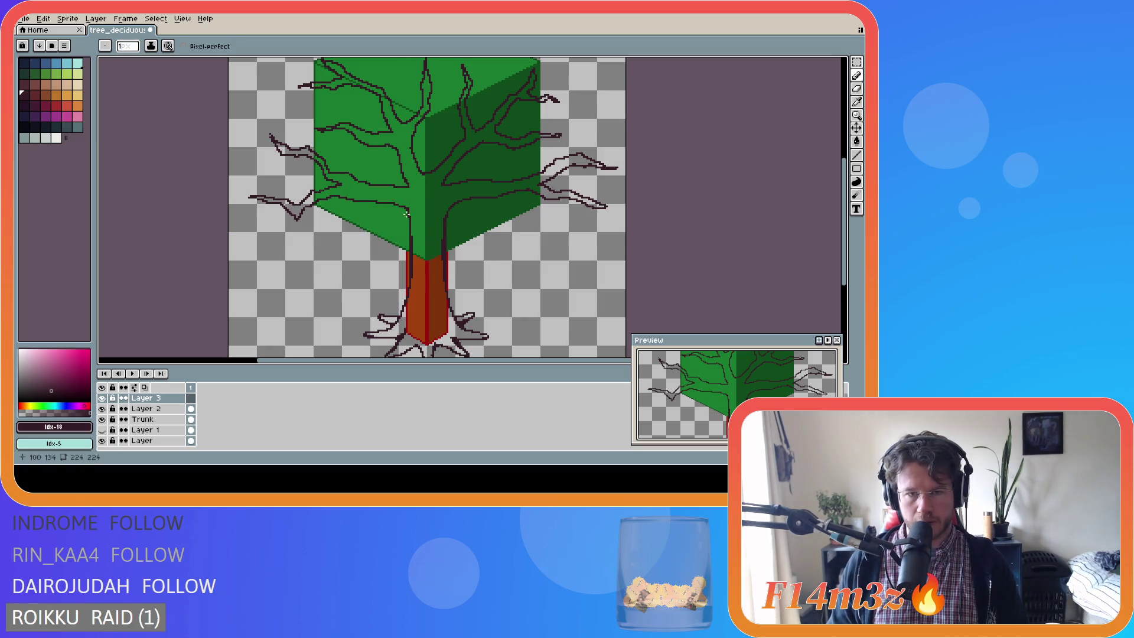
mouse_move(424, 196)
mouse_down()
mouse_move(391, 227)
mouse_move(341, 245)
mouse_move(404, 231)
mouse_move(418, 241)
mouse_move(390, 259)
mouse_move(424, 243)
mouse_move(438, 268)
mouse_move(435, 221)
mouse_move(488, 235)
mouse_move(424, 198)
mouse_up()
scroll(524, 261, down, 2)
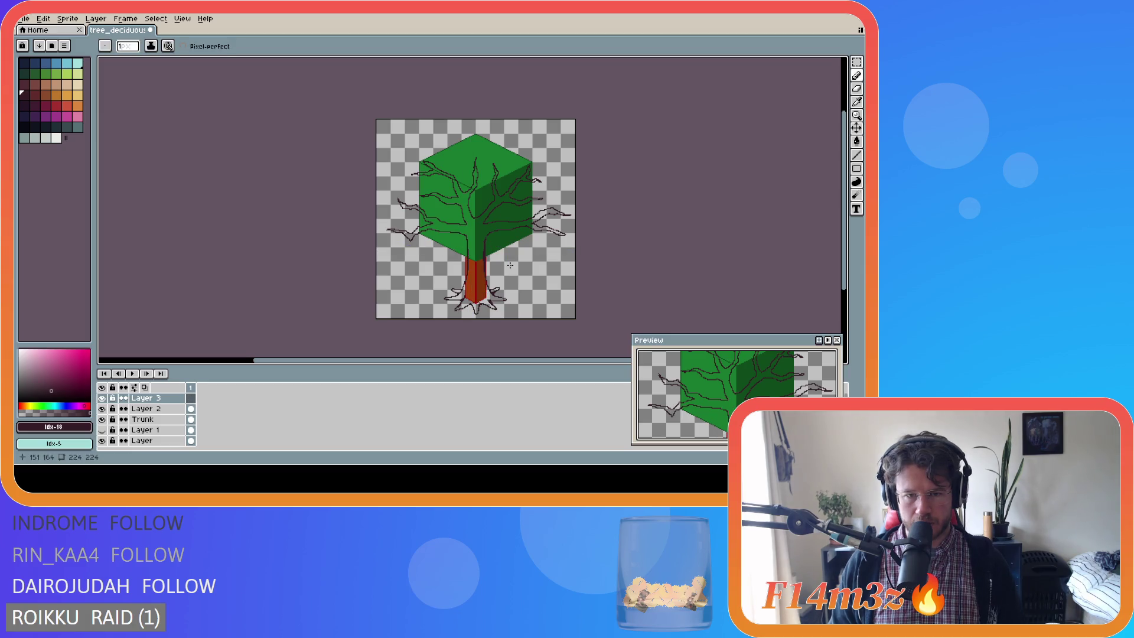
Draw dark branch lines from the trunk top across the canopy toward its lower-right edge.
scroll(471, 249, up, 2)
mouse_move(477, 214)
mouse_down()
mouse_move(413, 235)
mouse_move(477, 241)
mouse_move(447, 276)
mouse_move(475, 250)
mouse_move(505, 273)
mouse_up()
drag(489, 232, 522, 246)
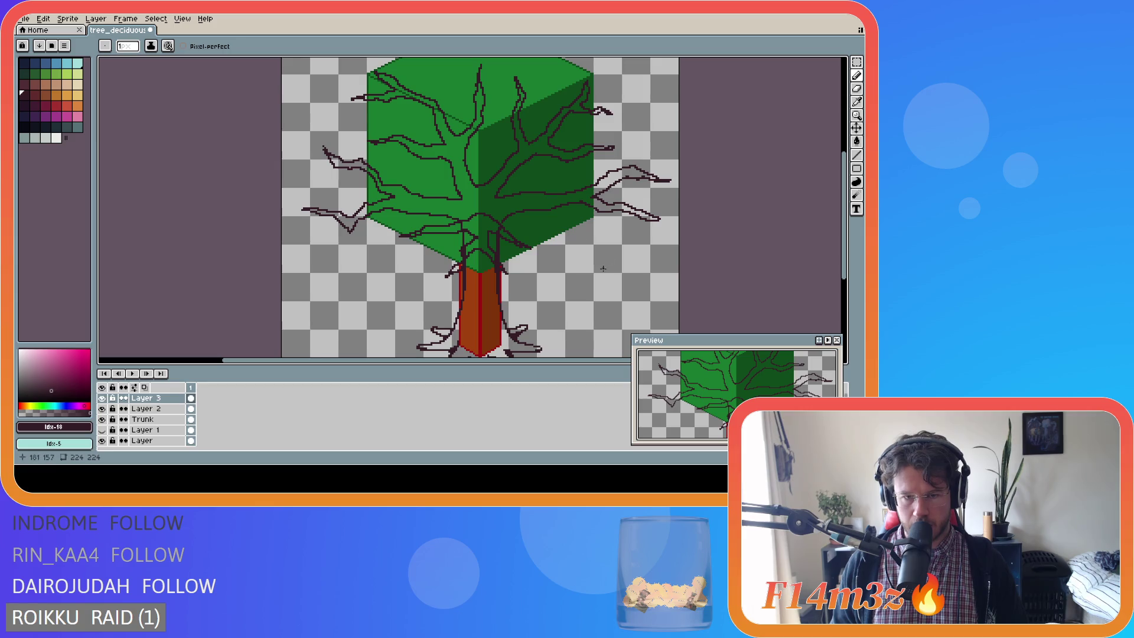
scroll(590, 286, down, 2)
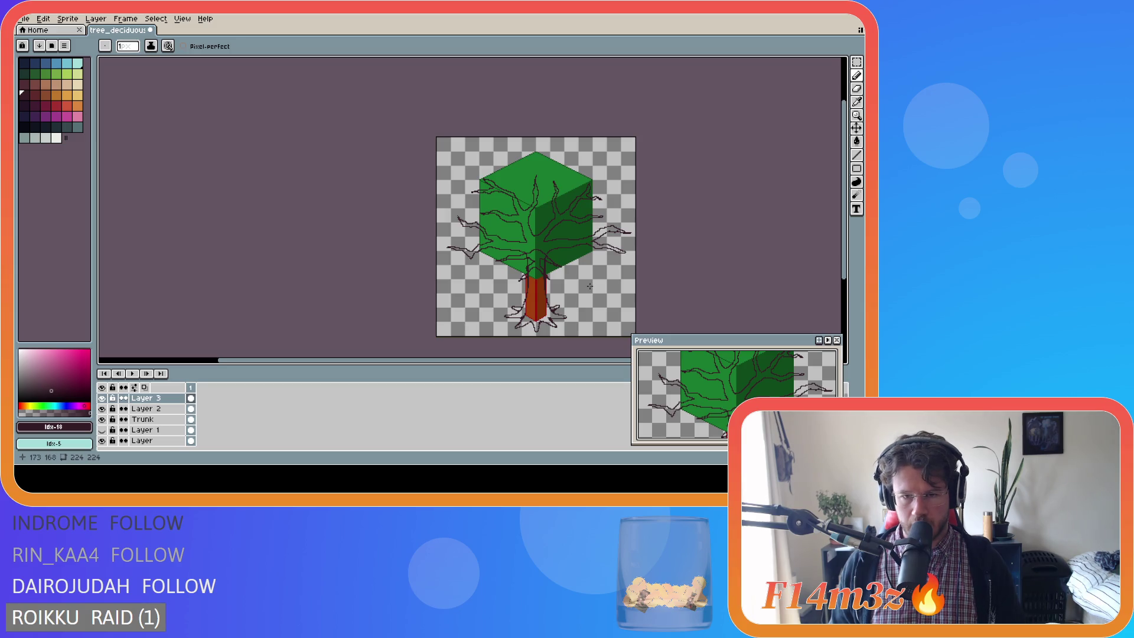
scroll(591, 284, up, 2)
key(v)
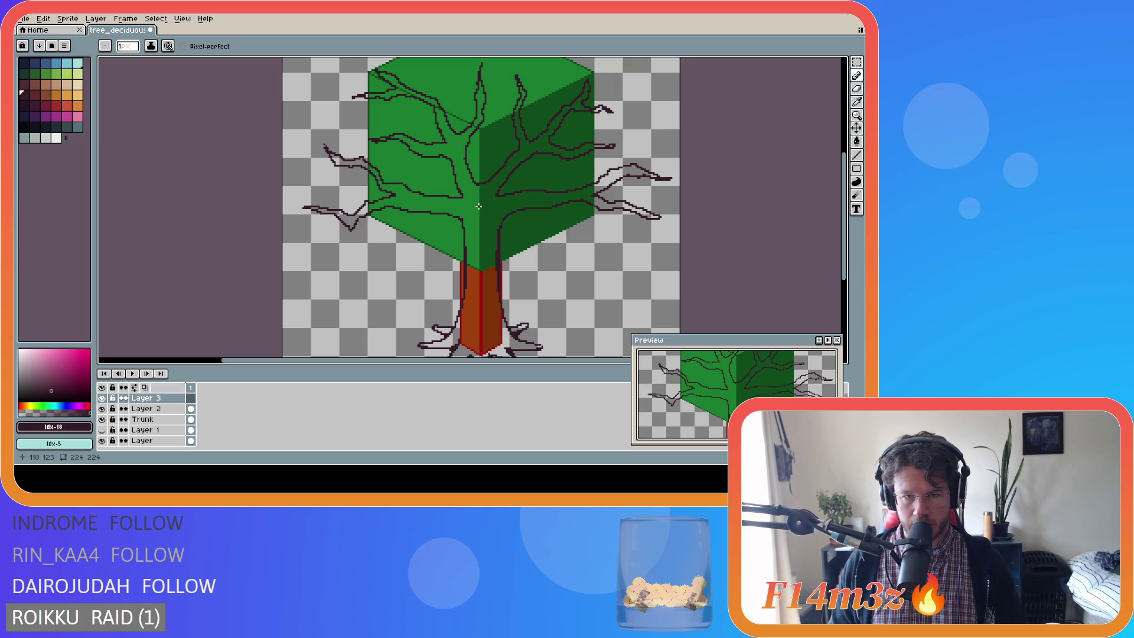
mouse_move(479, 205)
mouse_down()
mouse_move(387, 233)
mouse_move(423, 234)
mouse_move(478, 205)
mouse_up()
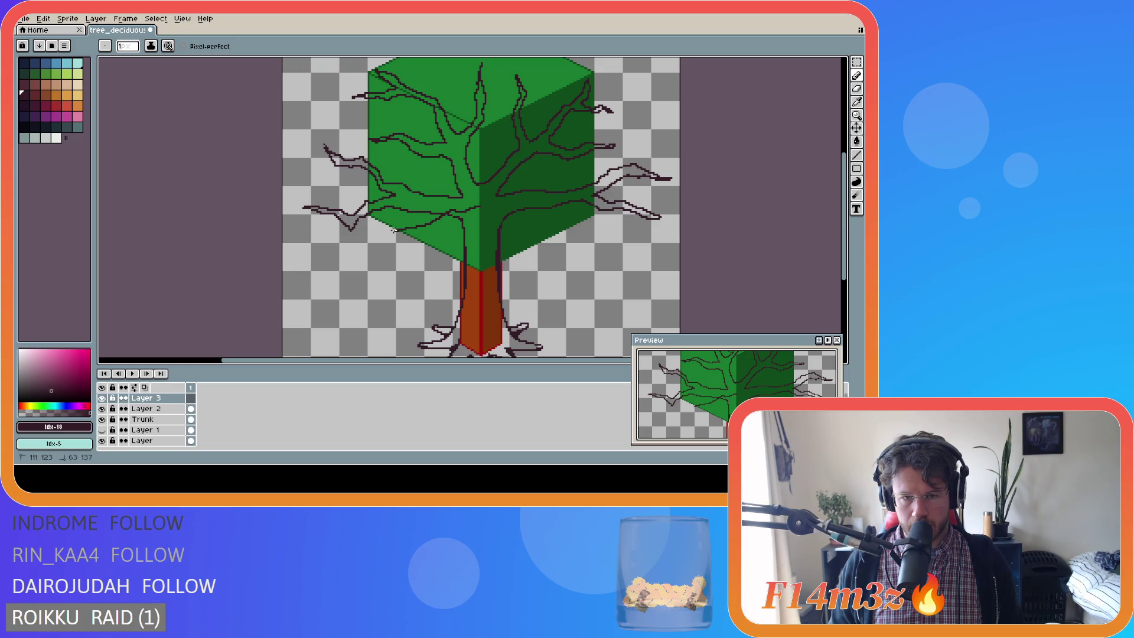
mouse_move(408, 234)
mouse_down()
mouse_move(434, 228)
mouse_move(447, 253)
mouse_up()
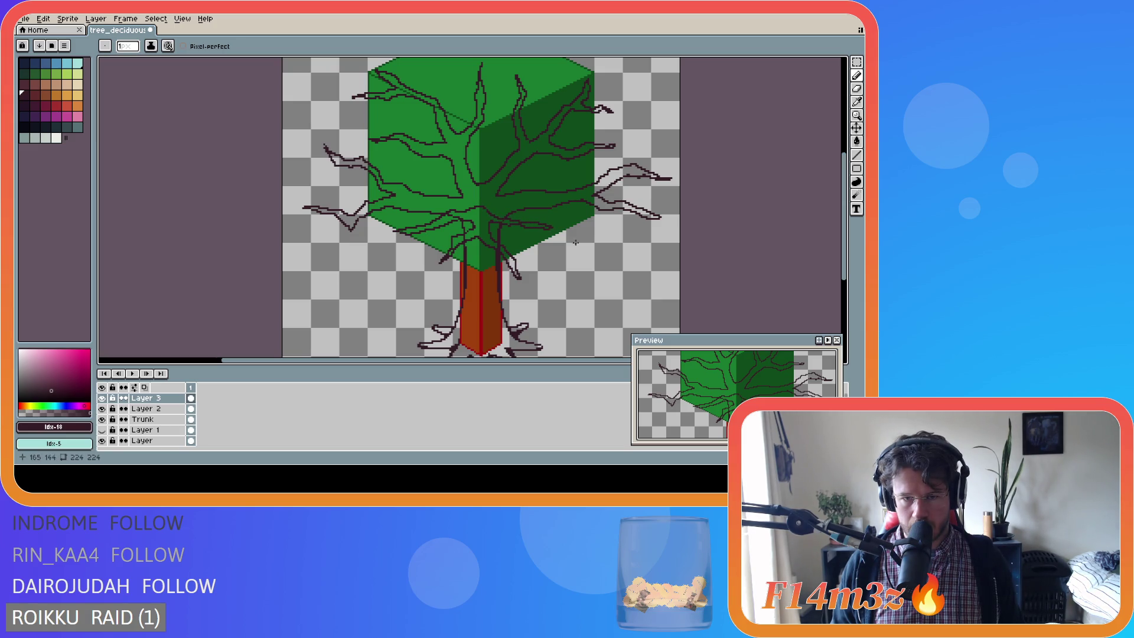
scroll(626, 289, down, 2)
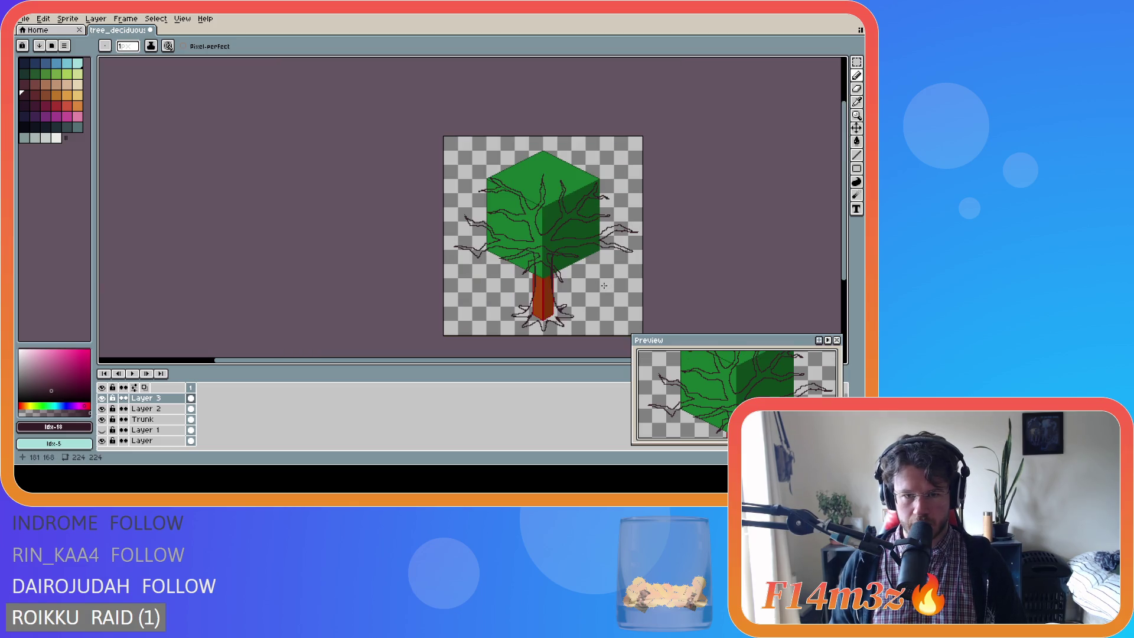
Switch from the Paint Bucket to the Move tool, with Auto Select Layer showing.
scroll(591, 286, up, 2)
scroll(582, 285, down, 2)
scroll(581, 285, up, 2)
scroll(577, 286, down, 2)
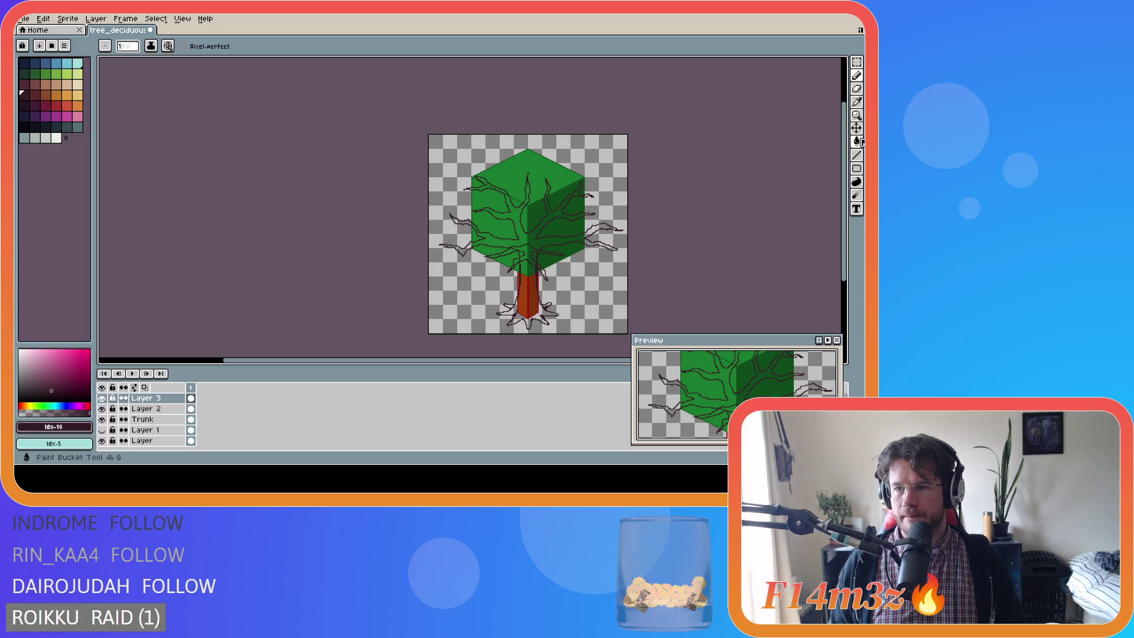
key(v)
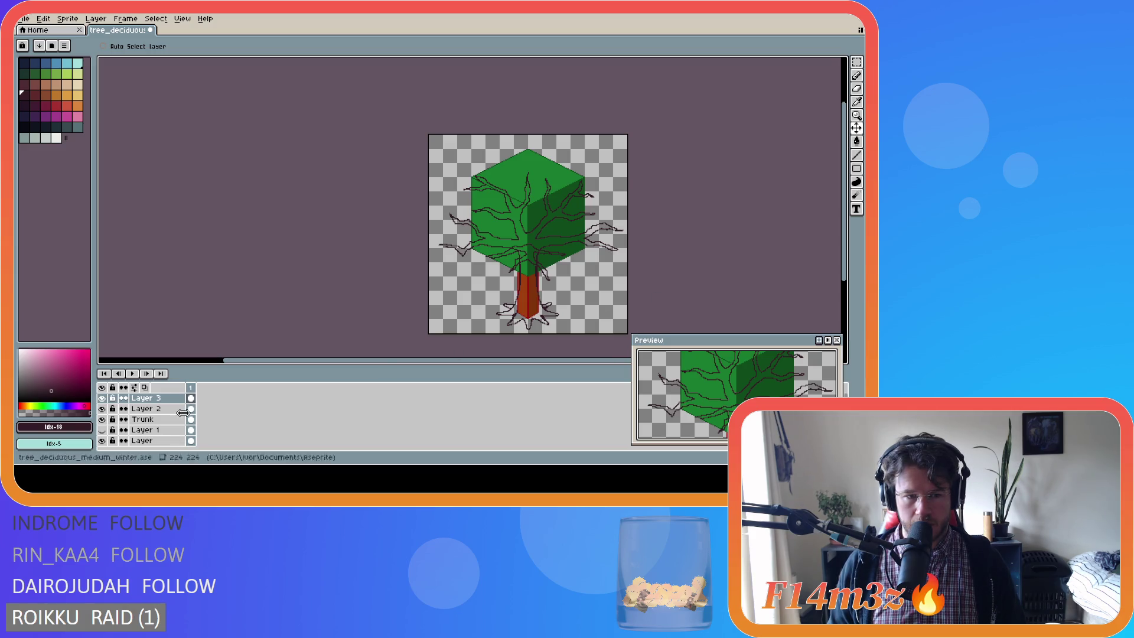
click(102, 399)
click(102, 399)
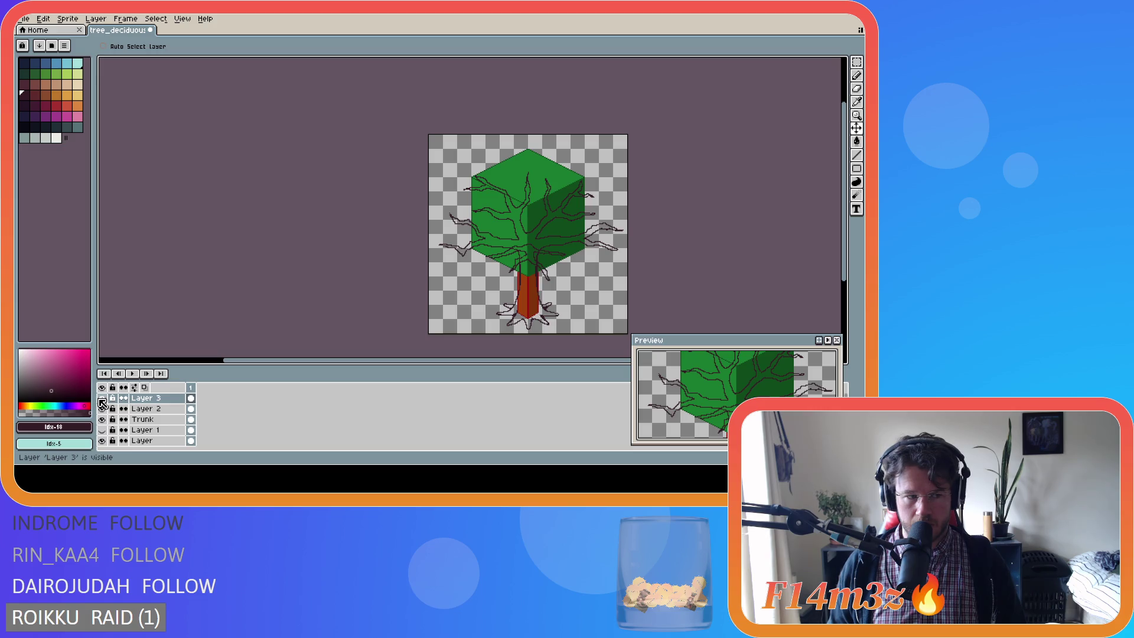
click(102, 404)
click(102, 404)
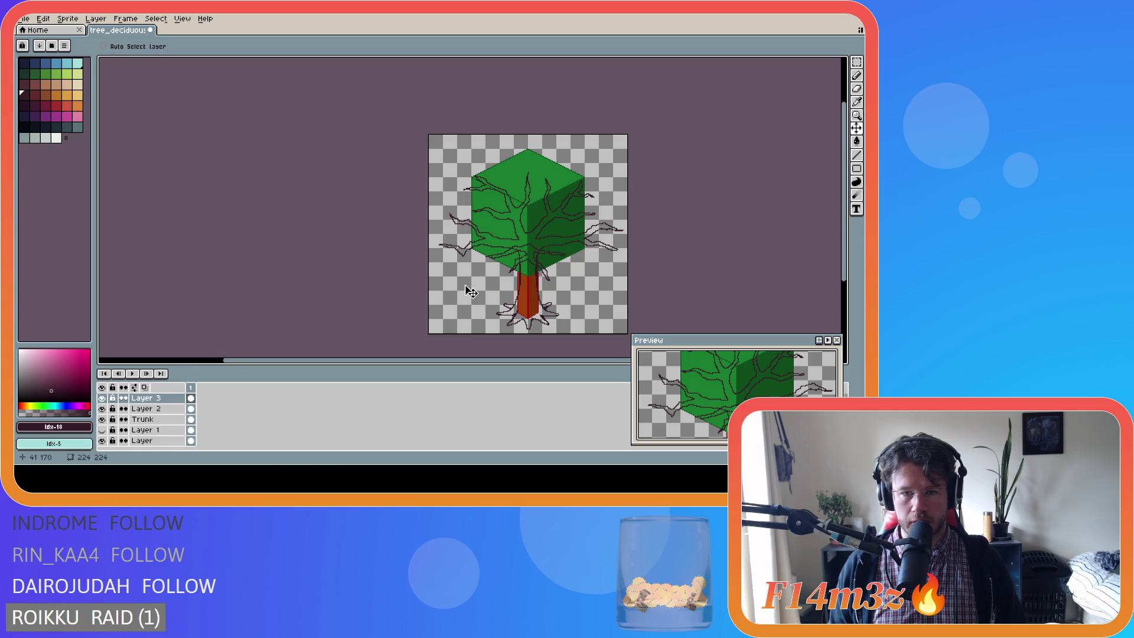
scroll(508, 283, up, 1)
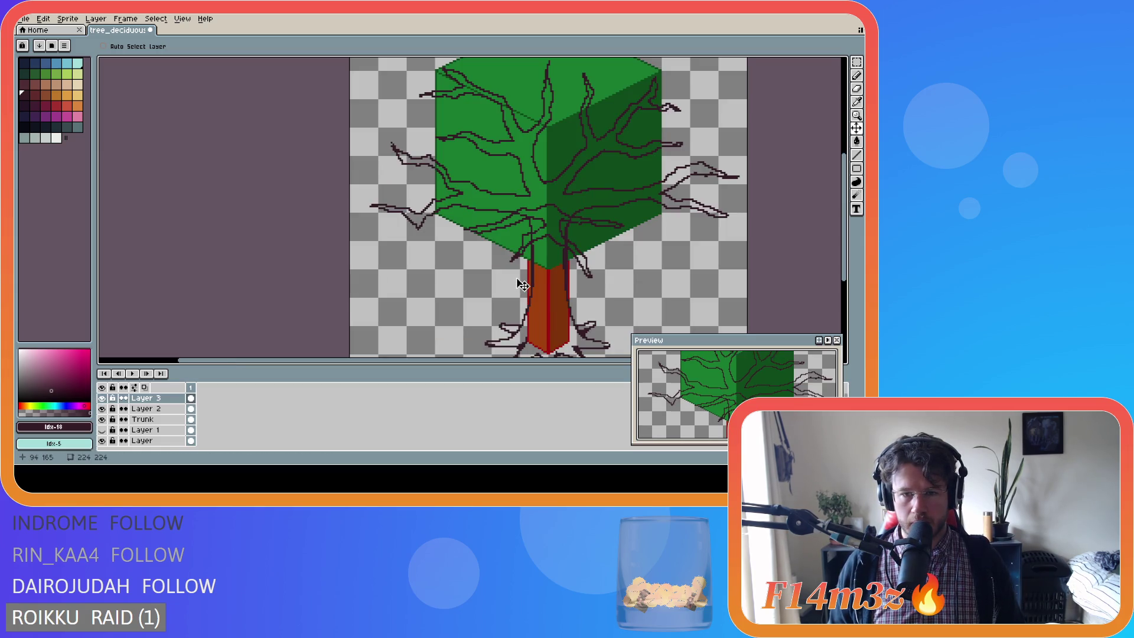
scroll(522, 285, up, 1)
scroll(521, 264, down, 1)
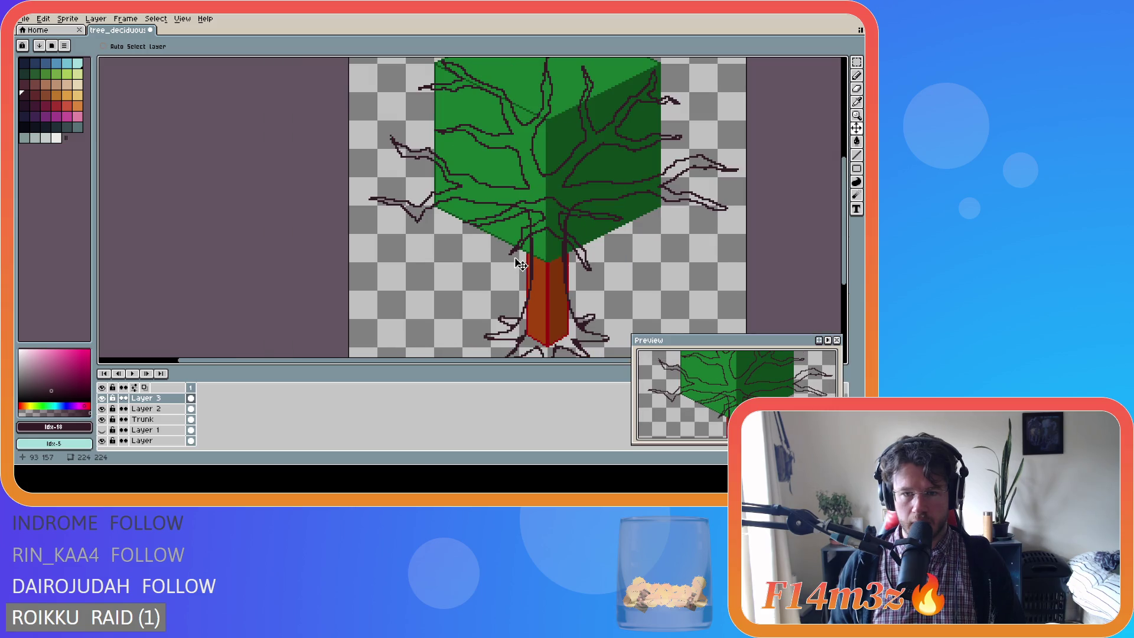
scroll(566, 272, down, 1)
scroll(565, 271, up, 1)
scroll(476, 291, down, 2)
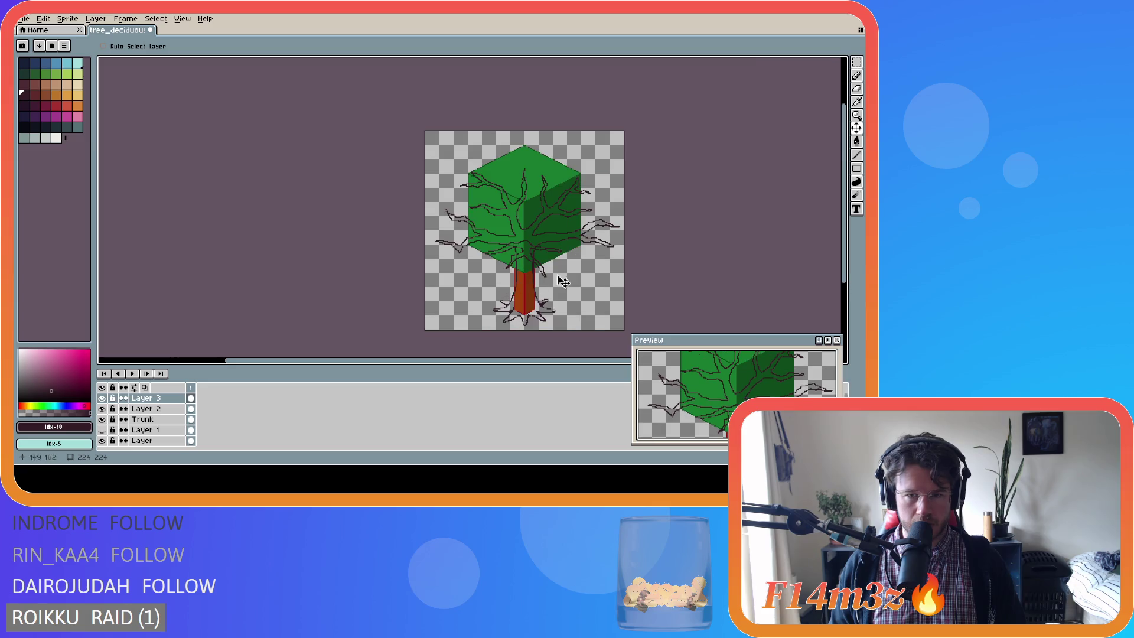
drag(519, 359, 550, 364)
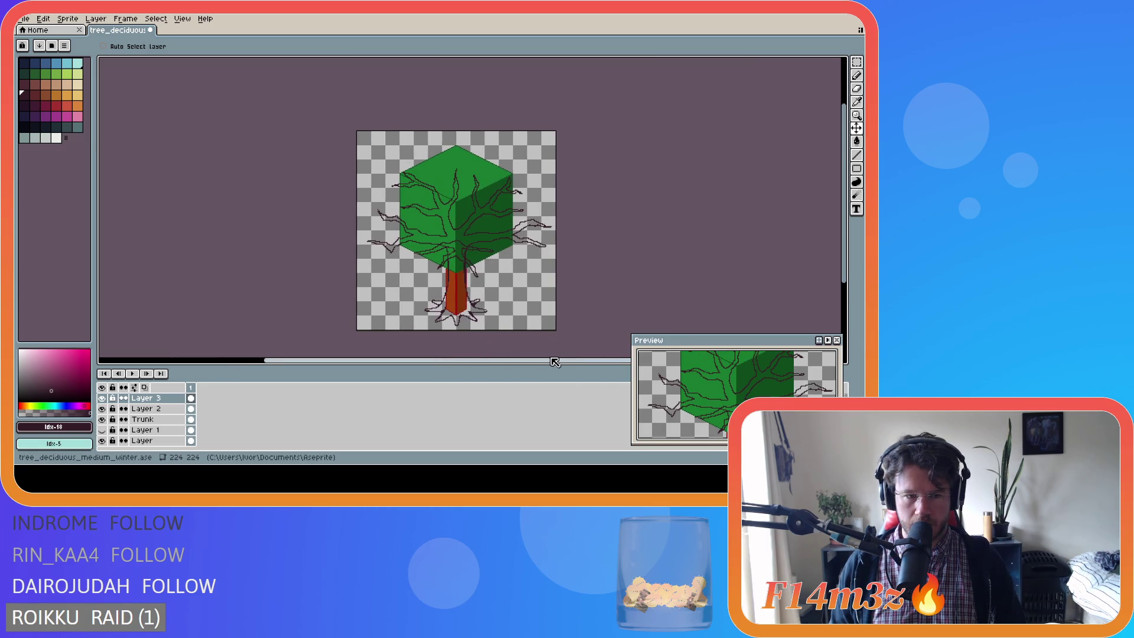
click(158, 410)
Rename Layer 2 to 'Branches Back'.
double_click(158, 410)
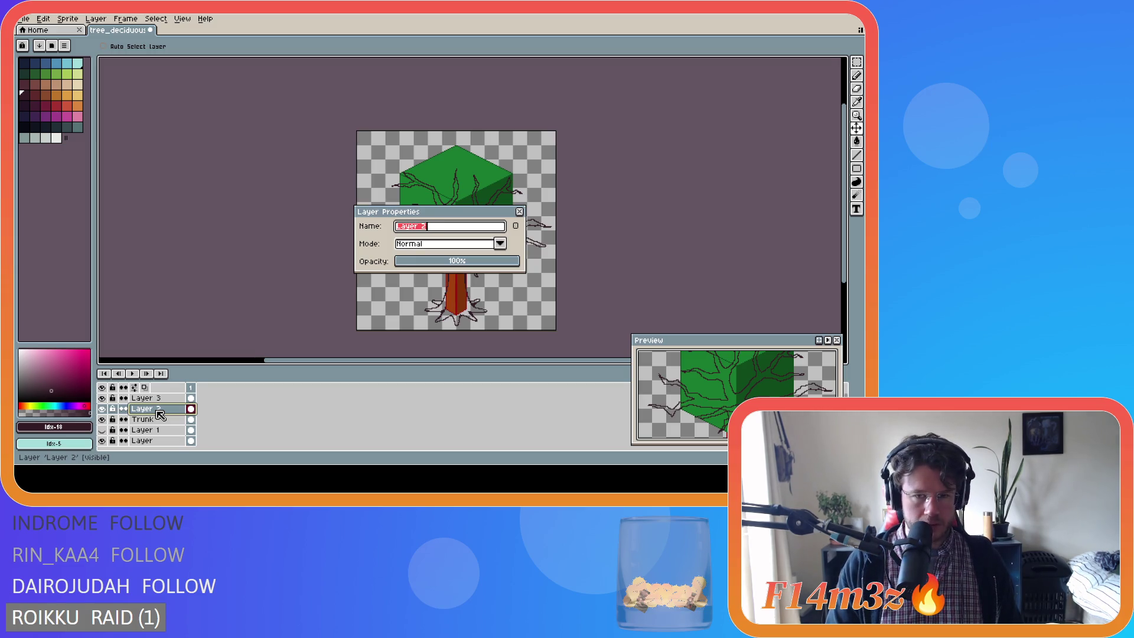
text(Branches B)
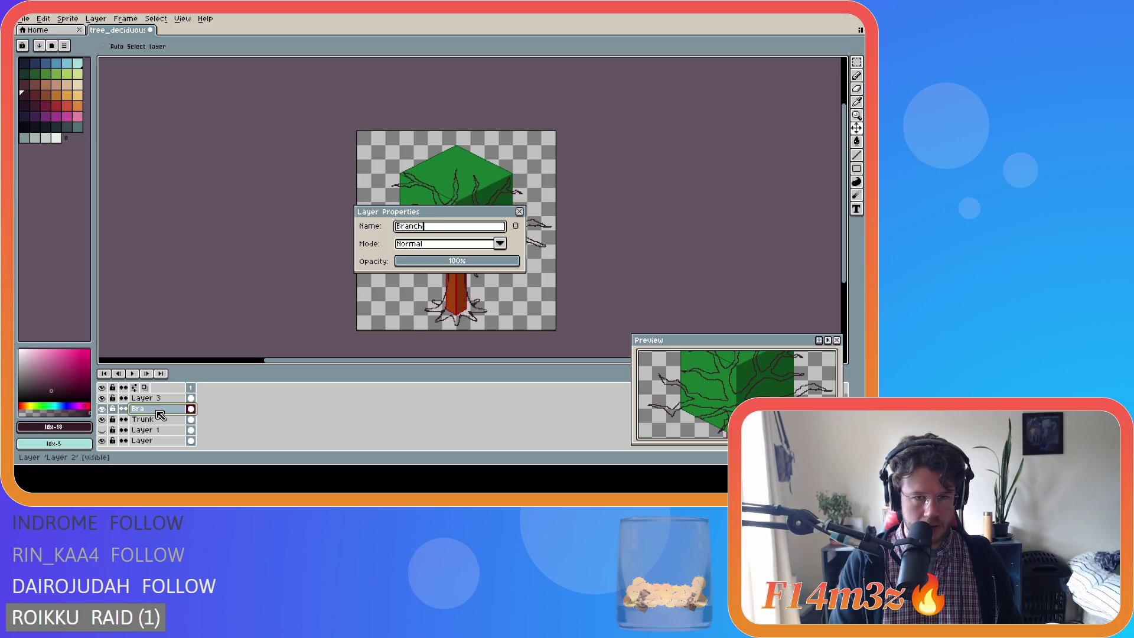
text(ack)
key(Return)
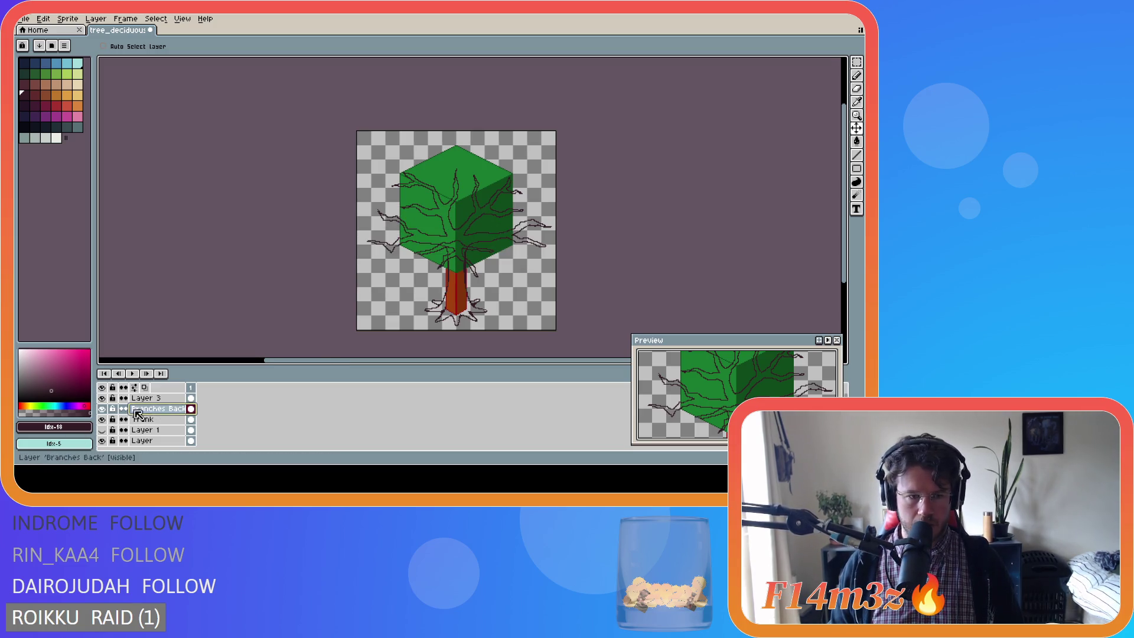
Rename Layer 3 to 'Branches Front' and select the Branches Back and Trunk layers.
click(142, 404)
double_click(143, 403)
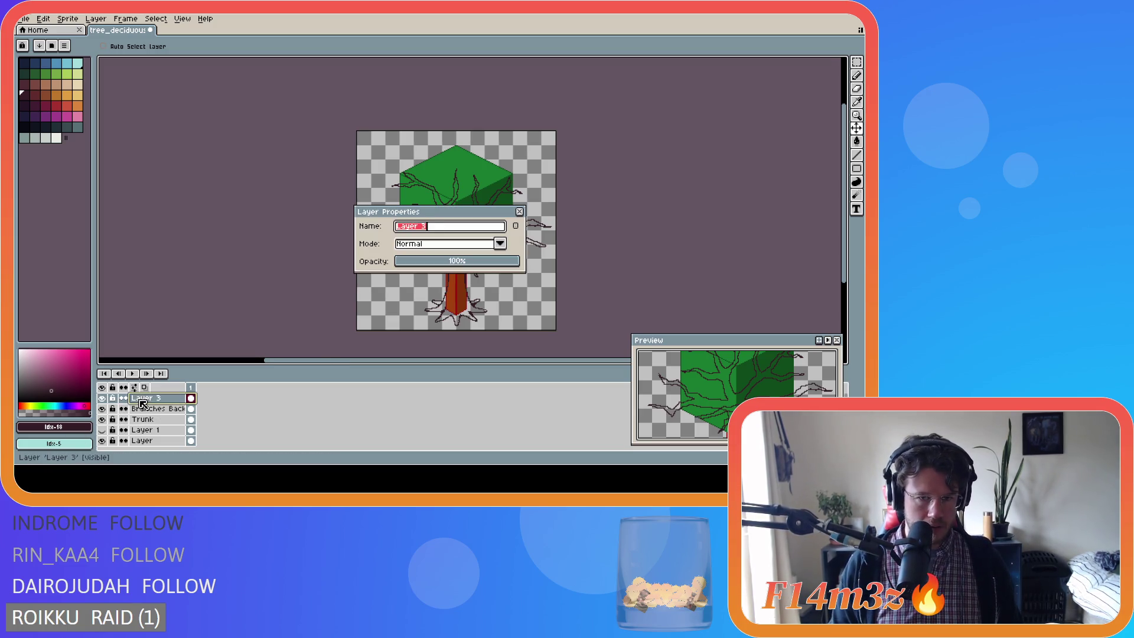
text(Branch)
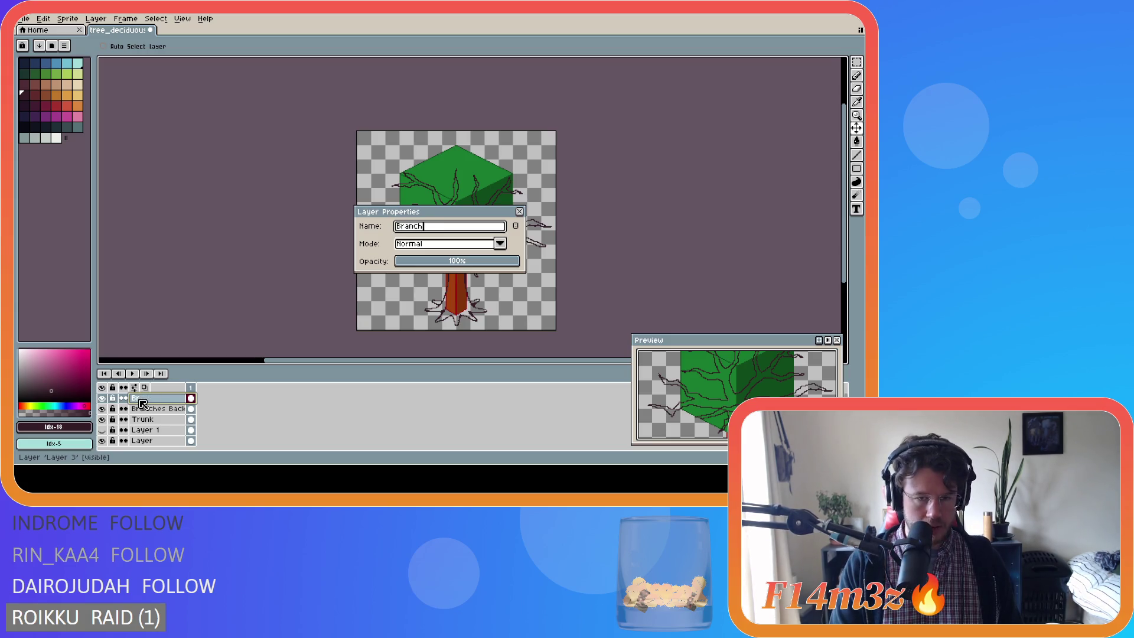
text(es Front)
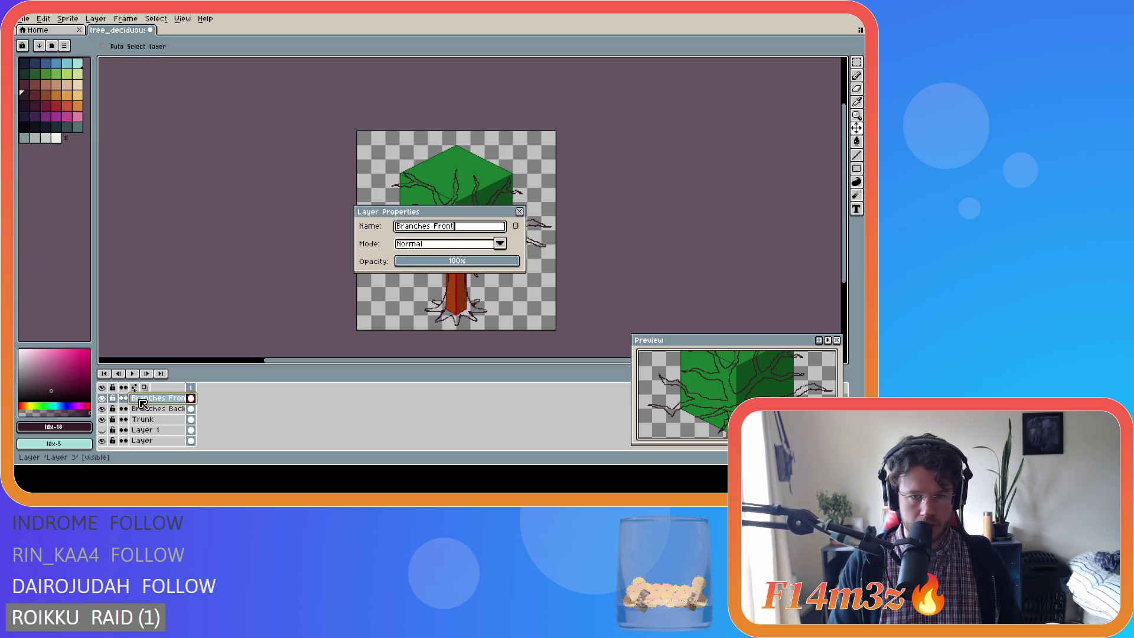
key(Return)
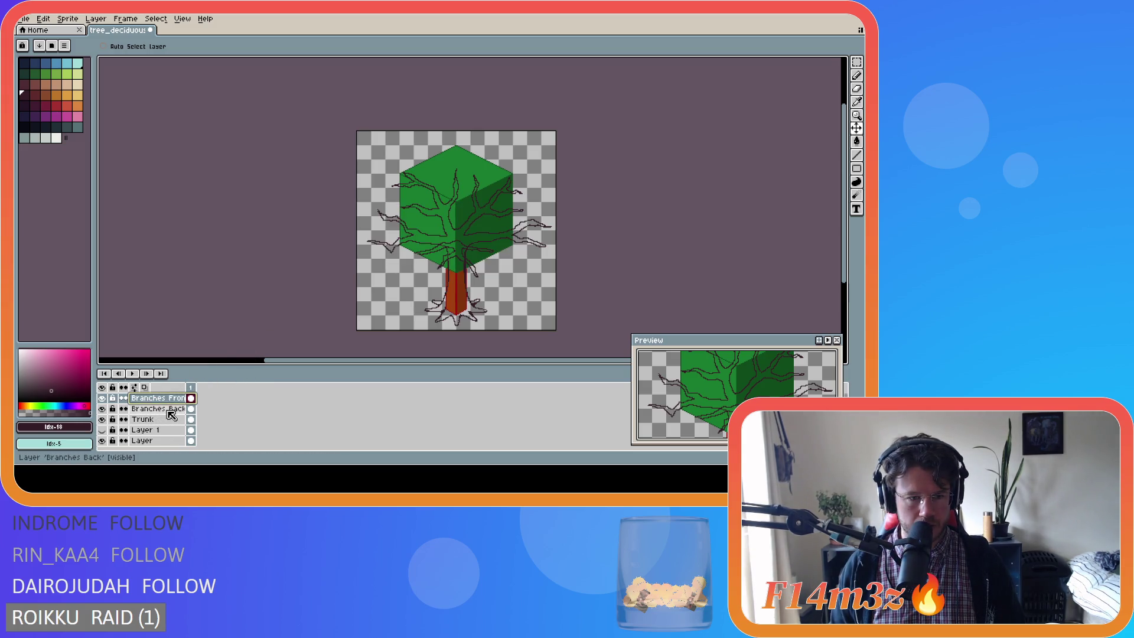
drag(172, 414, 163, 421)
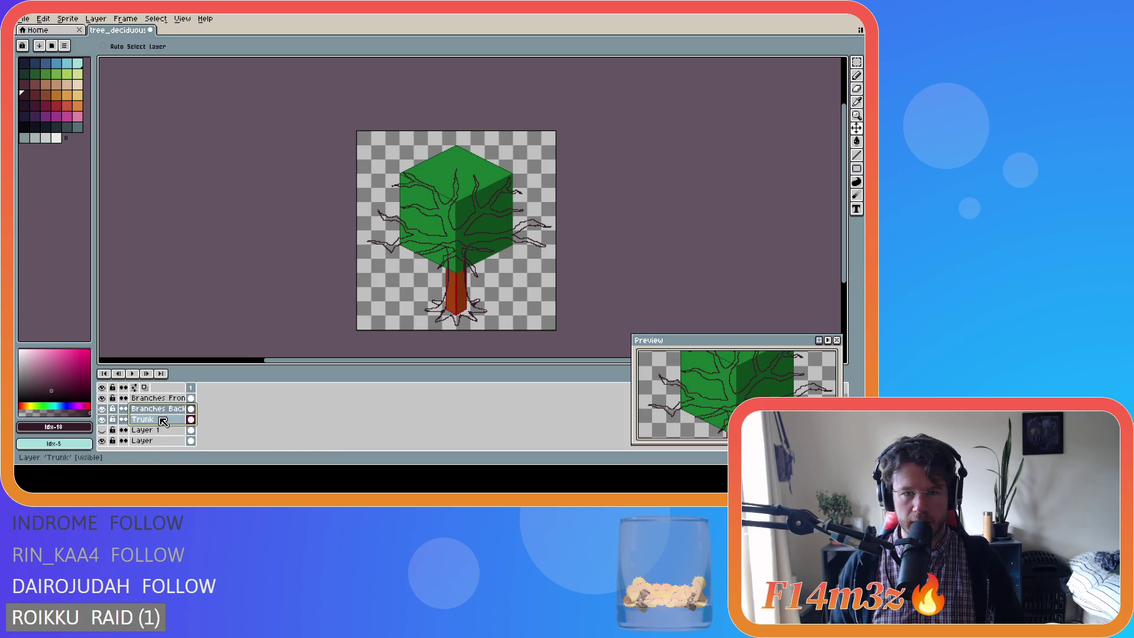
Duplicate the Trunk layer, move Trunk Copy below Trunk and hide it.
click(160, 417)
click(158, 419)
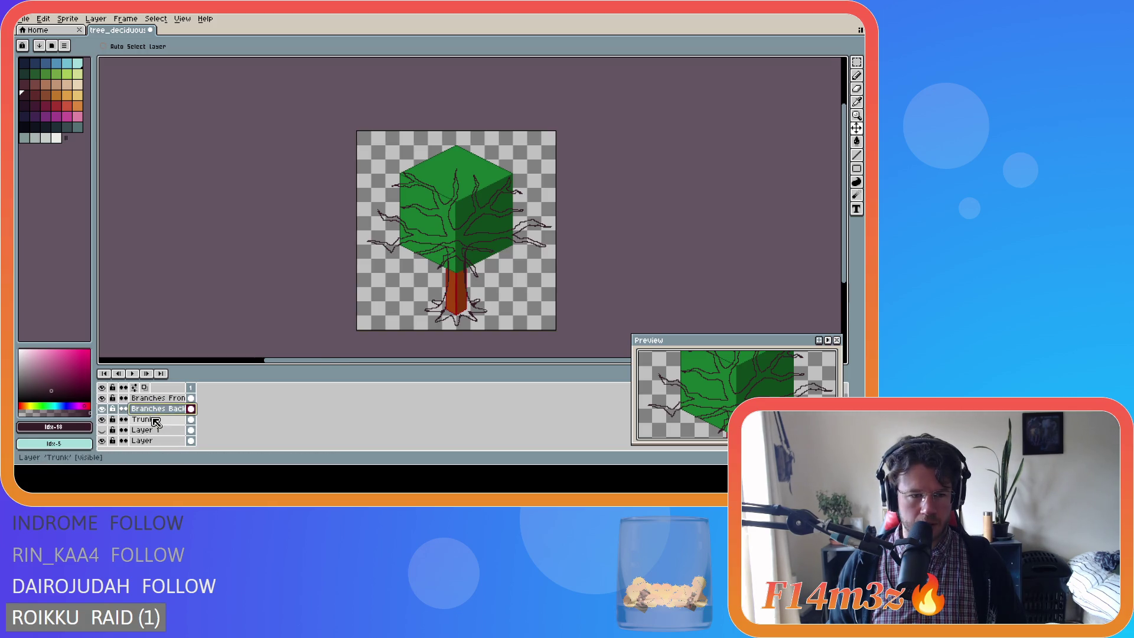
right_click(156, 421)
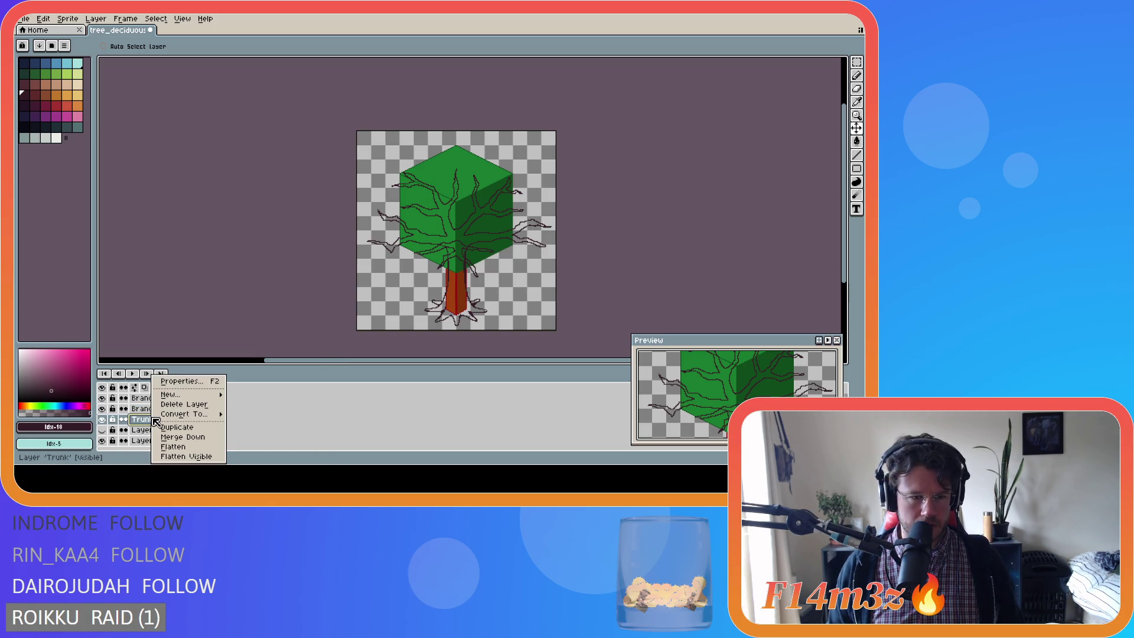
click(171, 428)
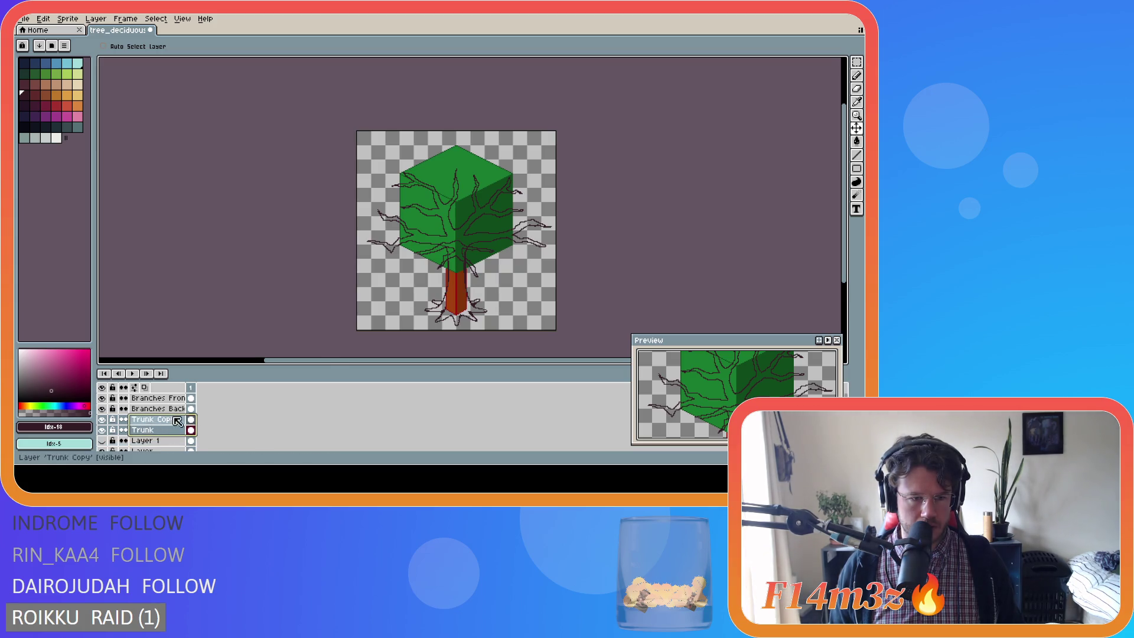
click(157, 421)
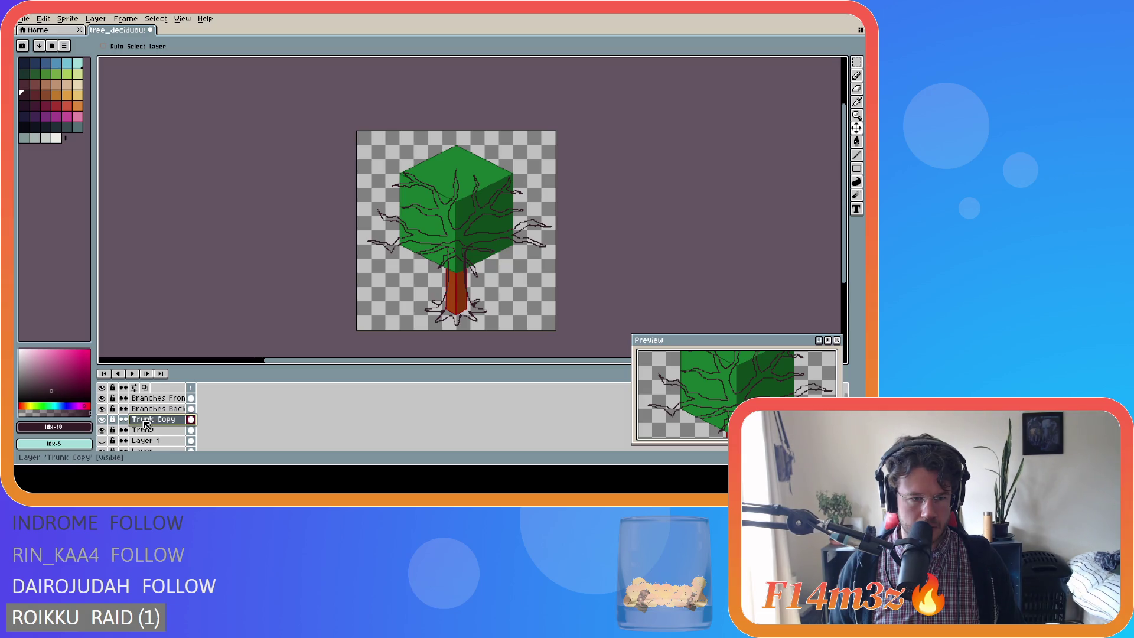
drag(131, 418, 135, 436)
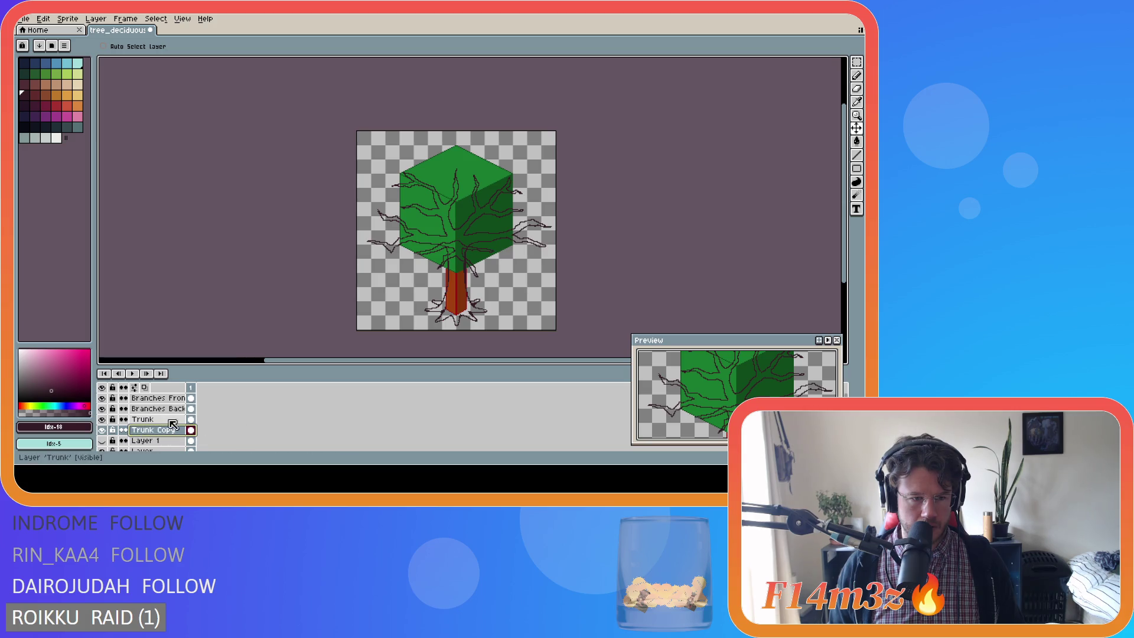
click(102, 430)
click(158, 421)
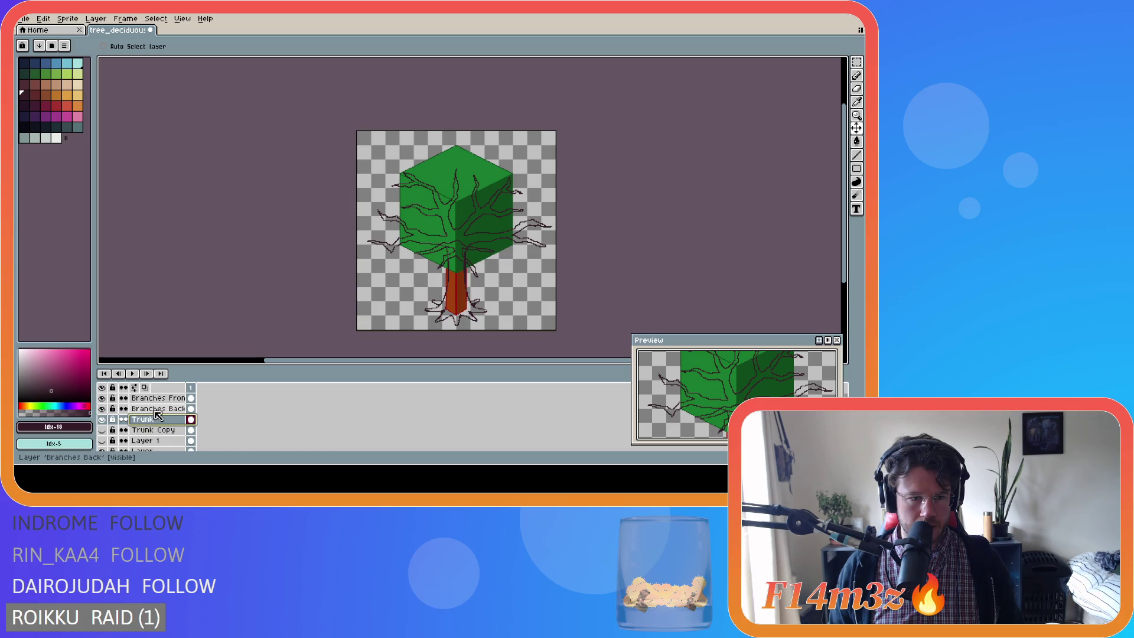
Duplicate Branches Back and move its copy down above Trunk Copy.
click(147, 410)
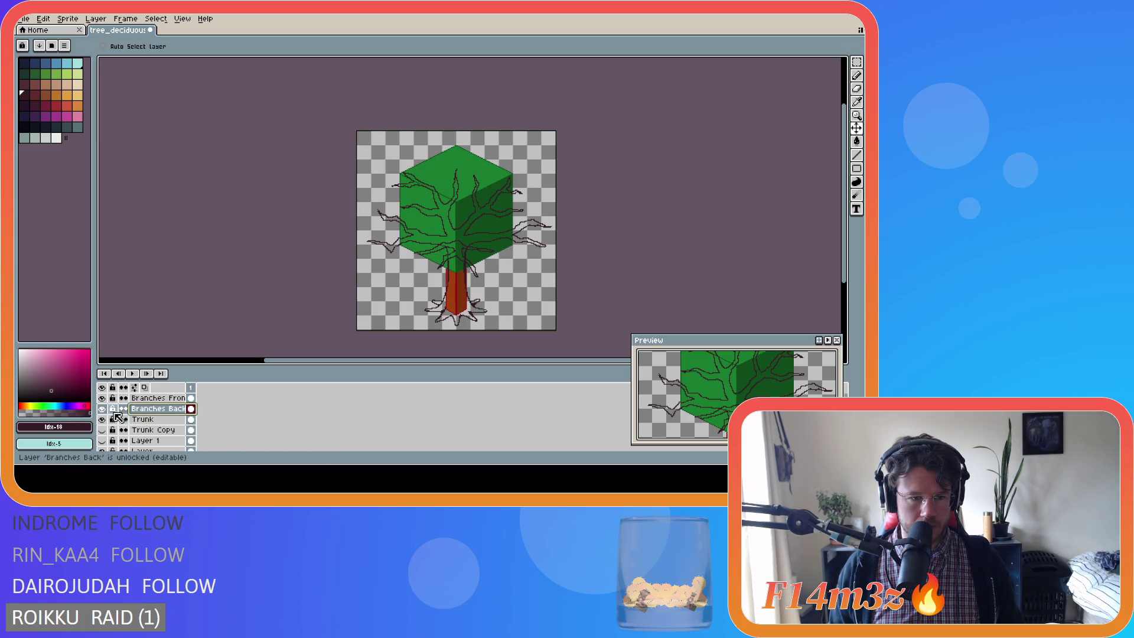
right_click(147, 414)
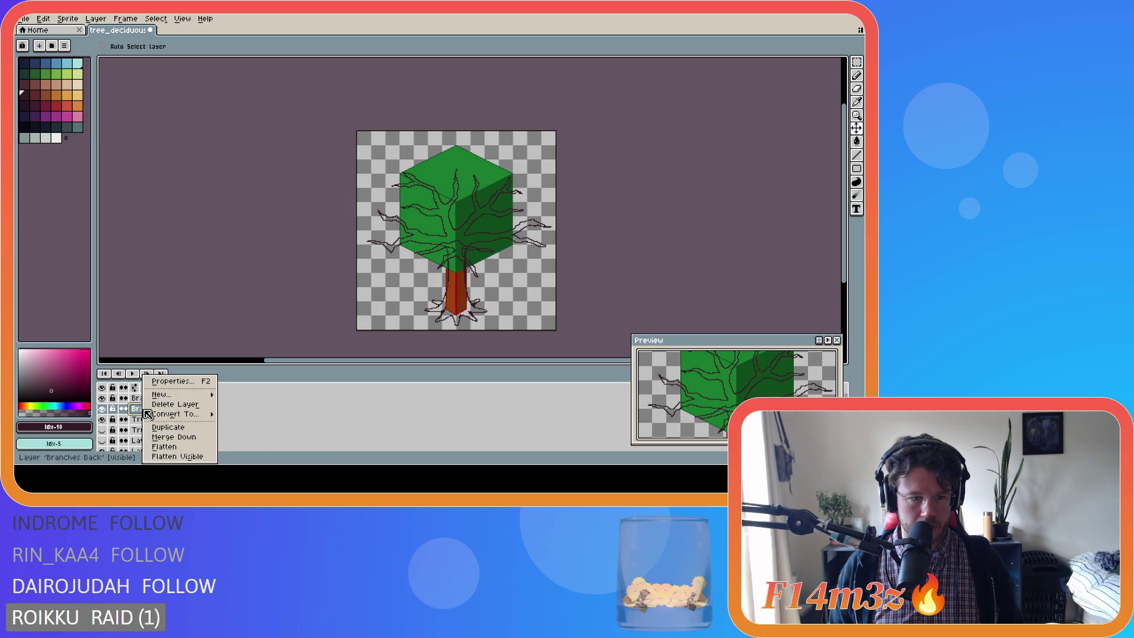
click(188, 432)
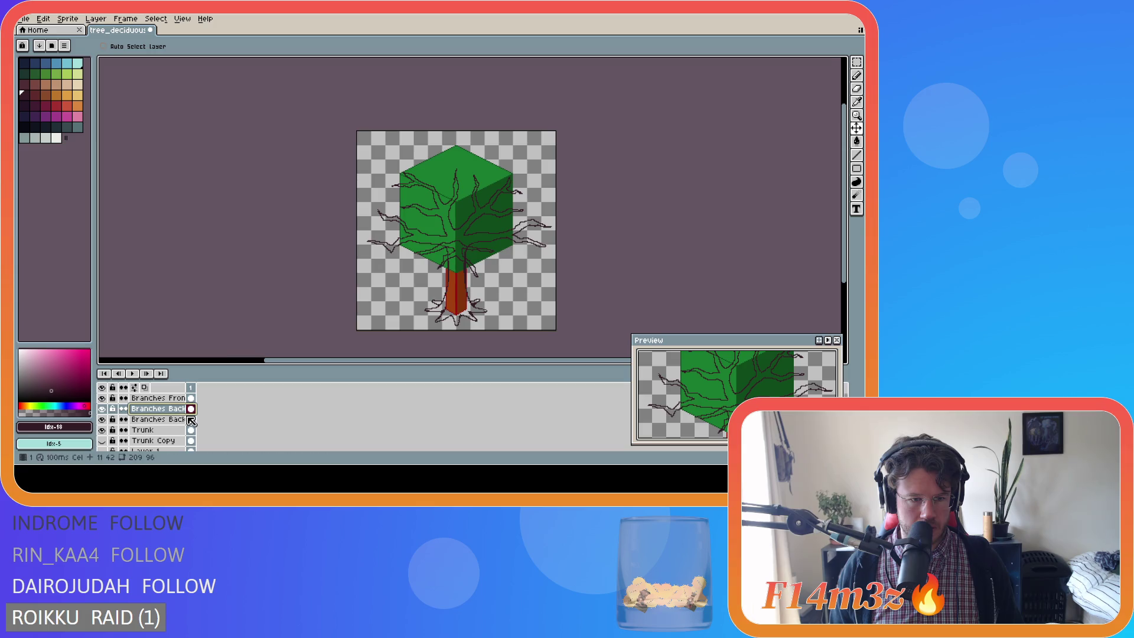
drag(185, 418, 223, 417)
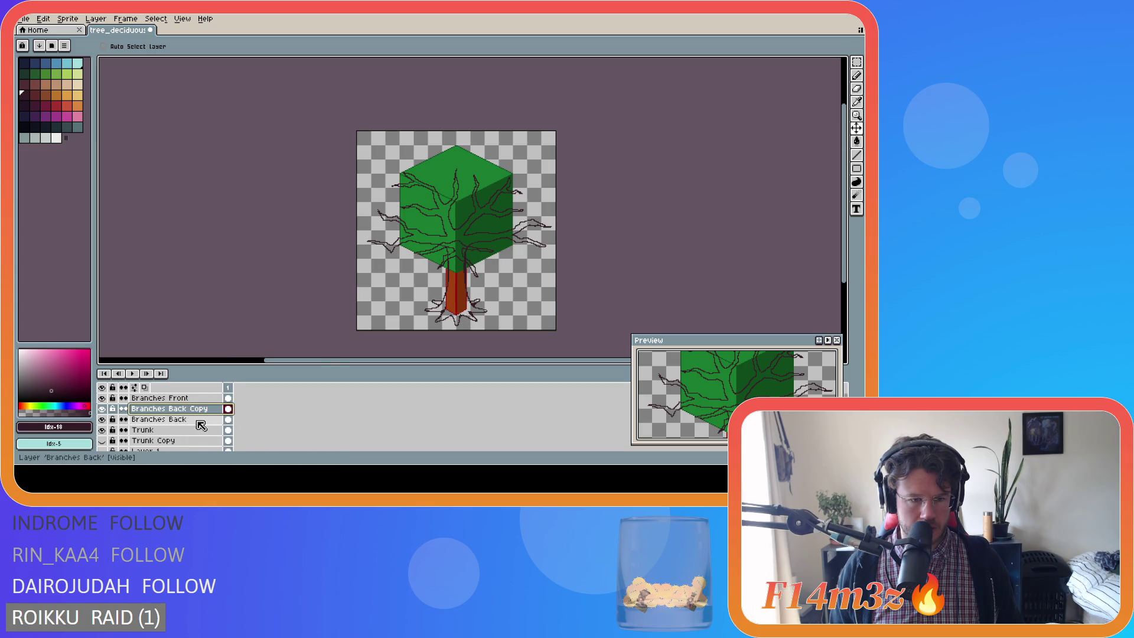
drag(134, 413, 135, 441)
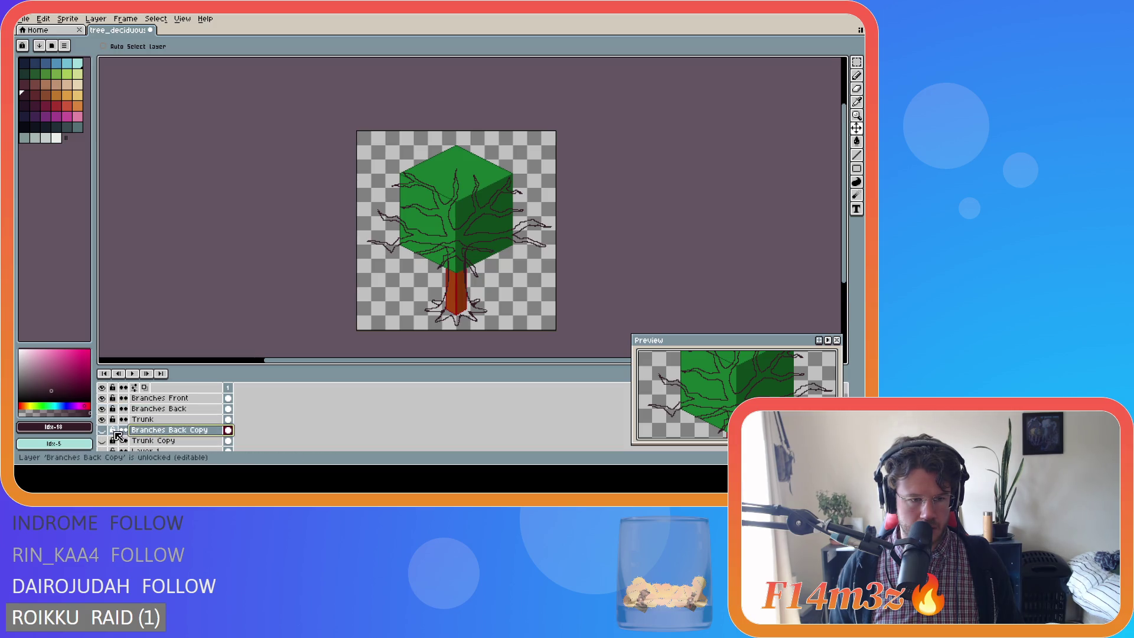
Toggle Layer 1's visibility to compare the roots, leaving it hidden.
scroll(299, 438, down, 2)
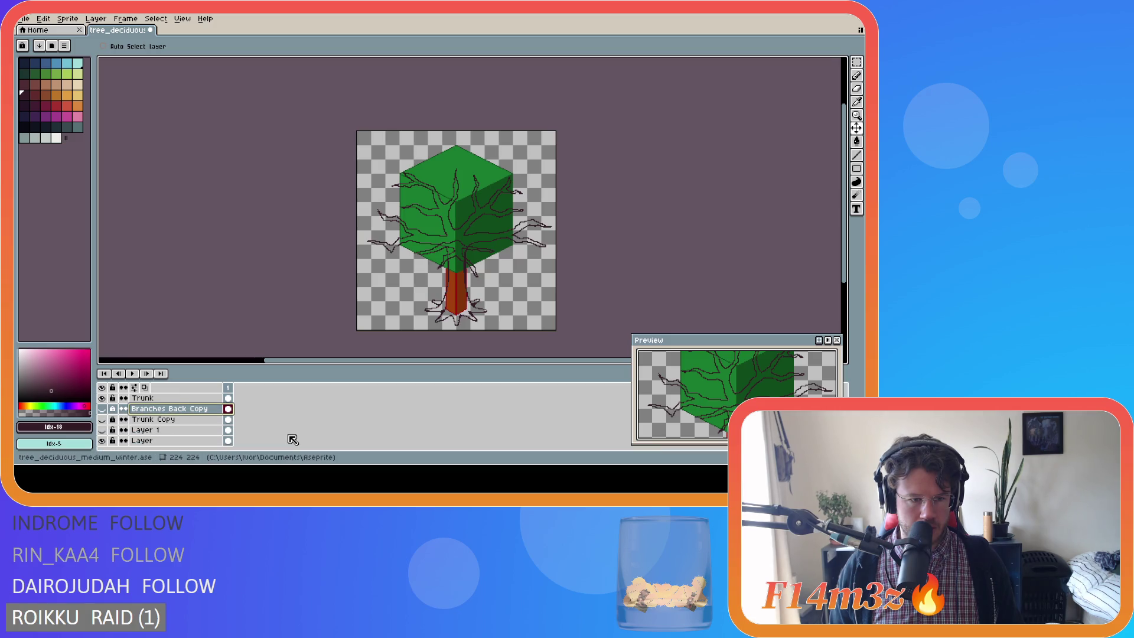
click(102, 431)
click(102, 431)
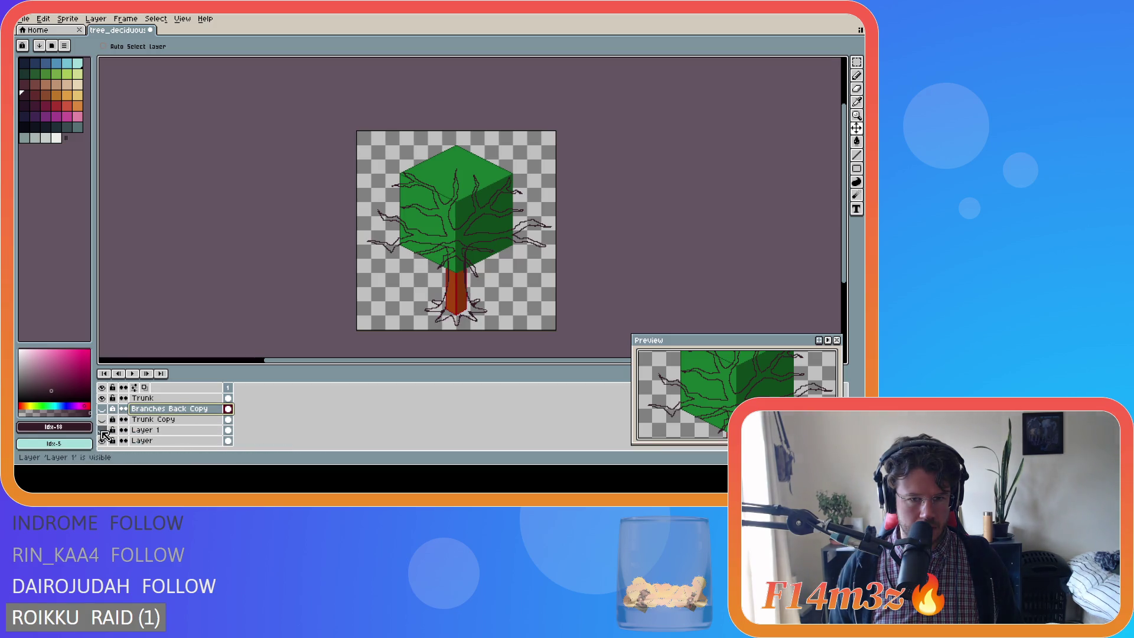
click(102, 430)
click(102, 431)
scroll(142, 428, up, 2)
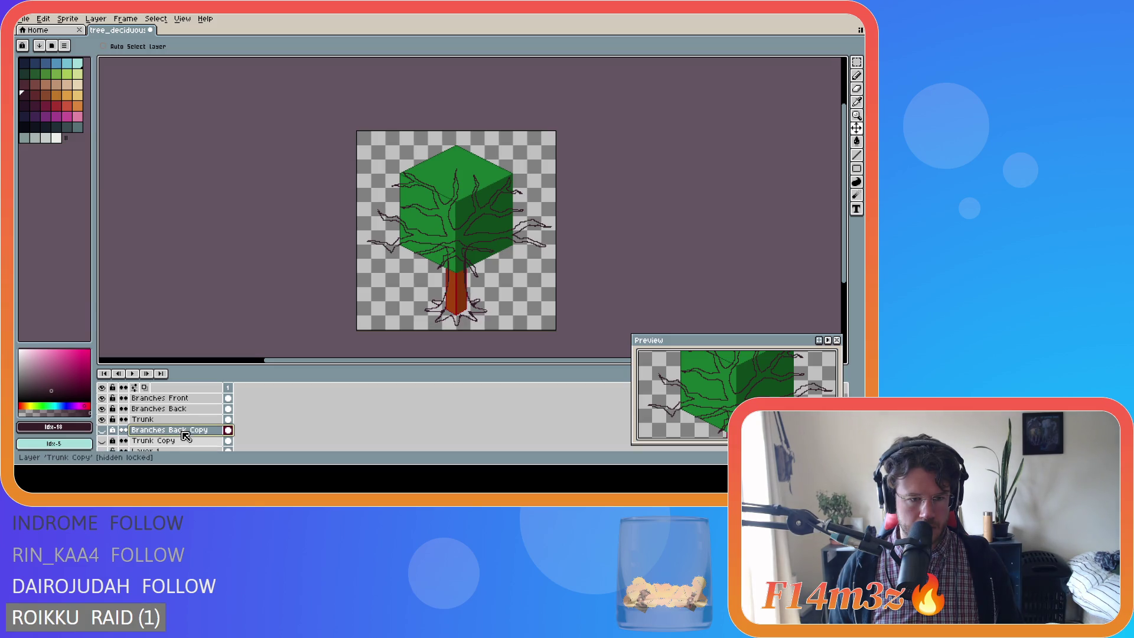
Merge Branches Back down into Trunk and toggle Trunk's visibility to verify.
click(178, 420)
shift+click(190, 411)
right_click(200, 415)
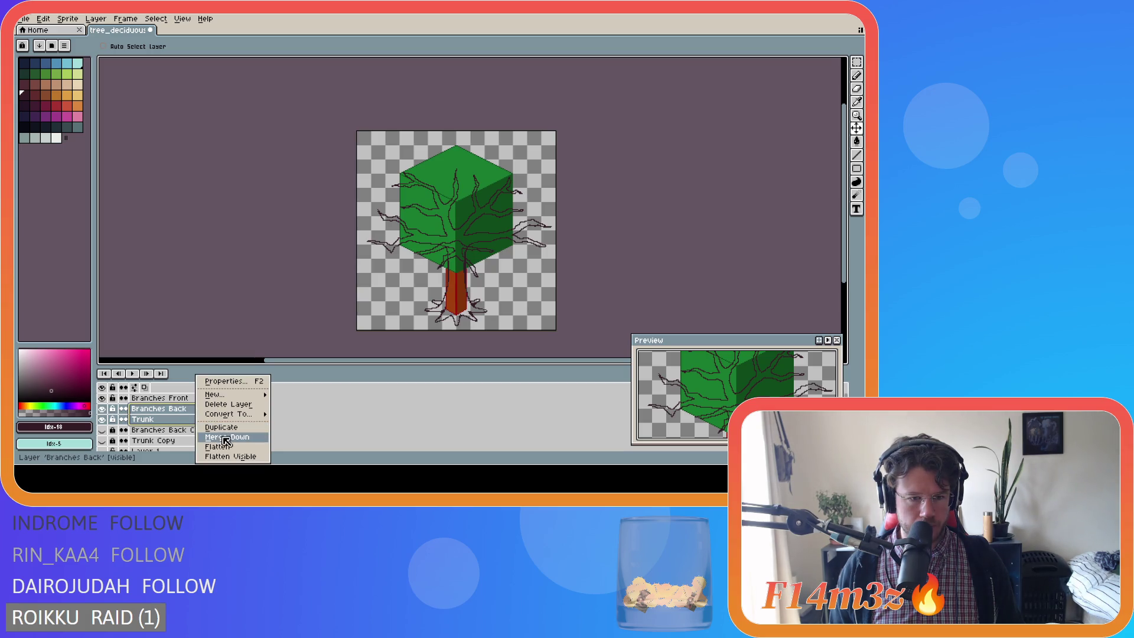
click(226, 438)
click(103, 409)
click(104, 408)
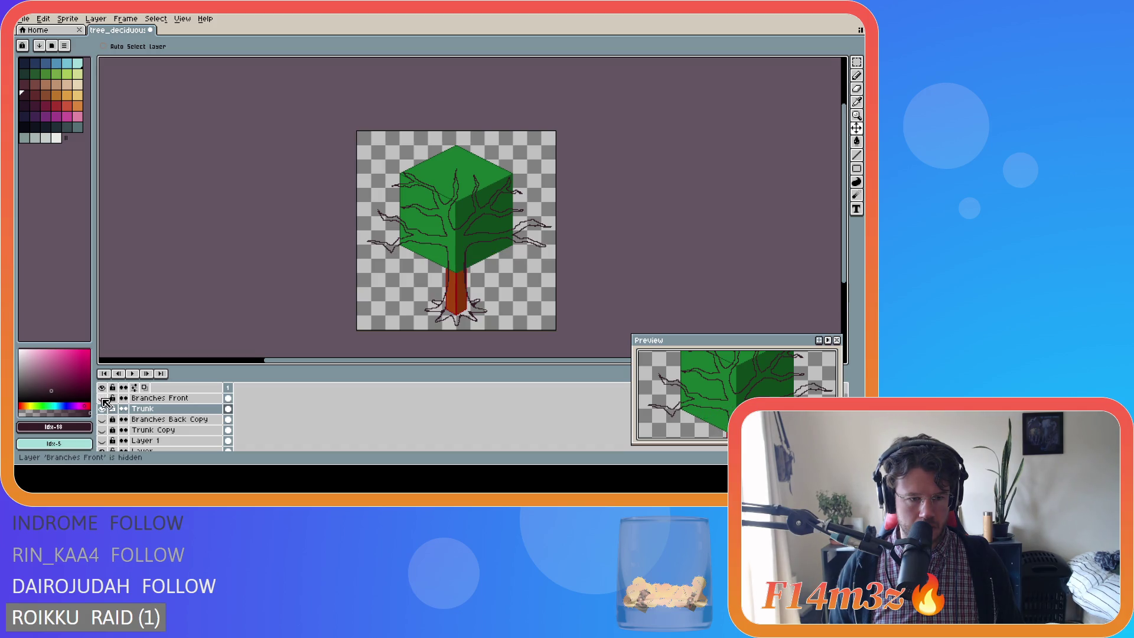
click(856, 141)
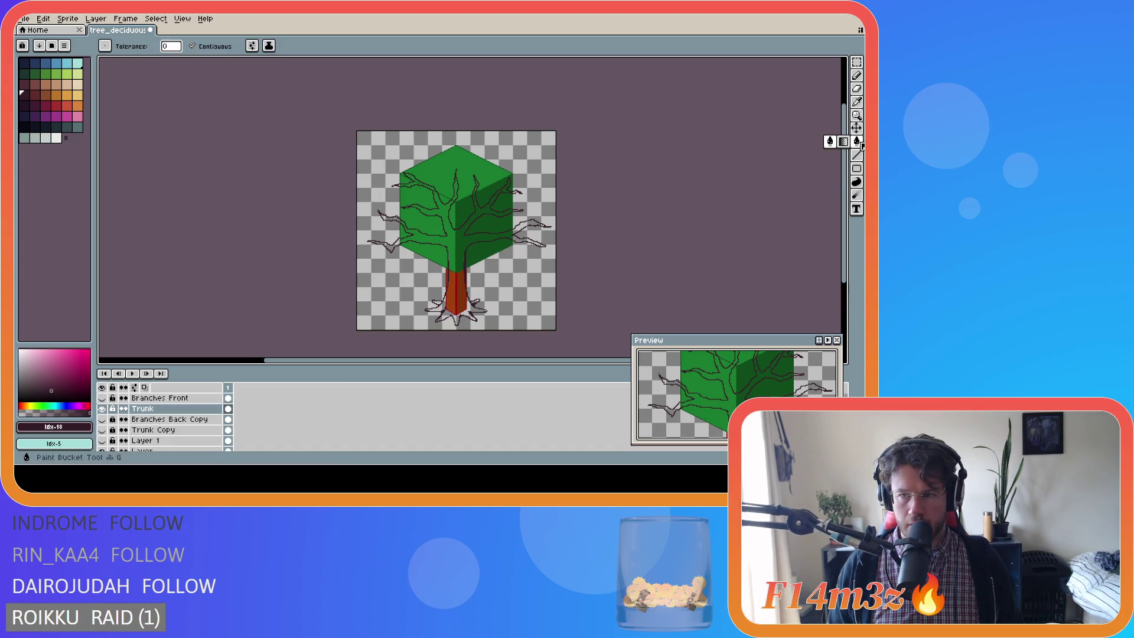
click(459, 246)
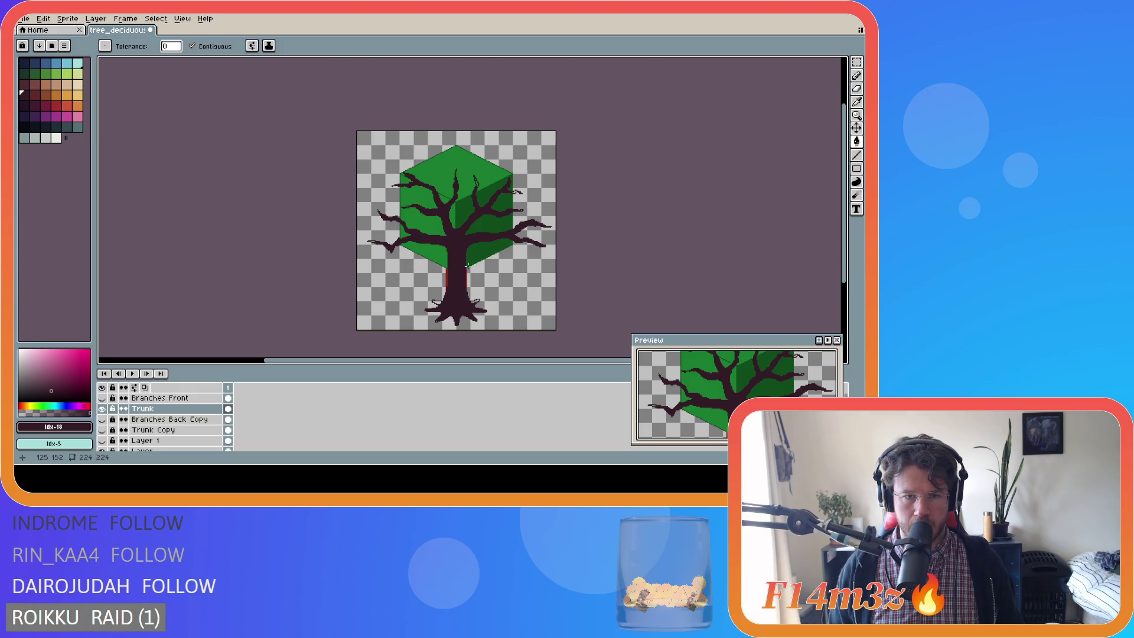
scroll(459, 288, up, 3)
drag(843, 224, 845, 243)
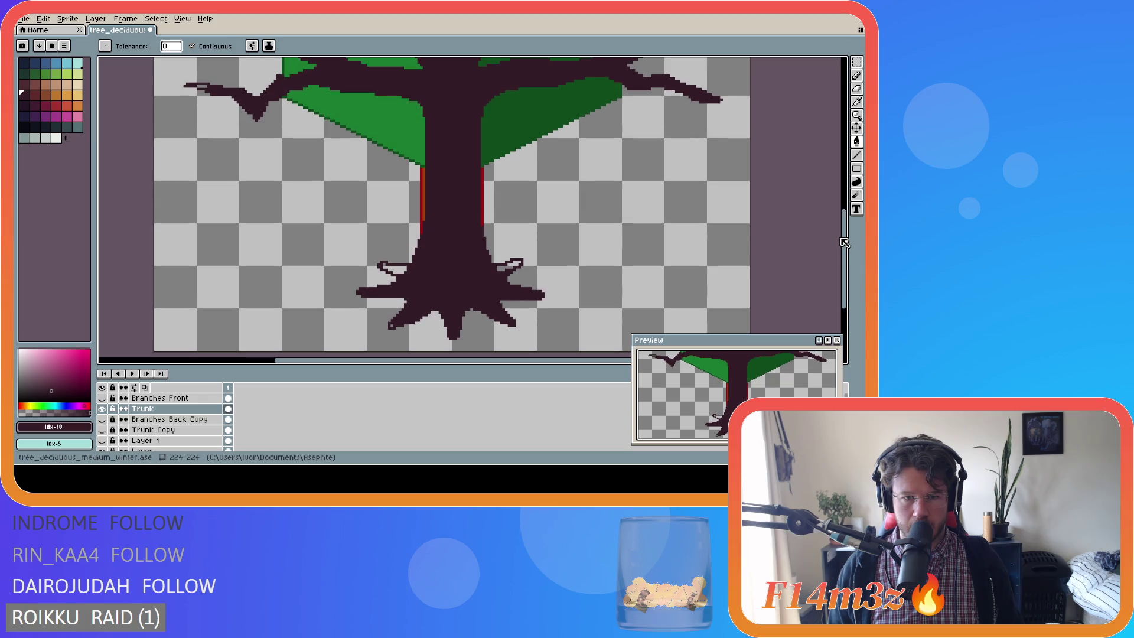
key(ctrl+a)
key(Delete)
key(ctrl+d)
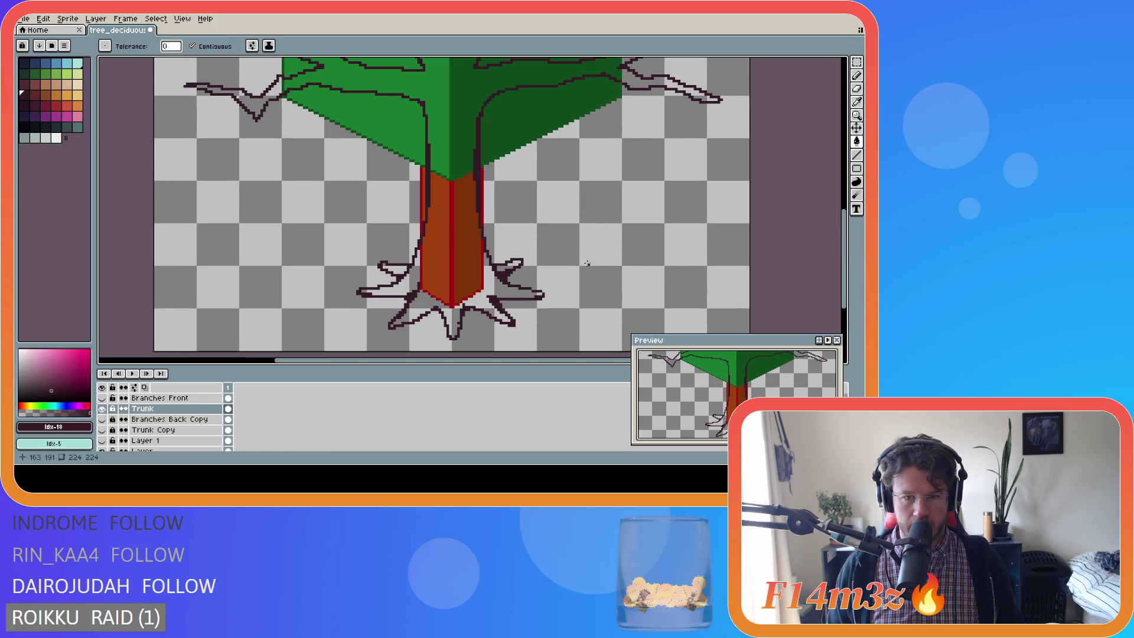
scroll(609, 267, down, 1)
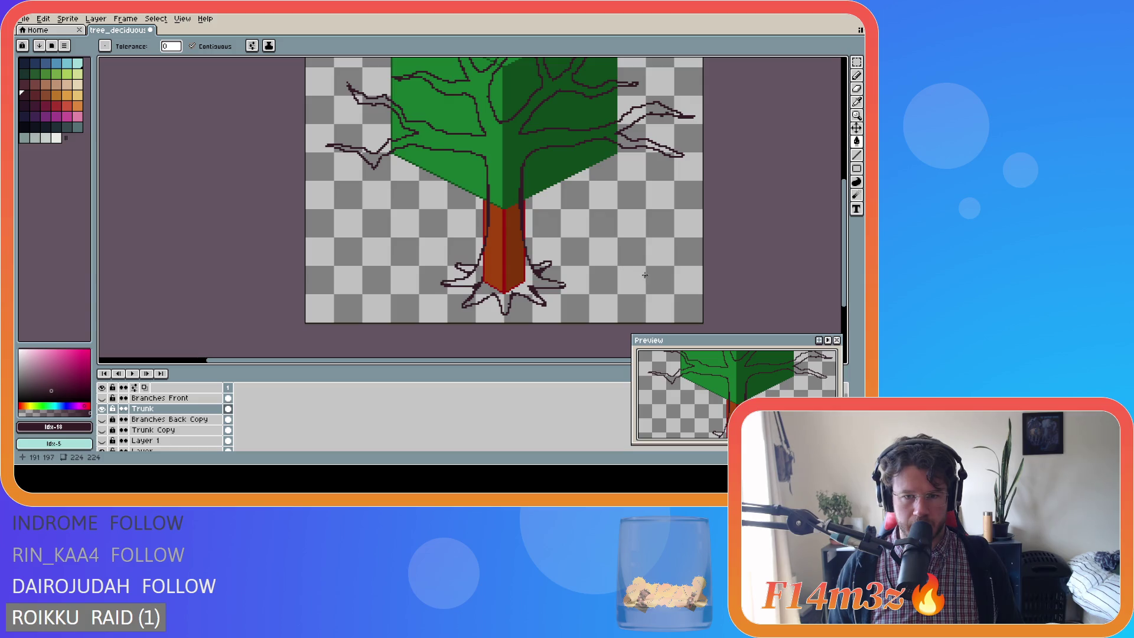
drag(844, 243, 844, 234)
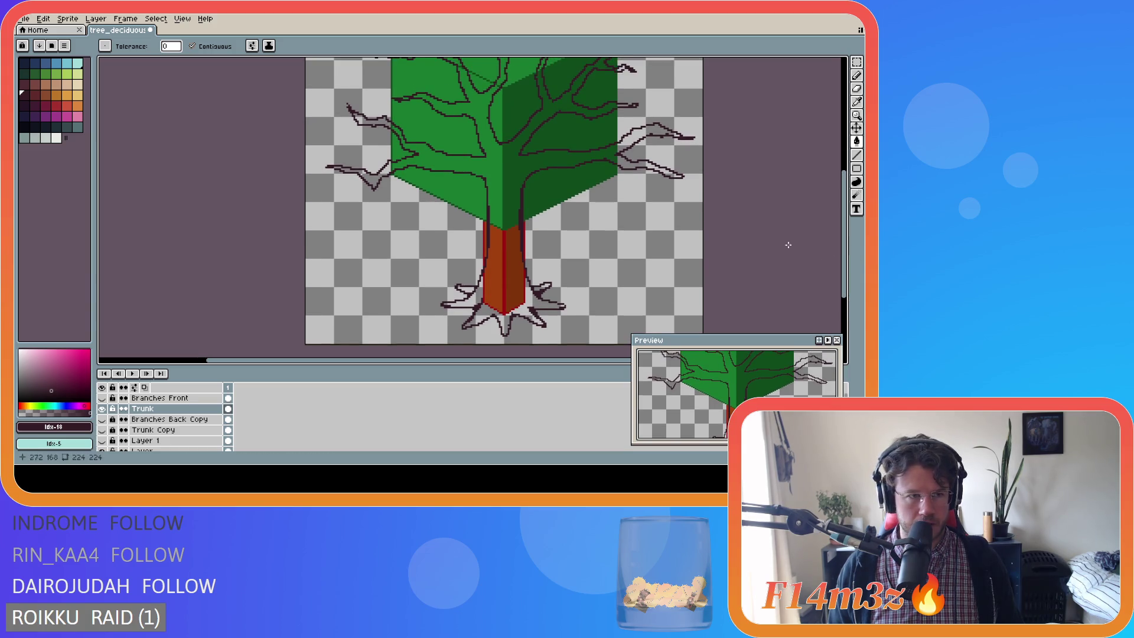
click(35, 94)
click(507, 244)
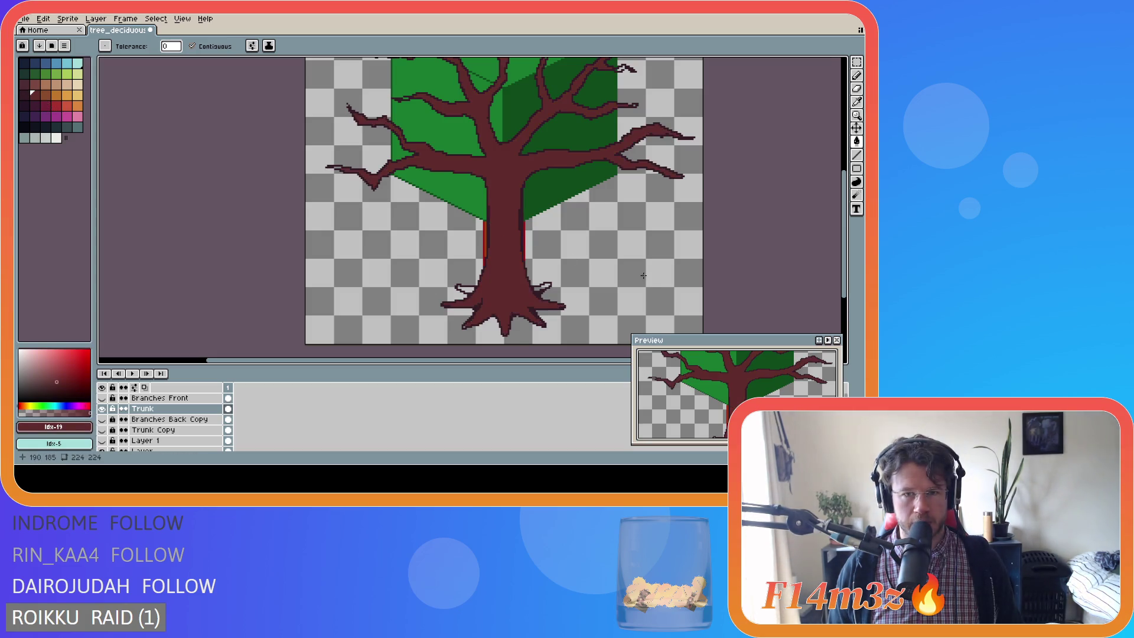
key(v)
key(ctrl+z)
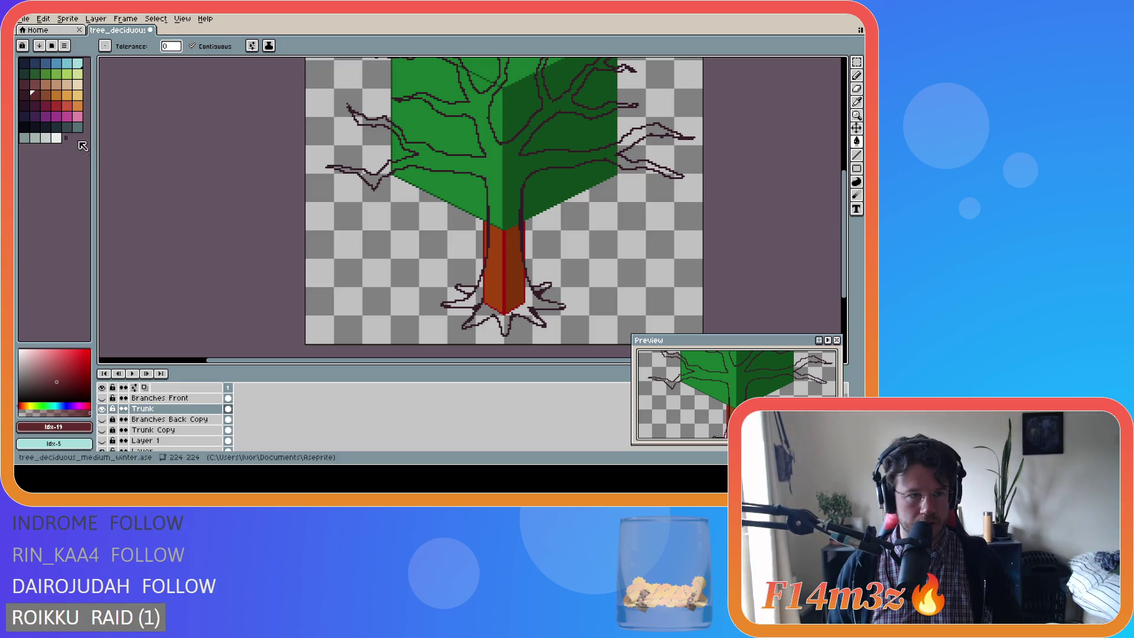
click(28, 96)
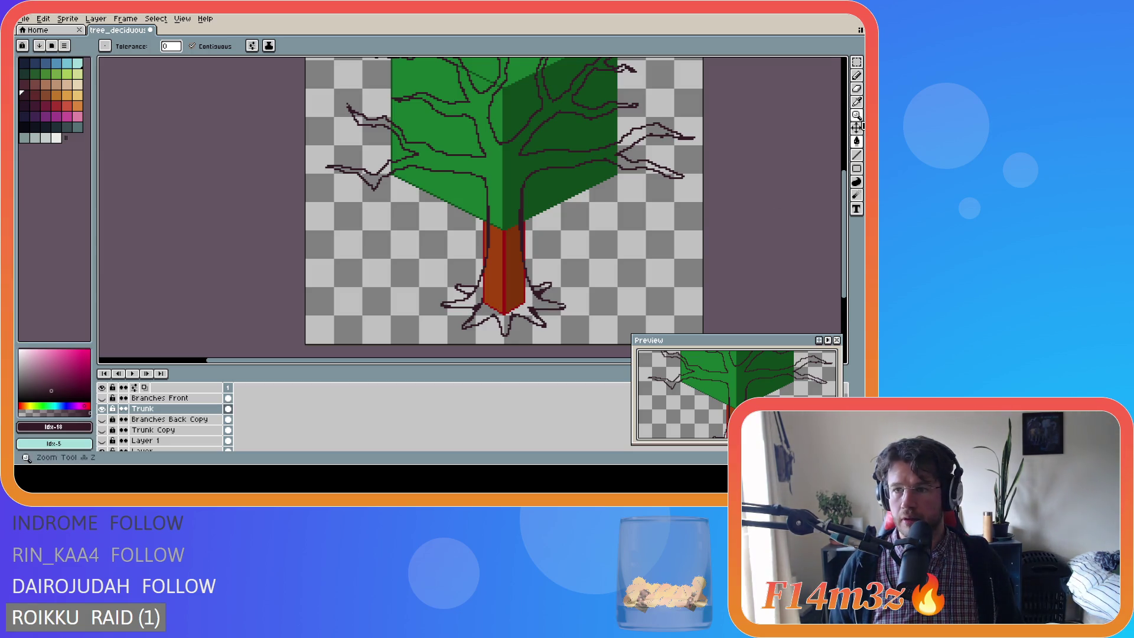
With the Pencil, add pixels at the right root tip and extend its outline toward the trunk.
click(857, 77)
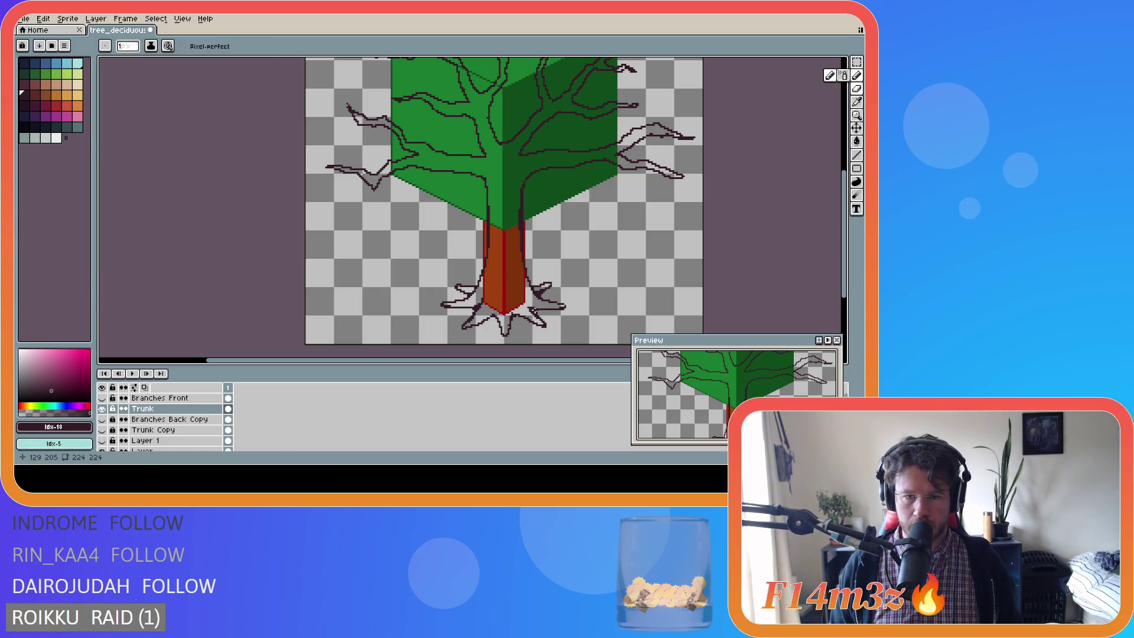
drag(540, 308, 532, 303)
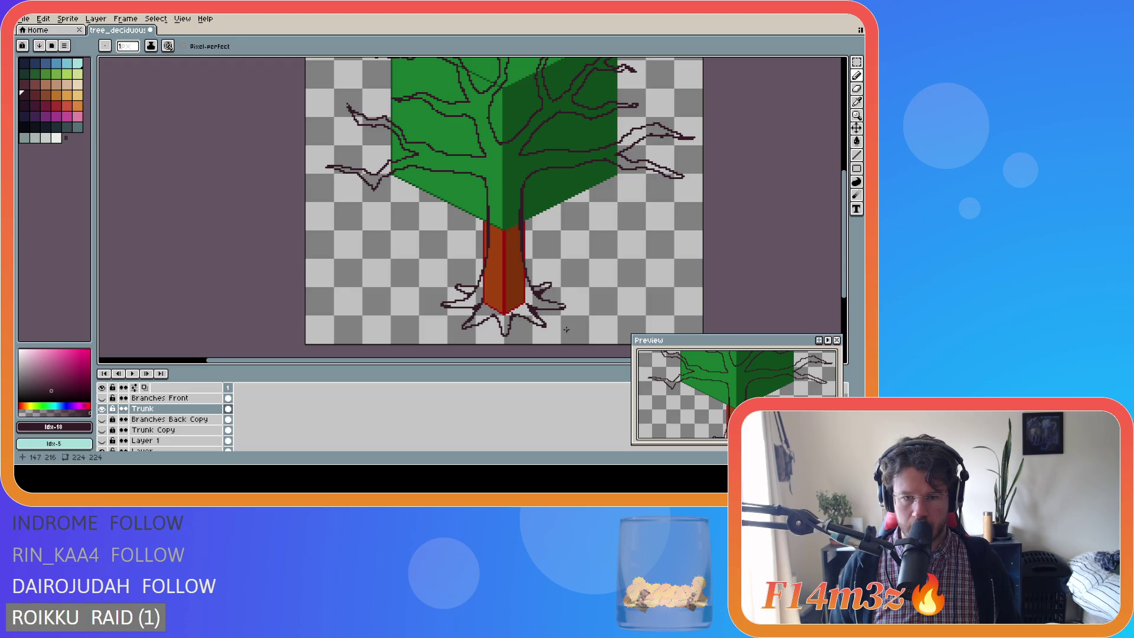
click(538, 309)
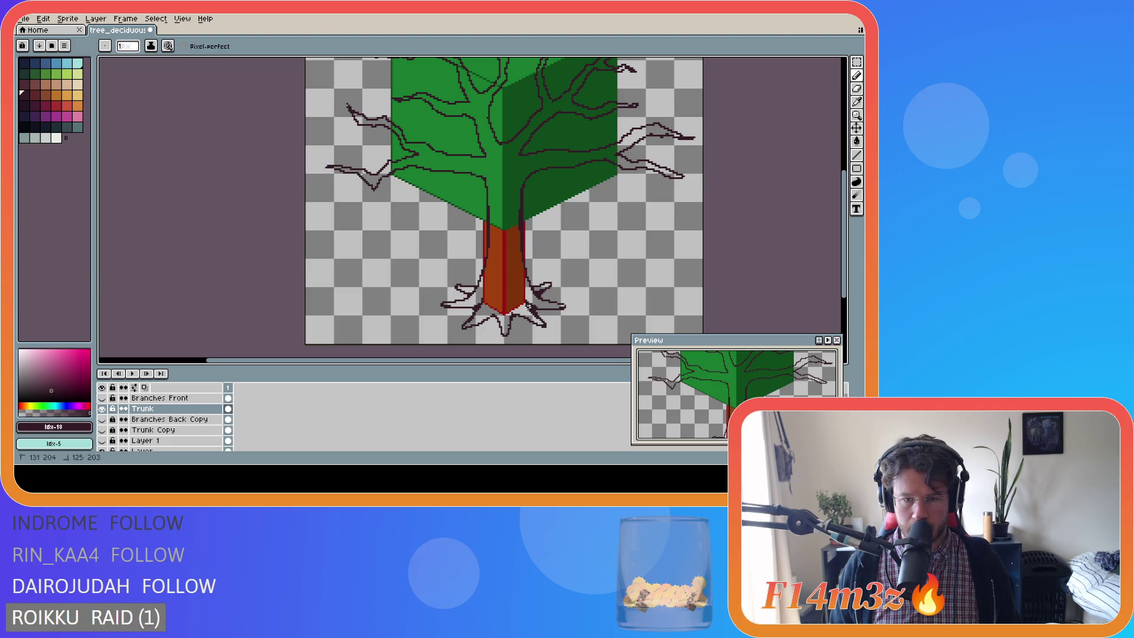
click(534, 307)
drag(537, 308, 529, 306)
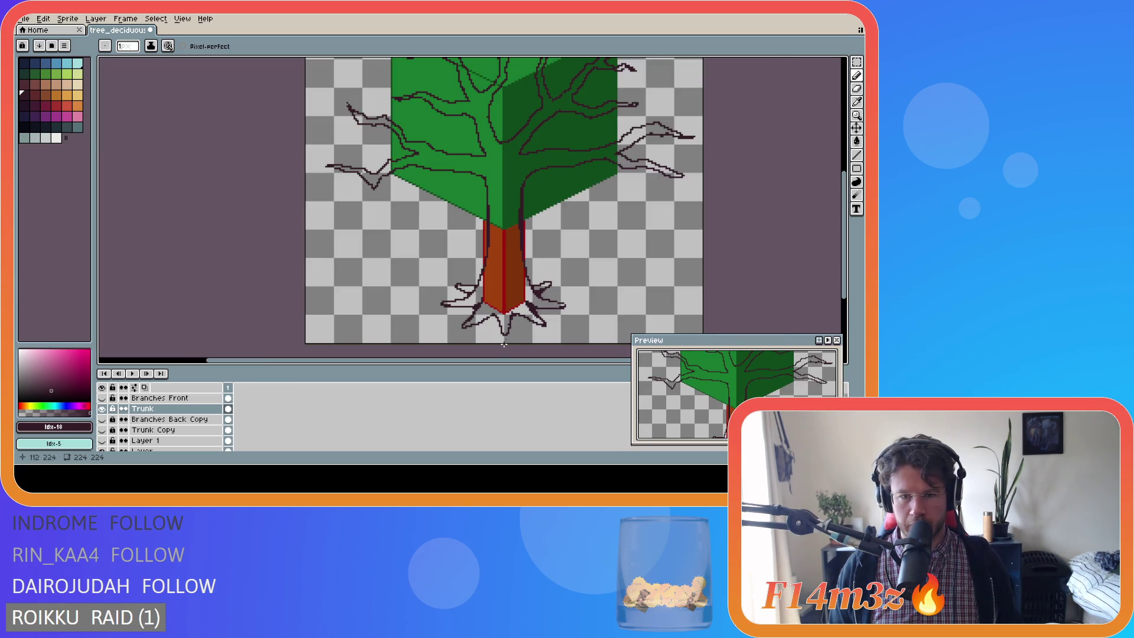
scroll(499, 314, right, 2)
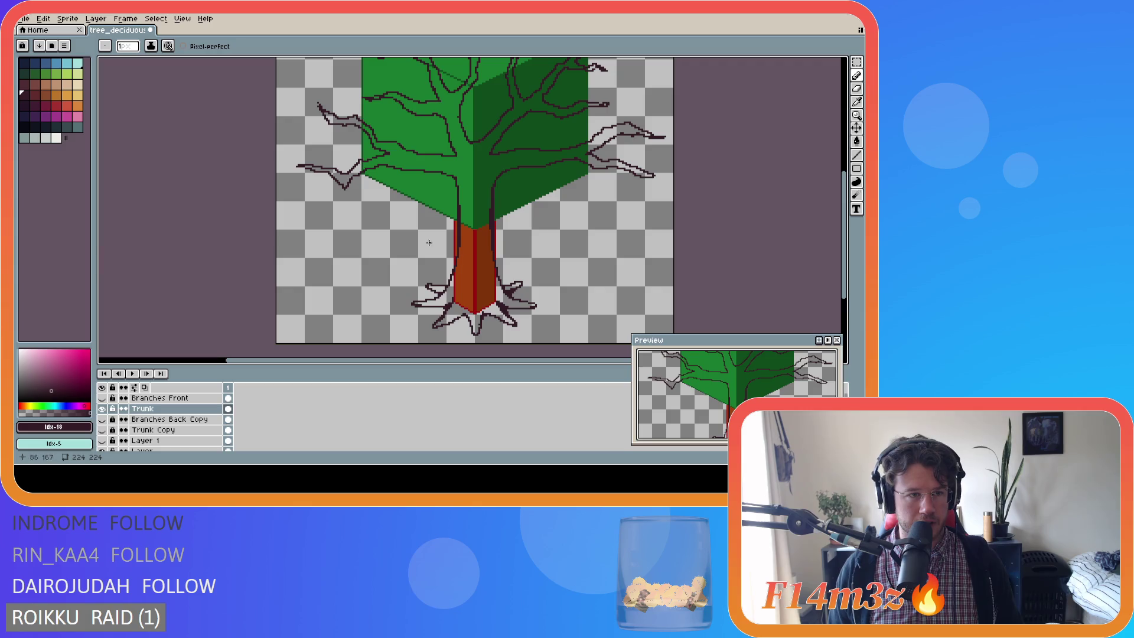
Thicken the left root outline with a 1-pixel pencil, undoing a stray tip stroke.
scroll(499, 312, up, 1)
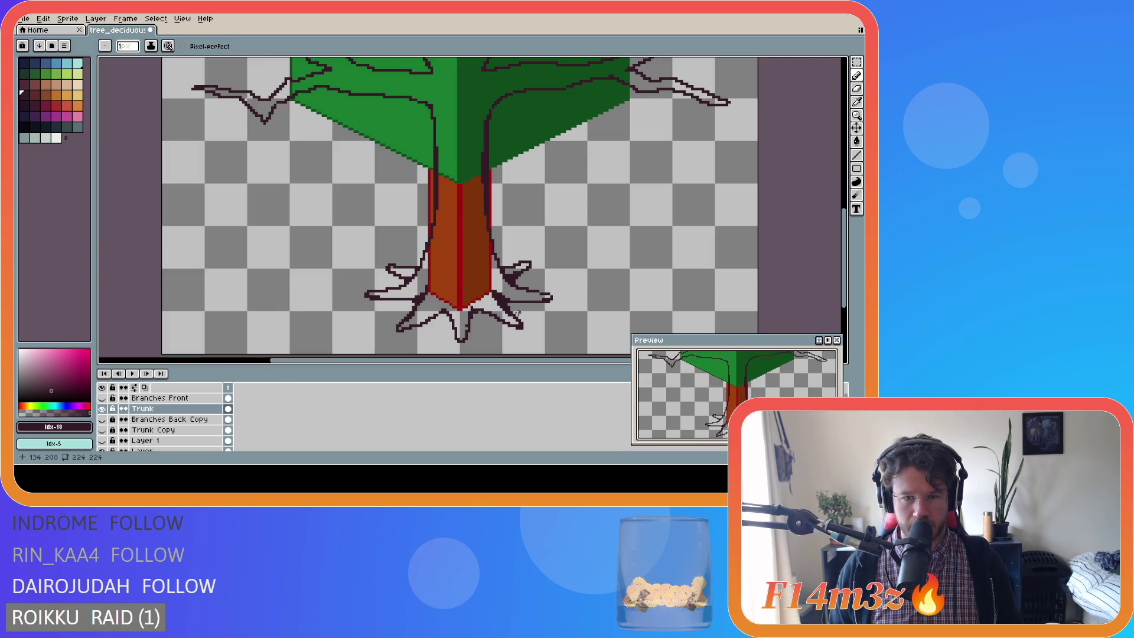
key(e)
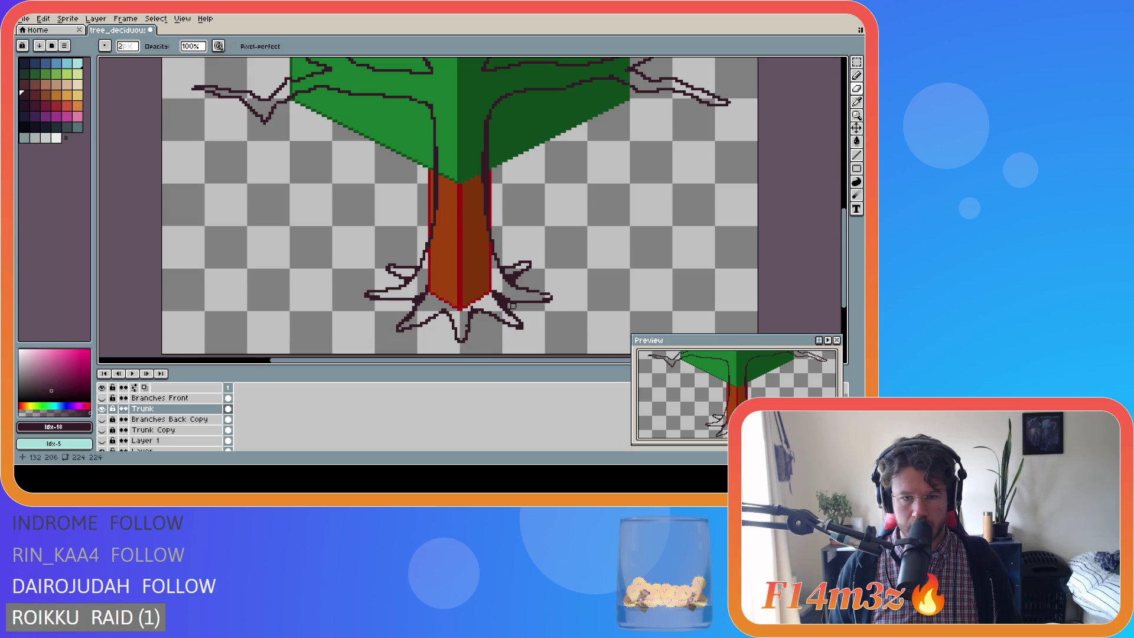
key(minus)
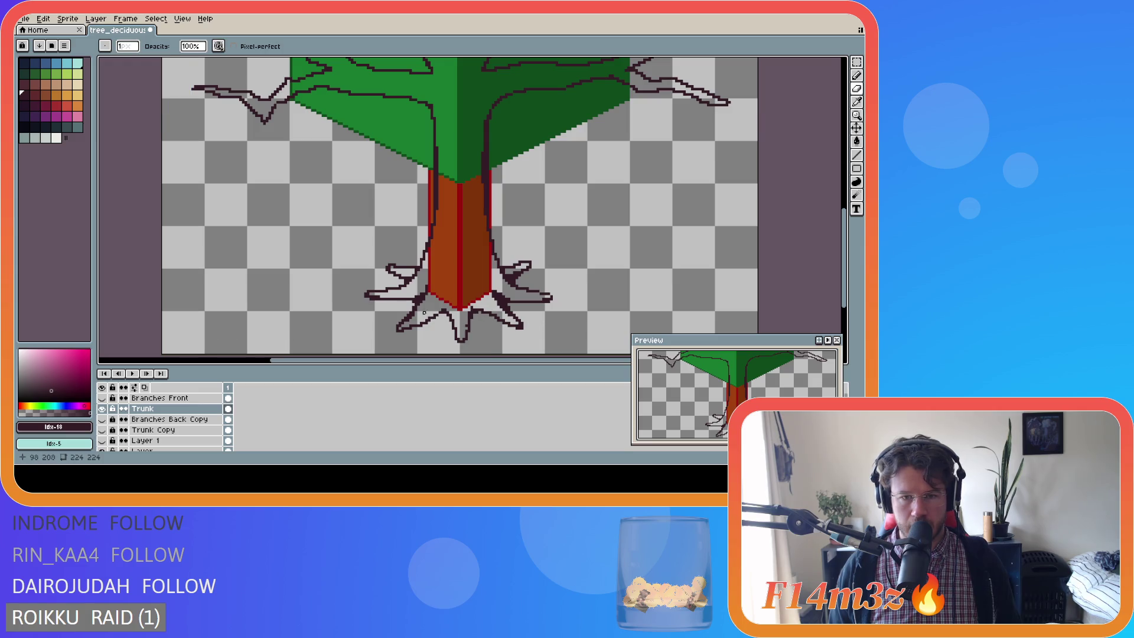
key(b)
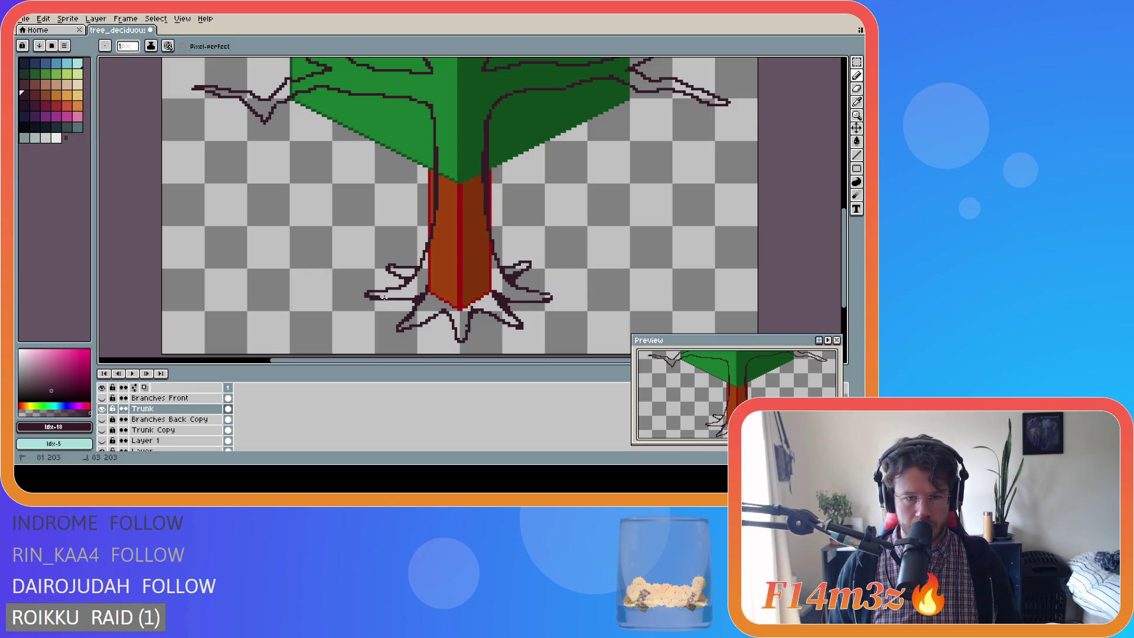
mouse_move(376, 297)
mouse_down()
mouse_move(423, 298)
mouse_move(381, 297)
mouse_move(426, 287)
mouse_up()
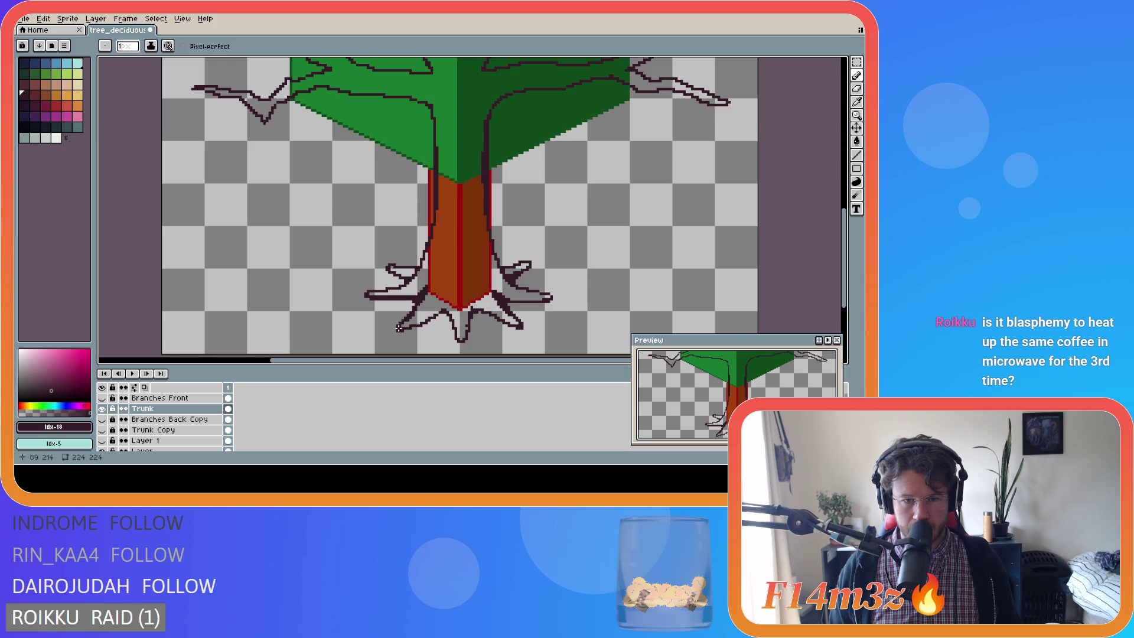
drag(402, 327, 407, 325)
key(v)
key(ctrl+z)
Draw straight Shift-lines along the left root outline with the pencil.
key(ctrl)
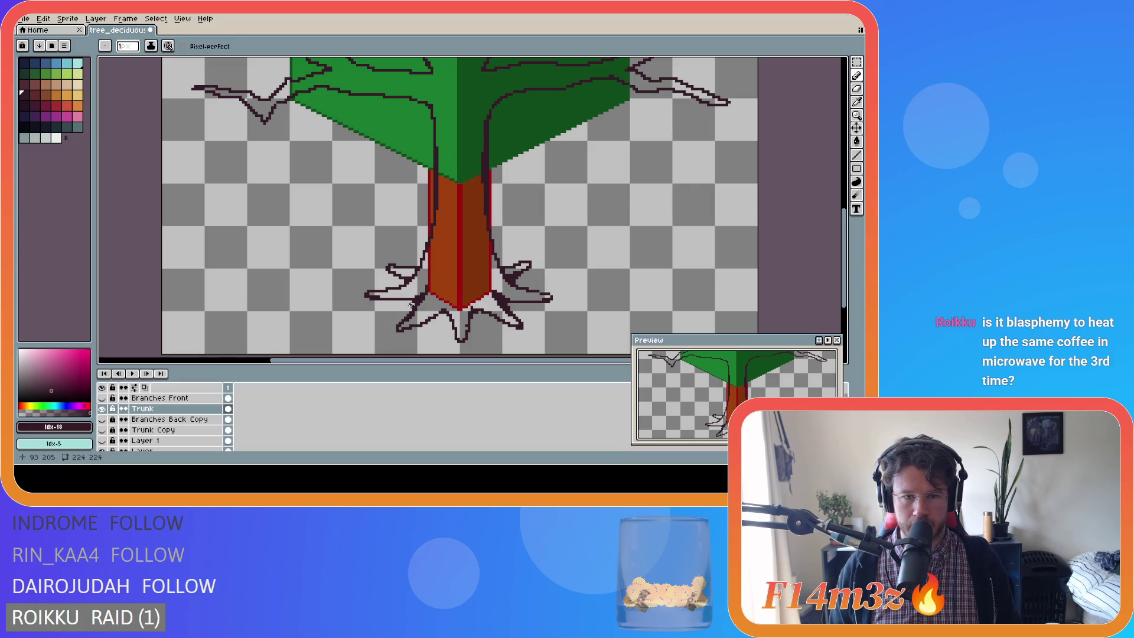
key(shift)
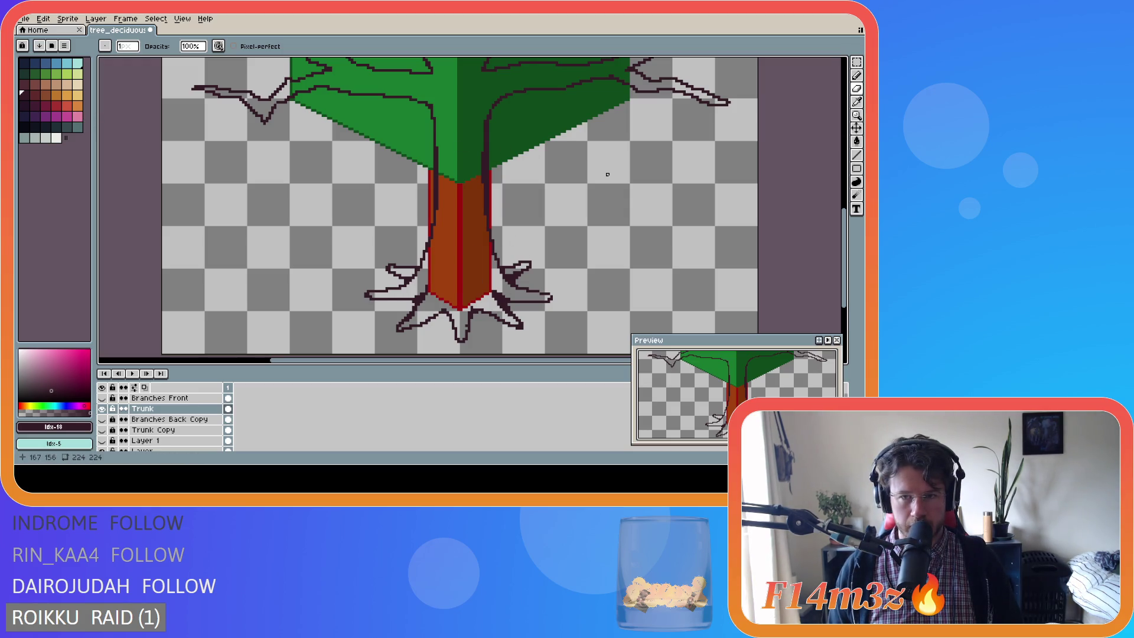
scroll(747, 195, up, 1)
scroll(747, 195, down, 2)
scroll(747, 195, up, 1)
mouse_move(845, 239)
mouse_down()
mouse_move(845, 190)
mouse_move(843, 240)
mouse_move(833, 241)
mouse_up()
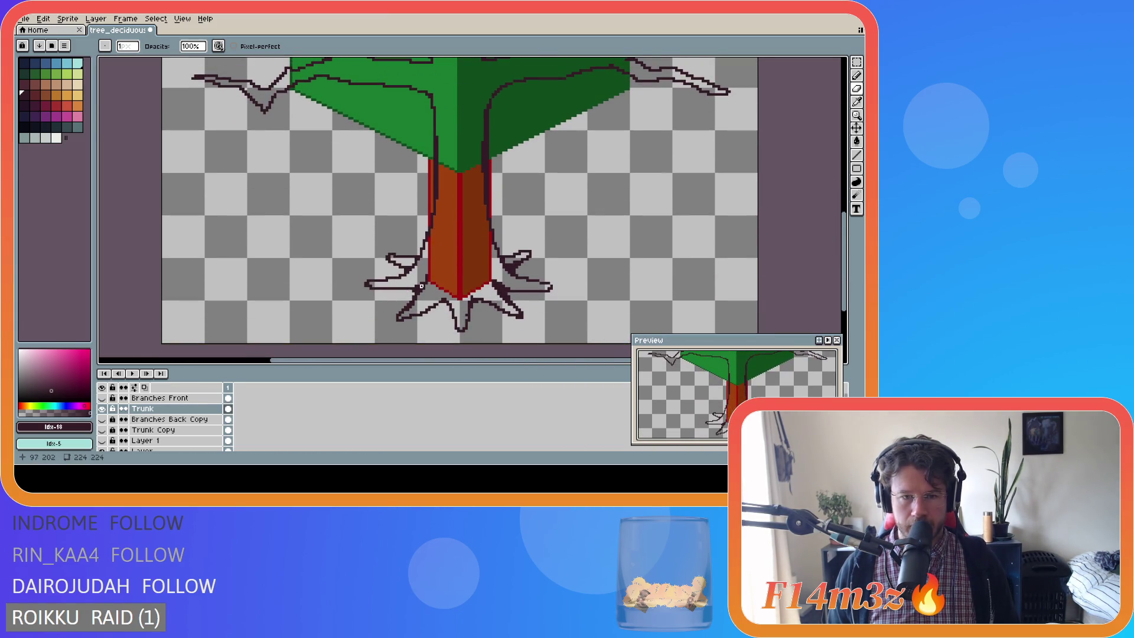
key(b)
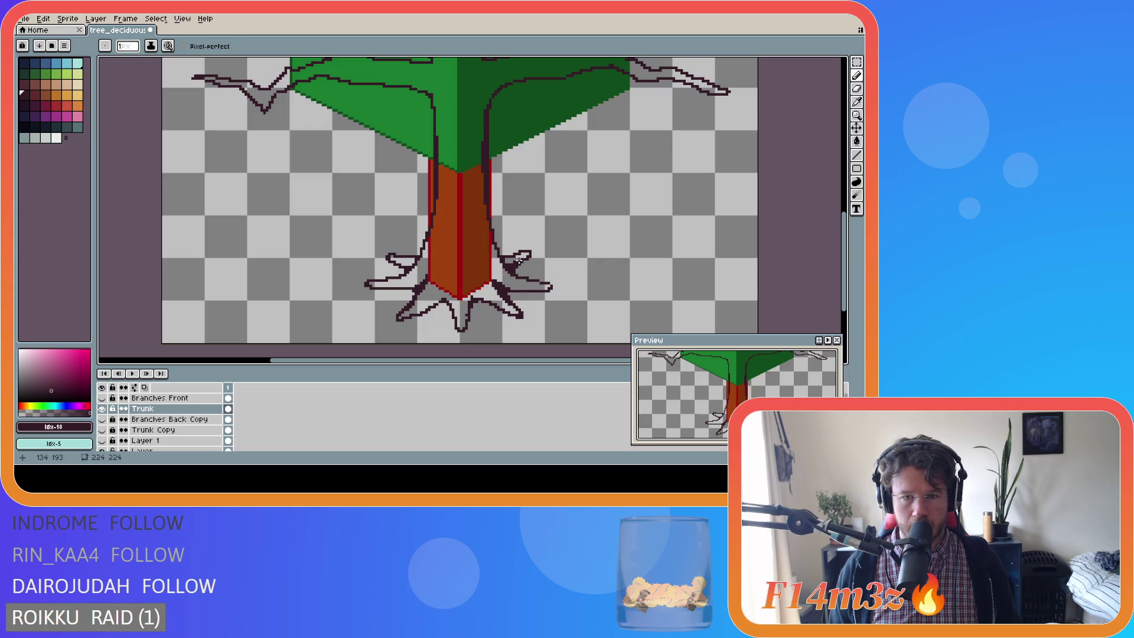
key(shift)
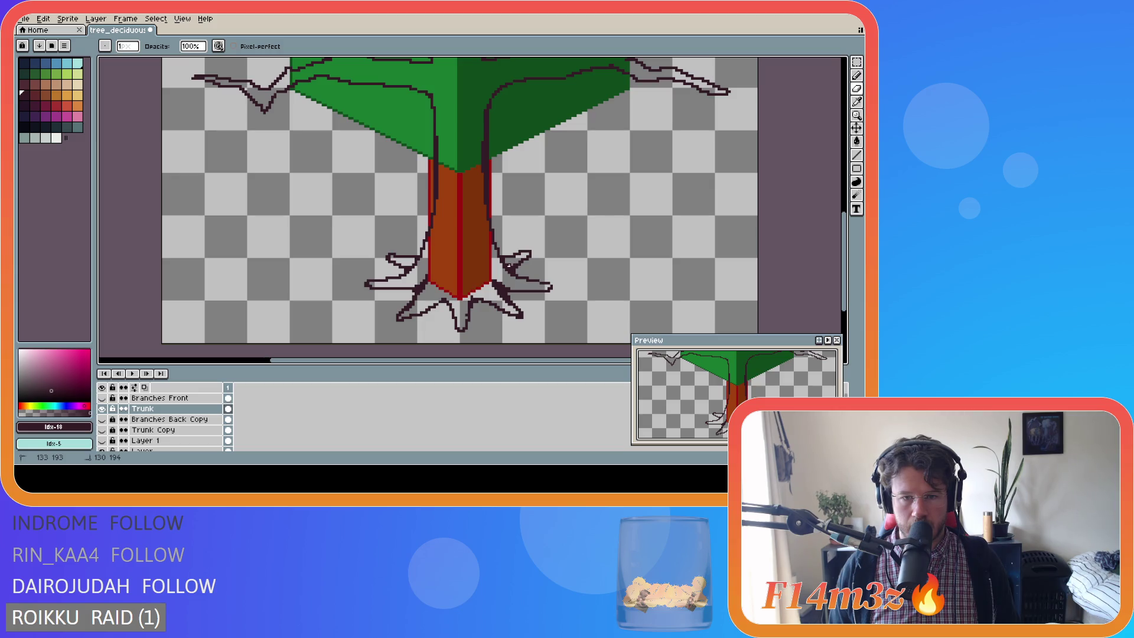
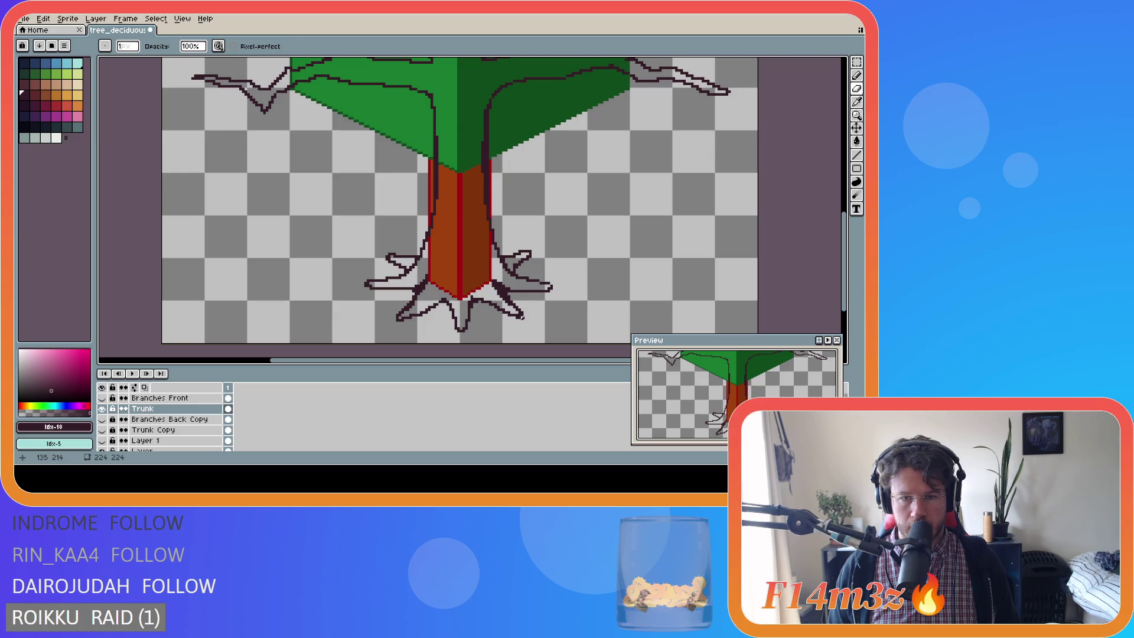
Draw dark outline strokes up the trunk's left and right edges into the crown's base.
key(v)
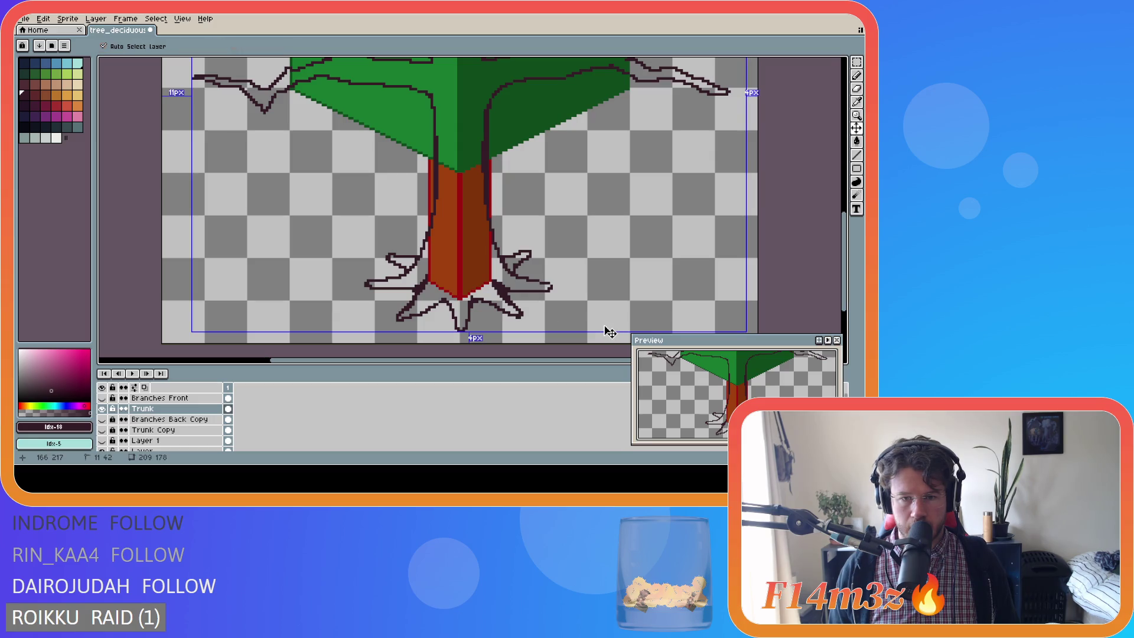
key(b)
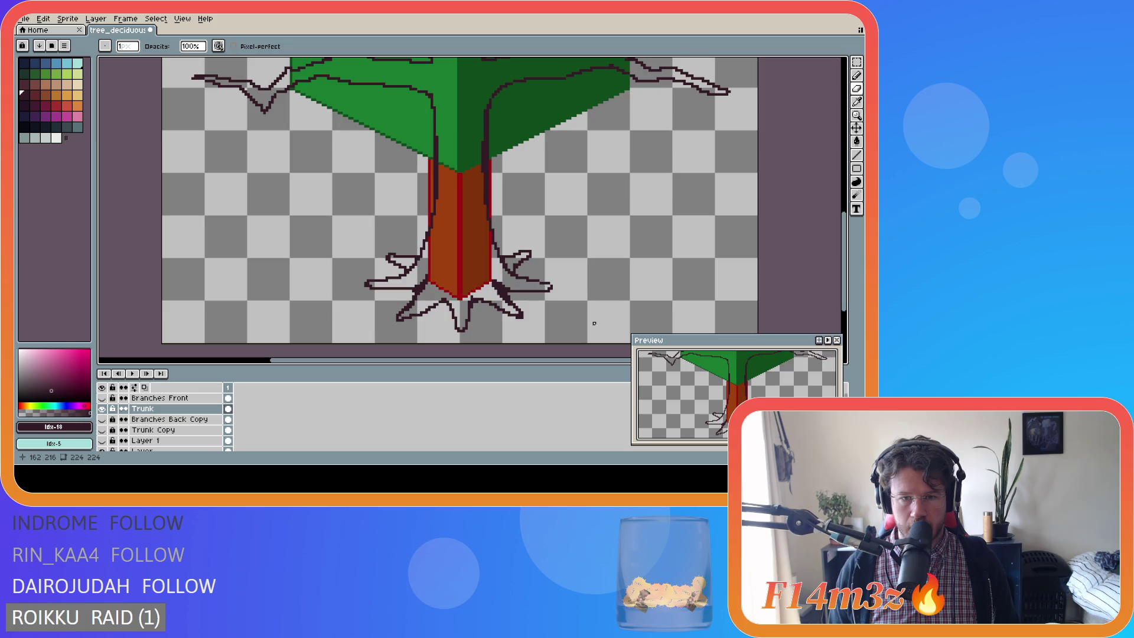
drag(849, 268, 849, 238)
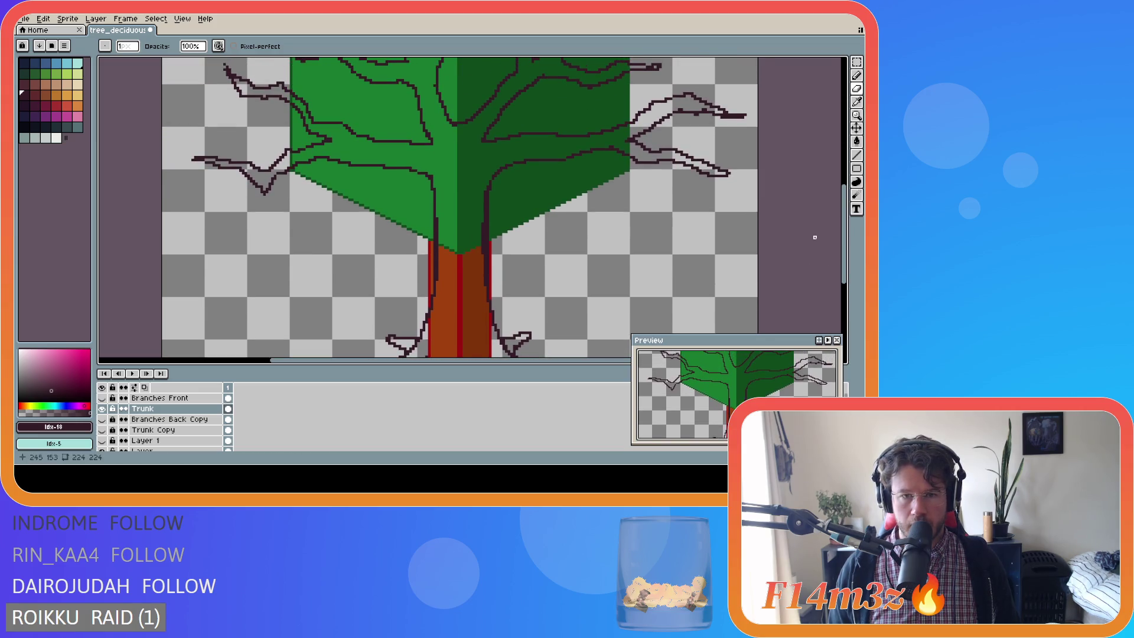
drag(438, 286, 440, 267)
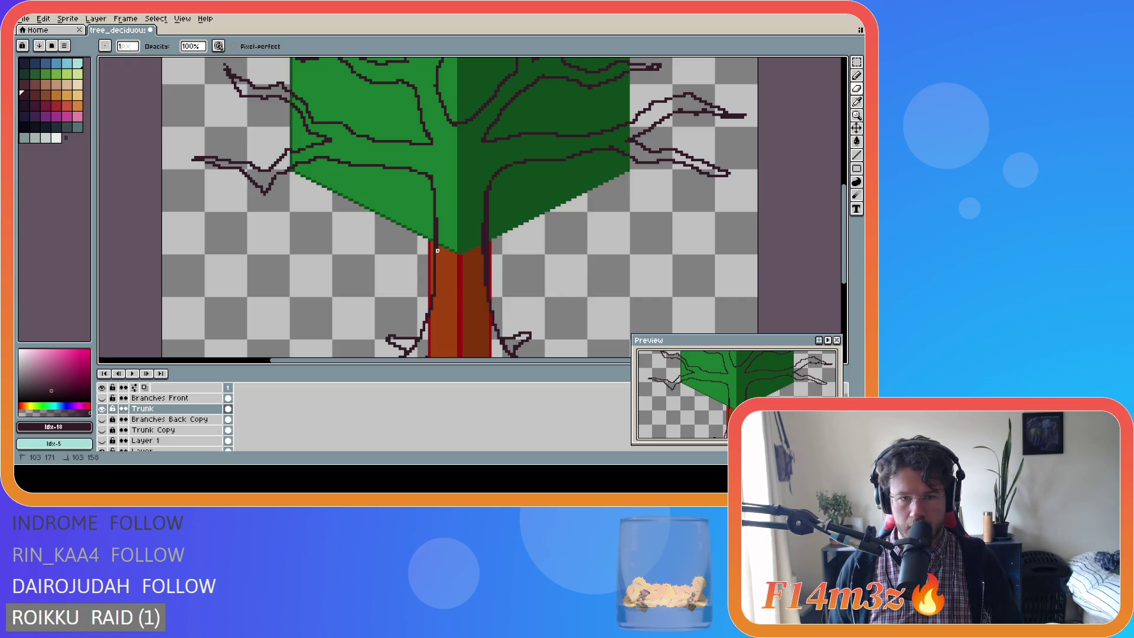
click(483, 224)
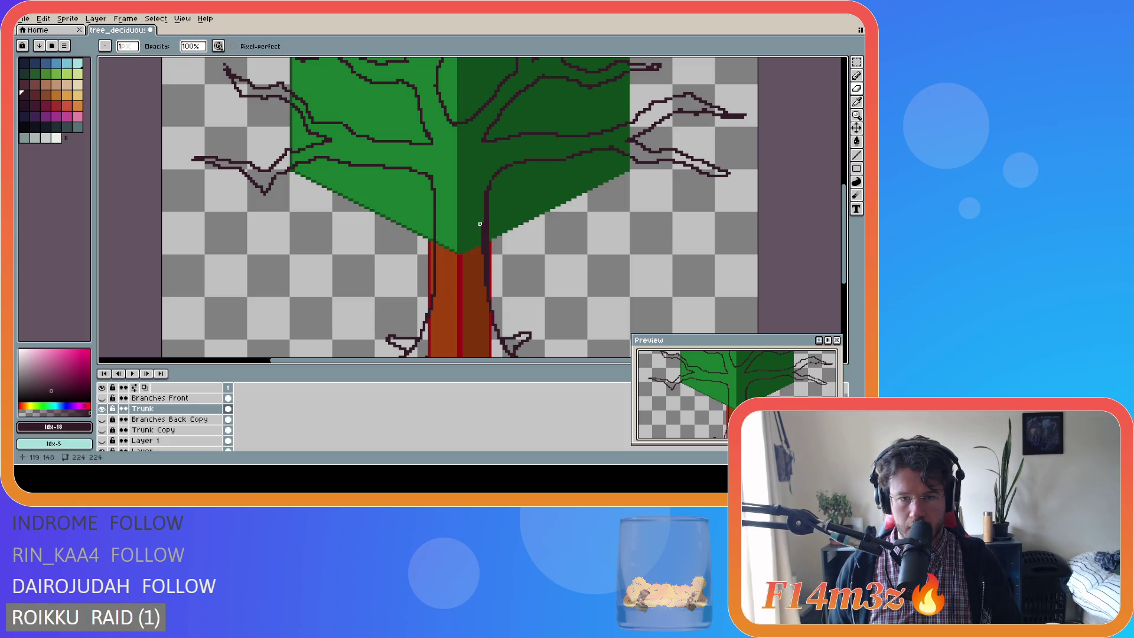
drag(483, 224, 488, 282)
key(l)
mouse_move(857, 160)
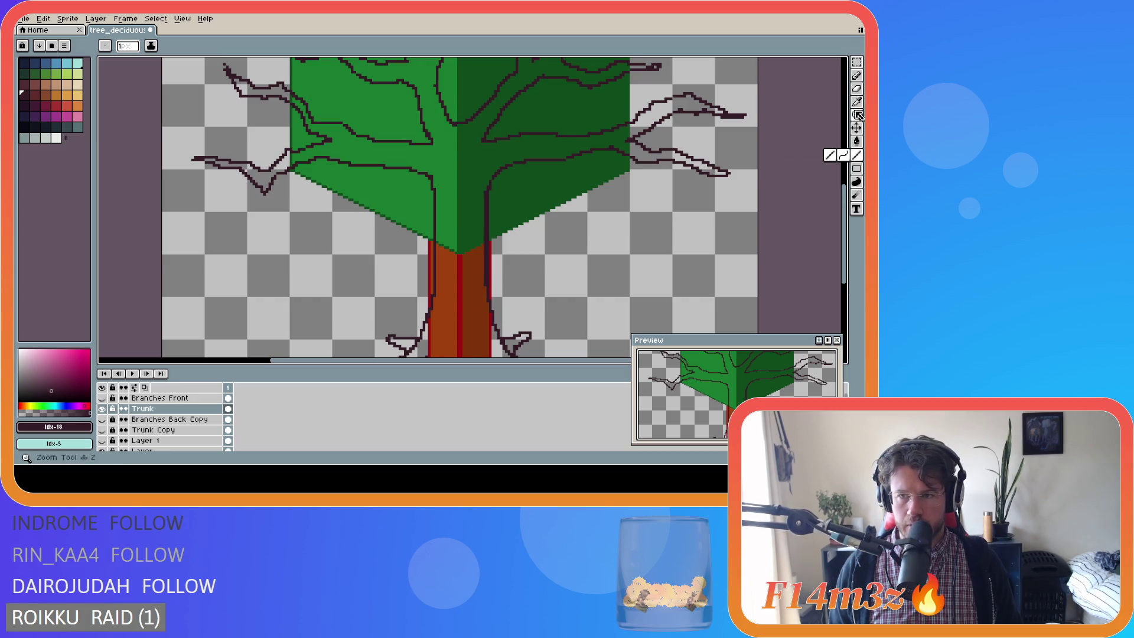
click(857, 91)
click(857, 62)
drag(469, 187, 488, 306)
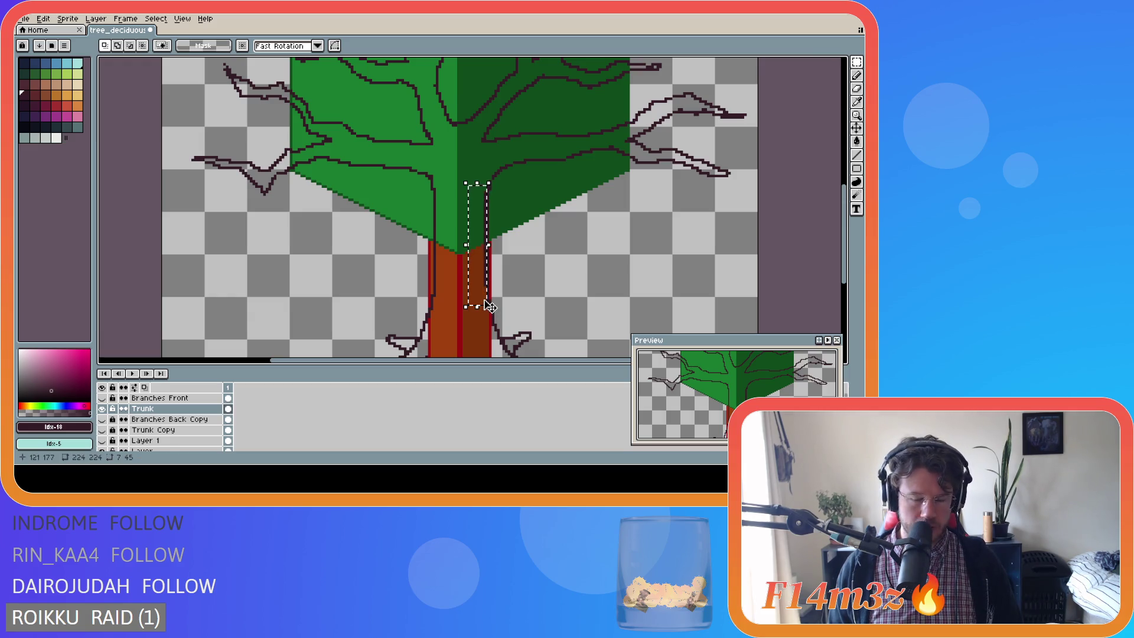
key(ctrl+d)
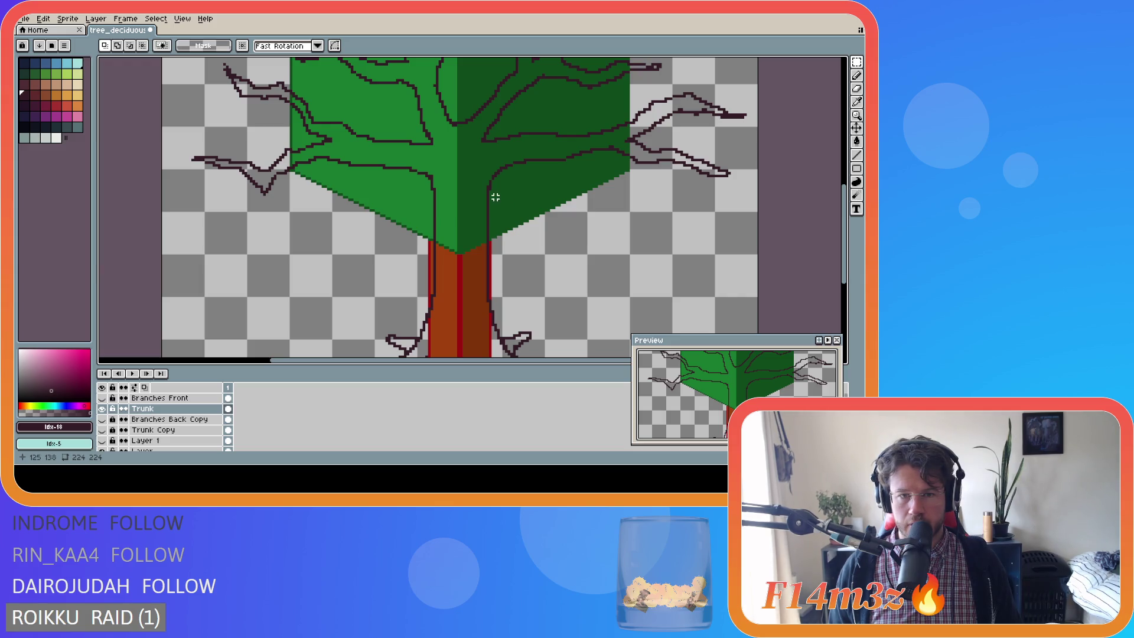
key(b)
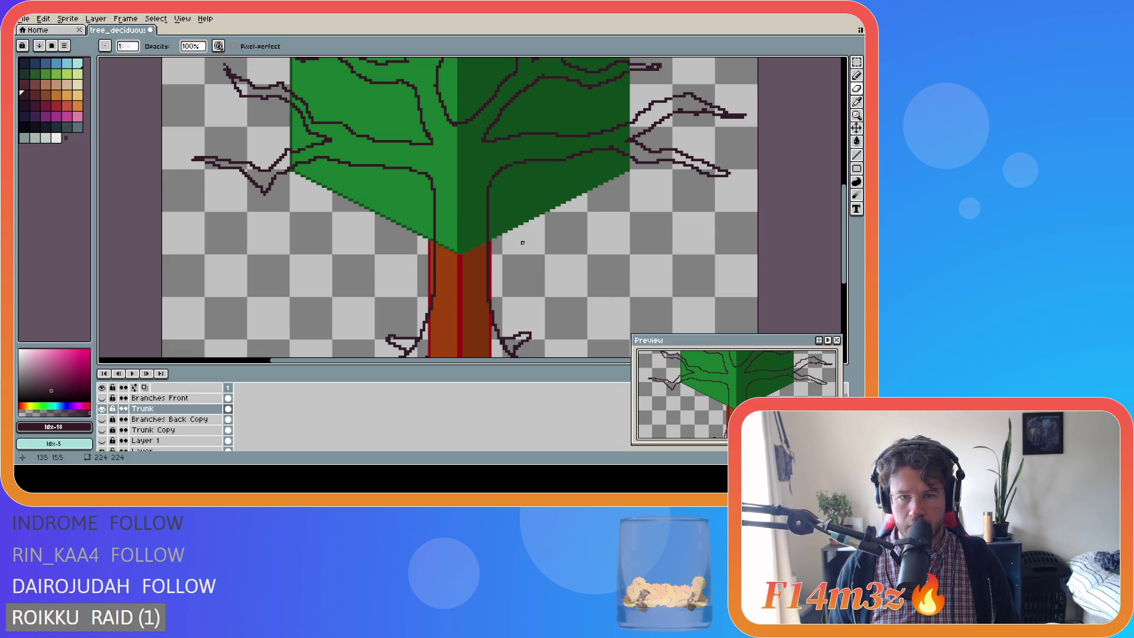
scroll(522, 243, down, 1)
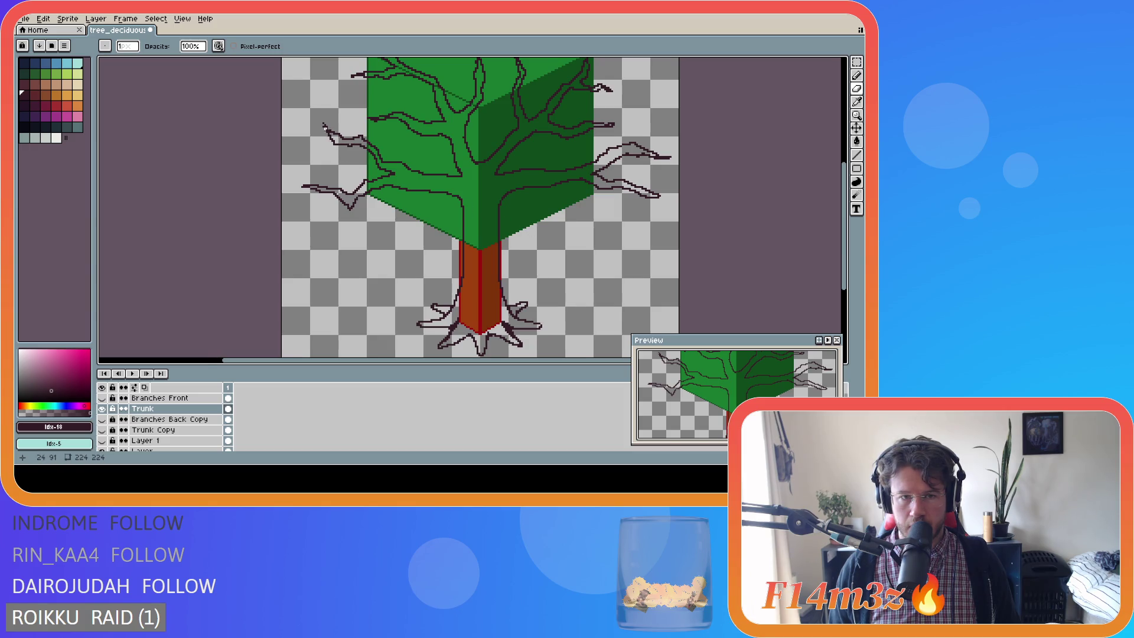
scroll(325, 127, up, 1)
key(v)
key(b)
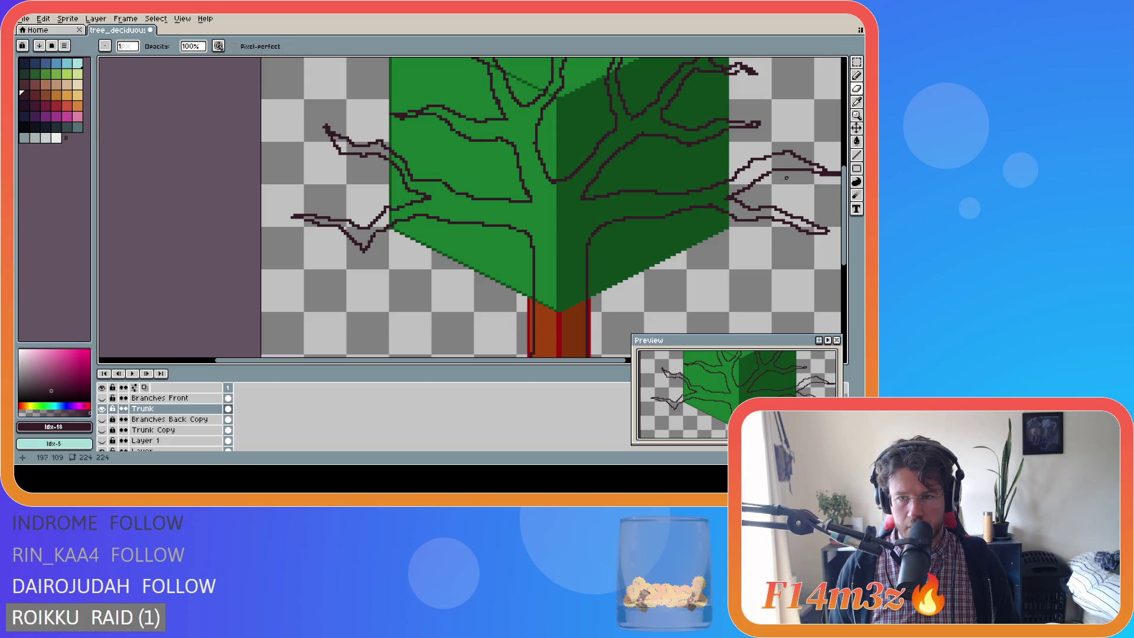
scroll(760, 165, down, 1)
scroll(757, 158, down, 1)
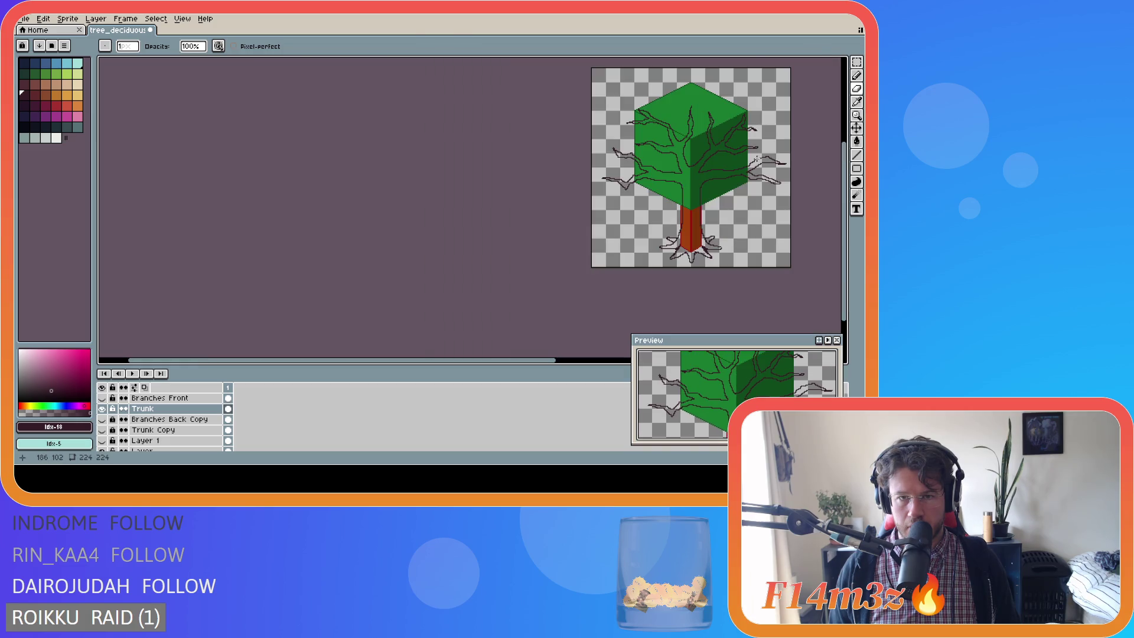
scroll(662, 136, up, 1)
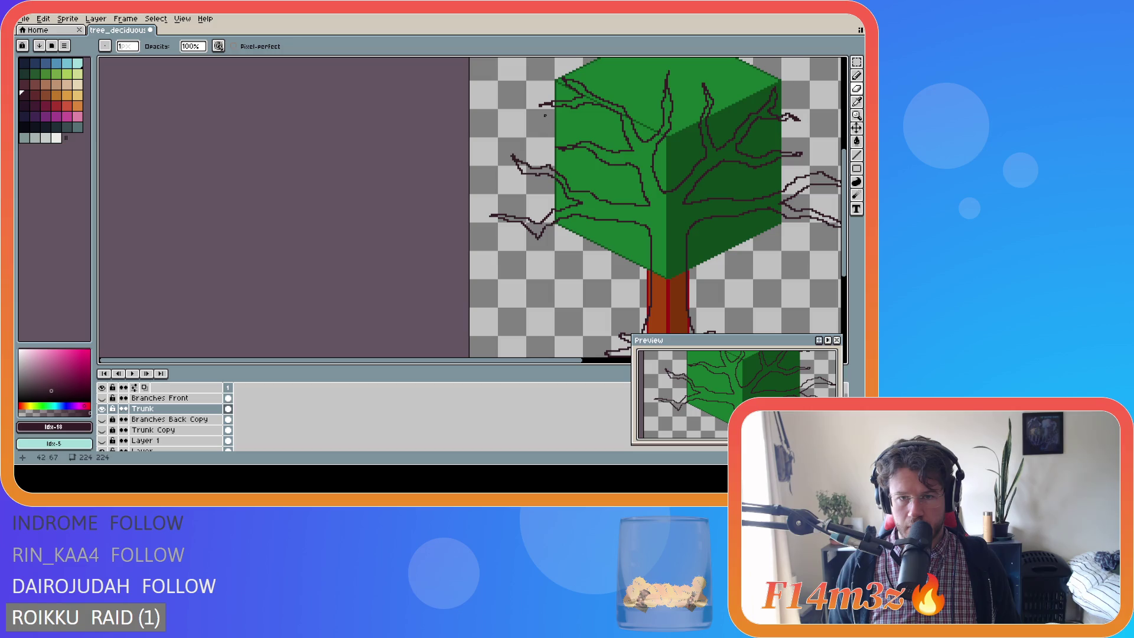
scroll(650, 295, right, 5)
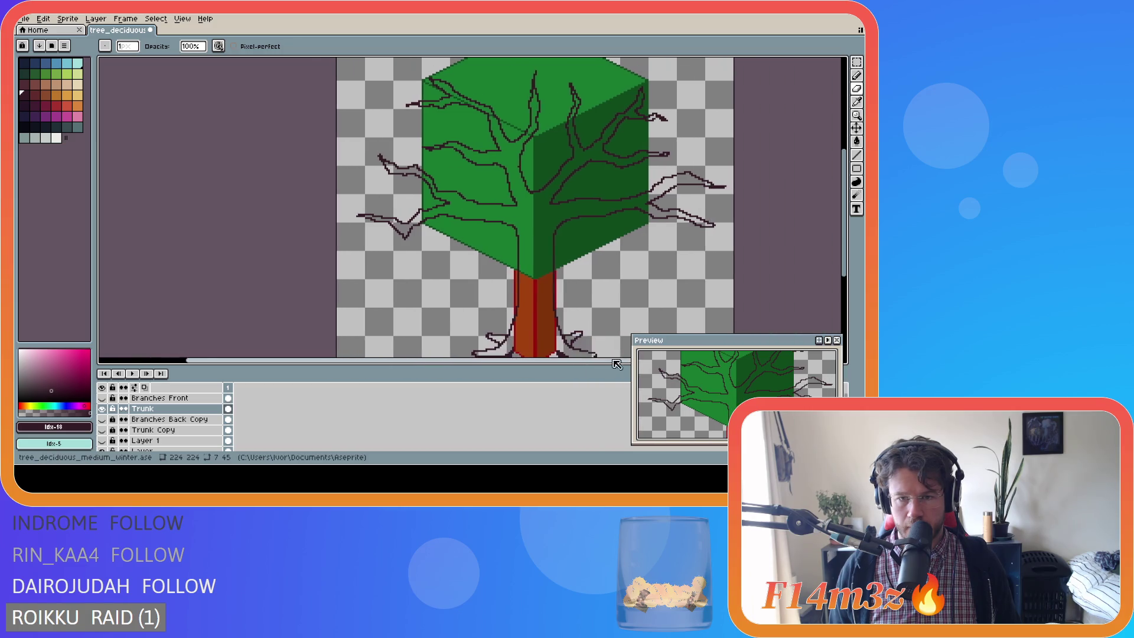
scroll(698, 241, down, 2)
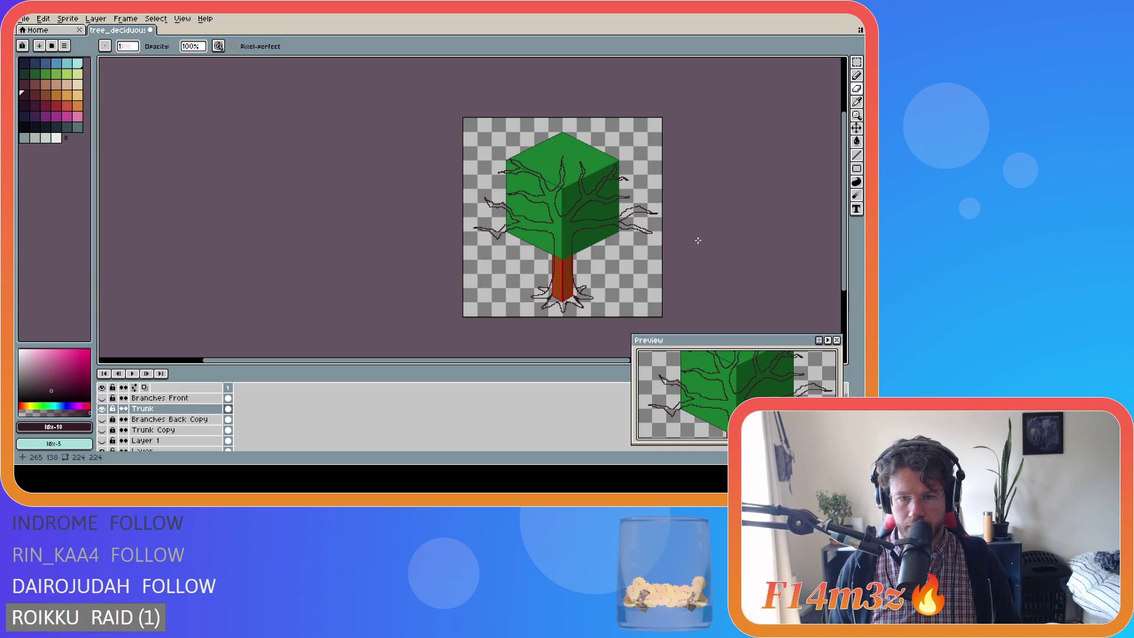
drag(473, 359, 527, 360)
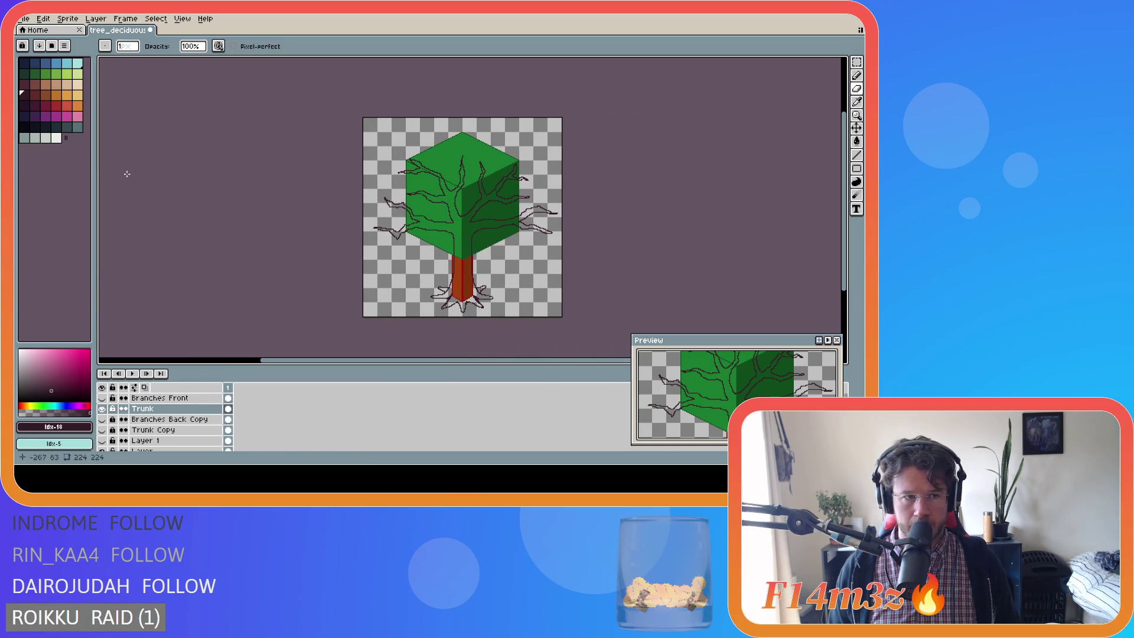
click(35, 95)
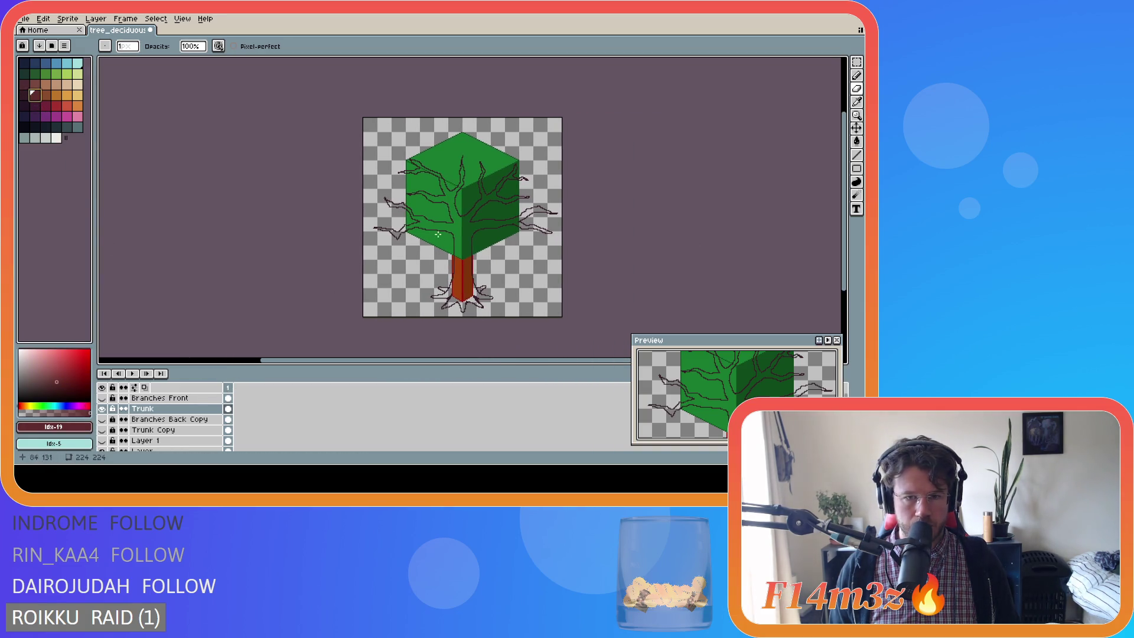
Flood-fill the trunk and branches, then the right and left roots, dark maroon.
key(g)
click(459, 241)
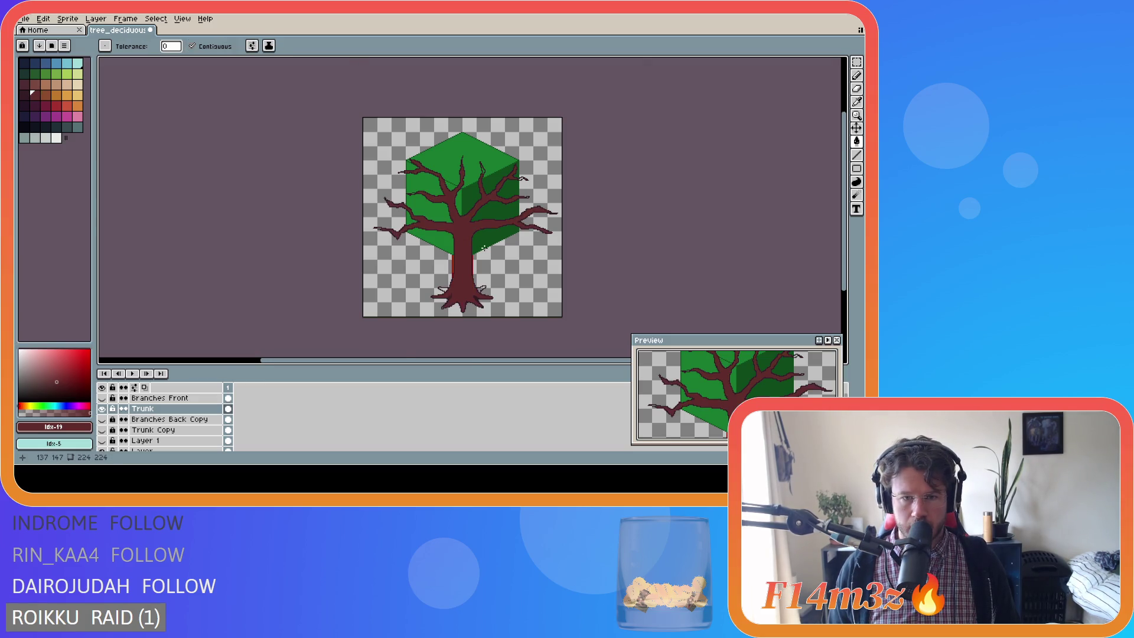
scroll(485, 248, up, 1)
scroll(474, 293, down, 2)
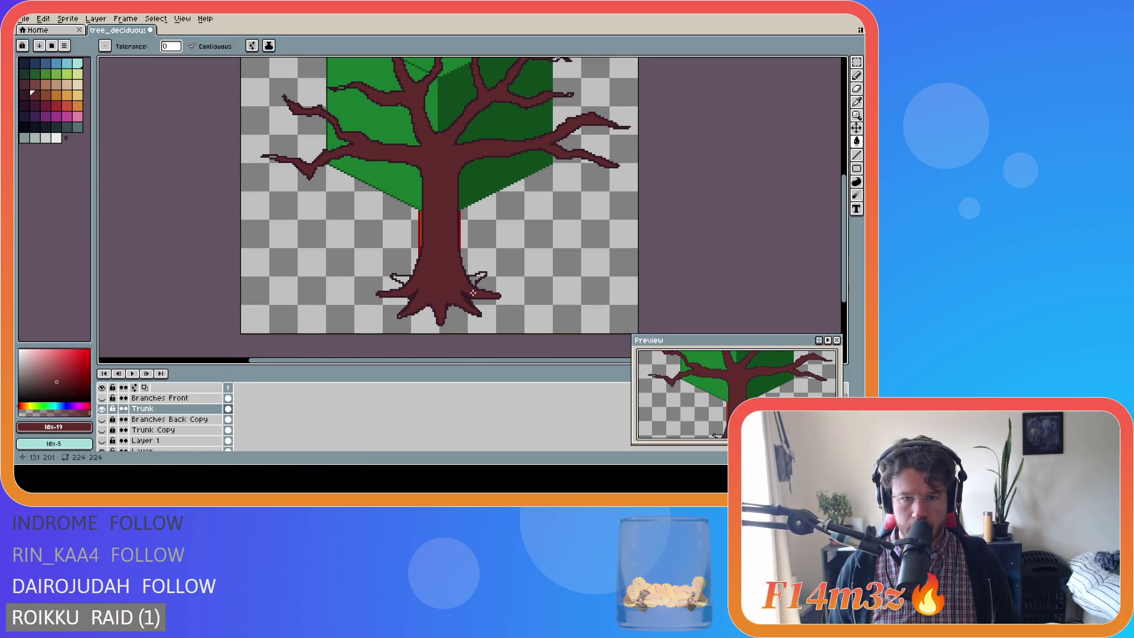
click(479, 276)
click(397, 277)
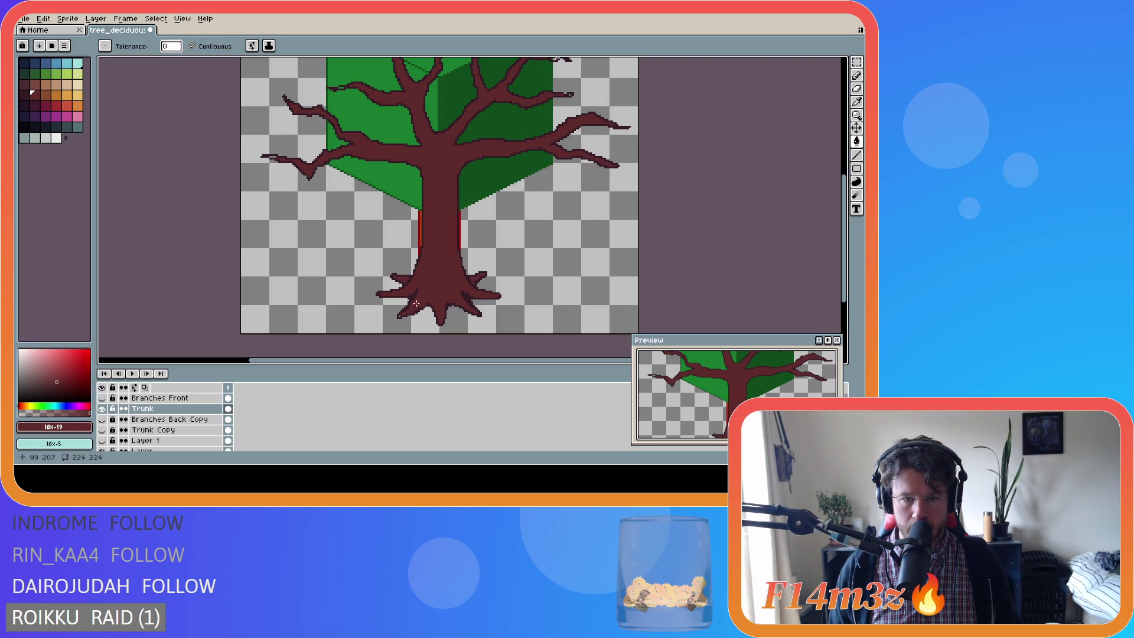
Zoom in and out over the sprite to review the maroon-filled trunk, branches and roots.
scroll(407, 322, up, 1)
scroll(519, 283, down, 1)
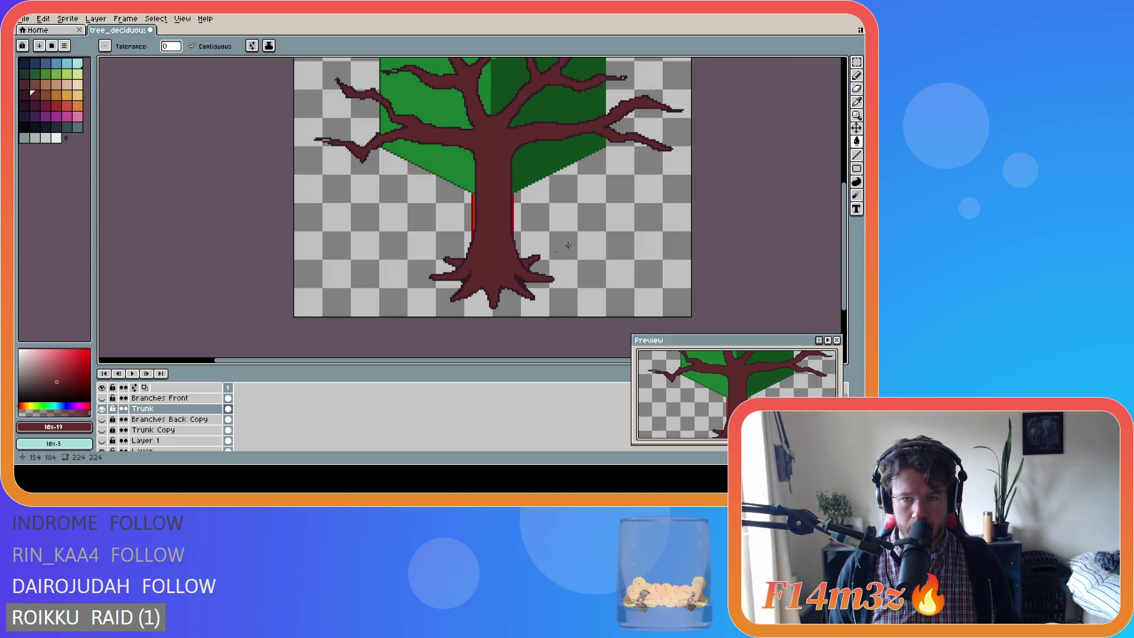
drag(844, 213, 844, 198)
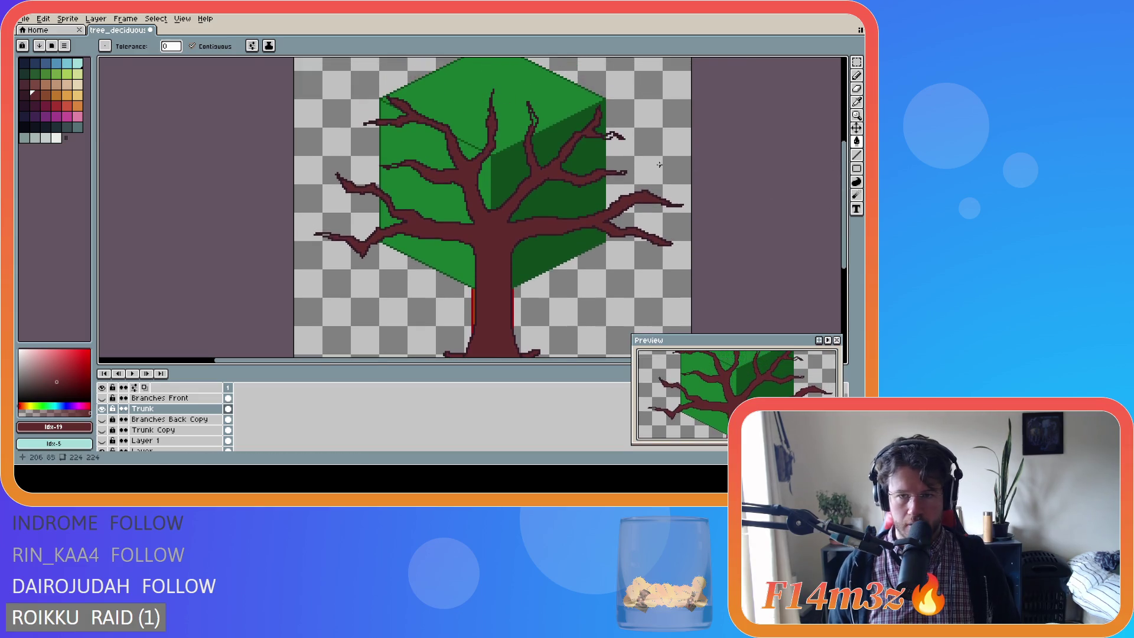
scroll(610, 173, up, 1)
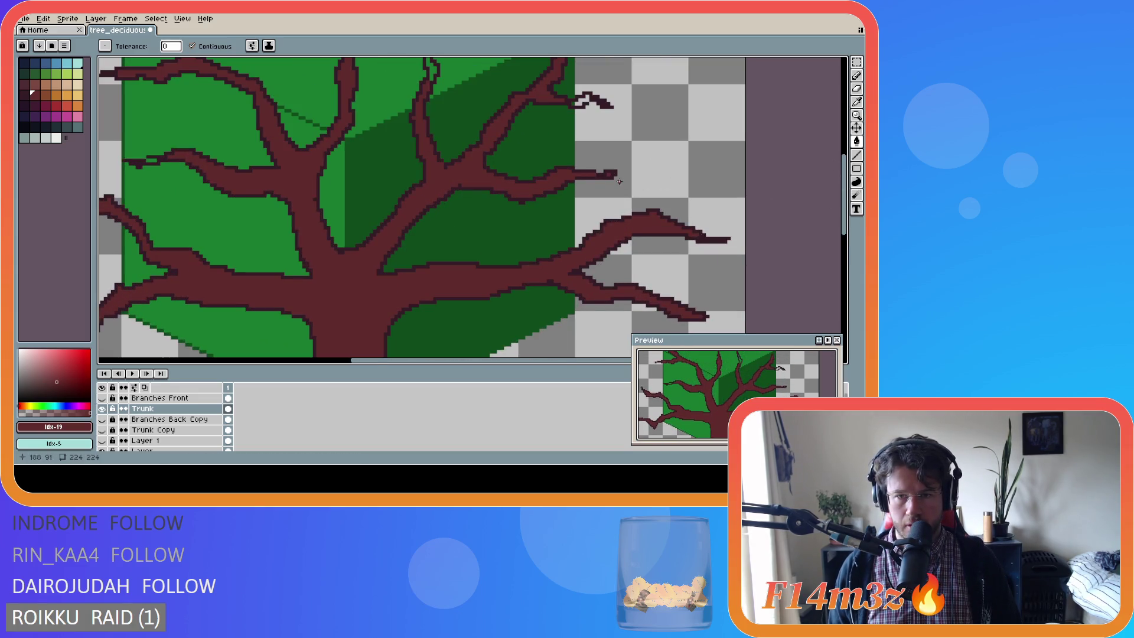
scroll(604, 130, up, 1)
scroll(574, 98, up, 1)
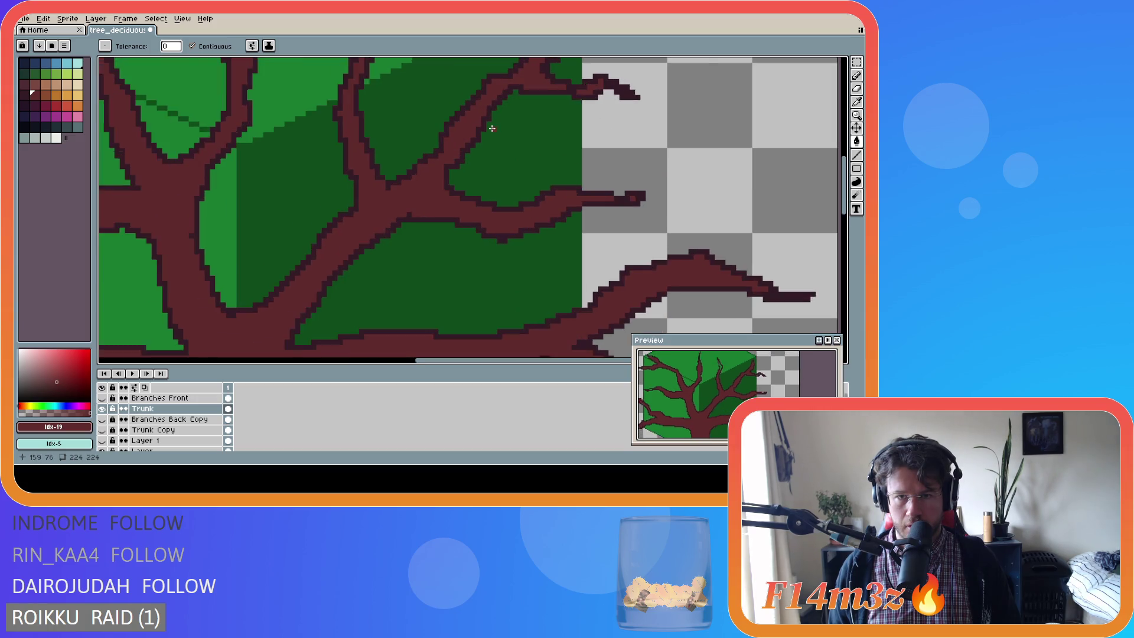
scroll(493, 128, down, 3)
scroll(439, 108, up, 2)
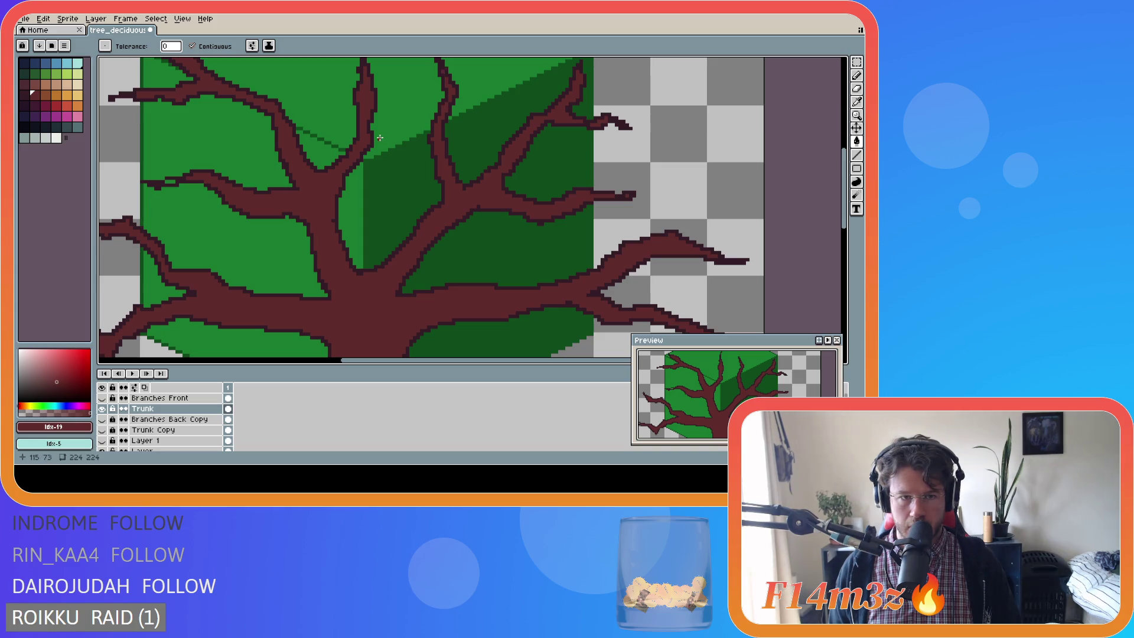
scroll(153, 218, down, 2)
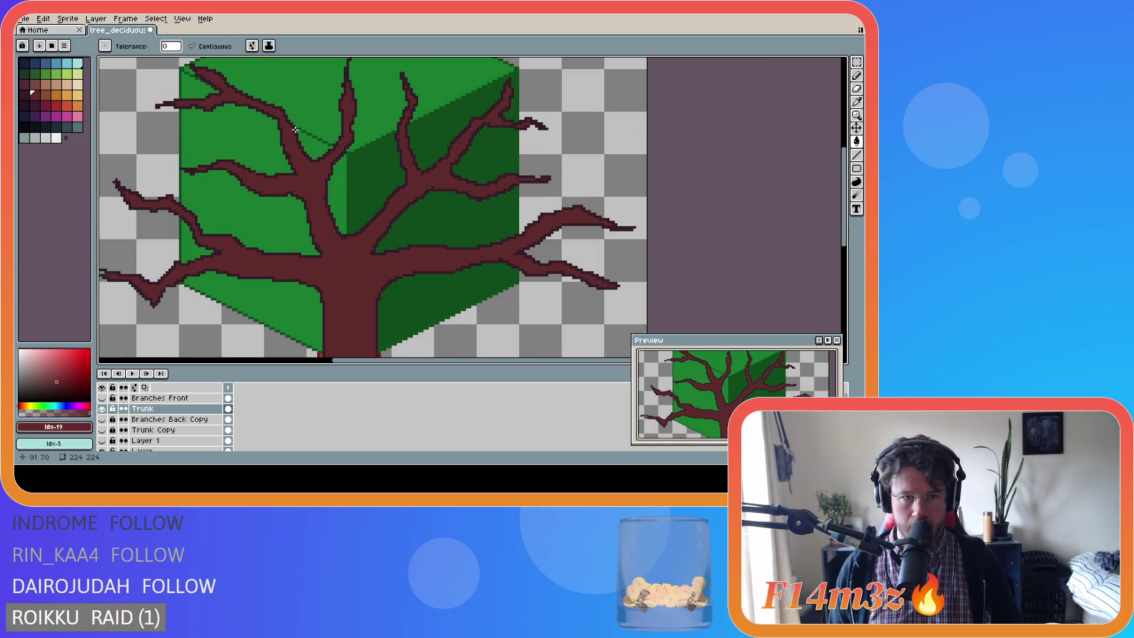
scroll(149, 224, up, 2)
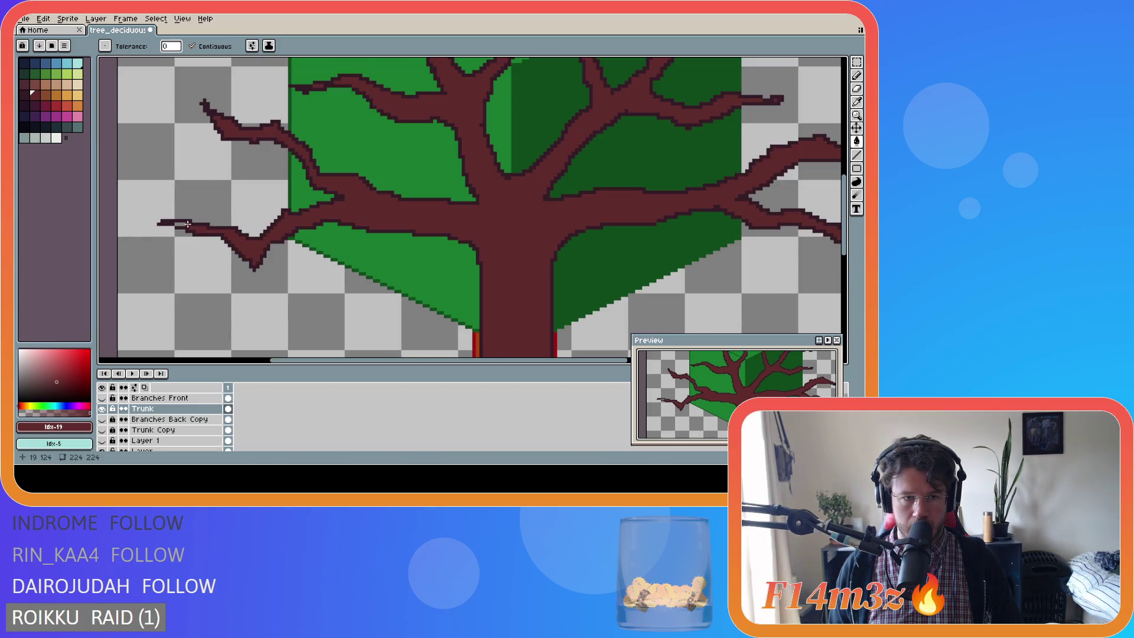
scroll(443, 188, down, 2)
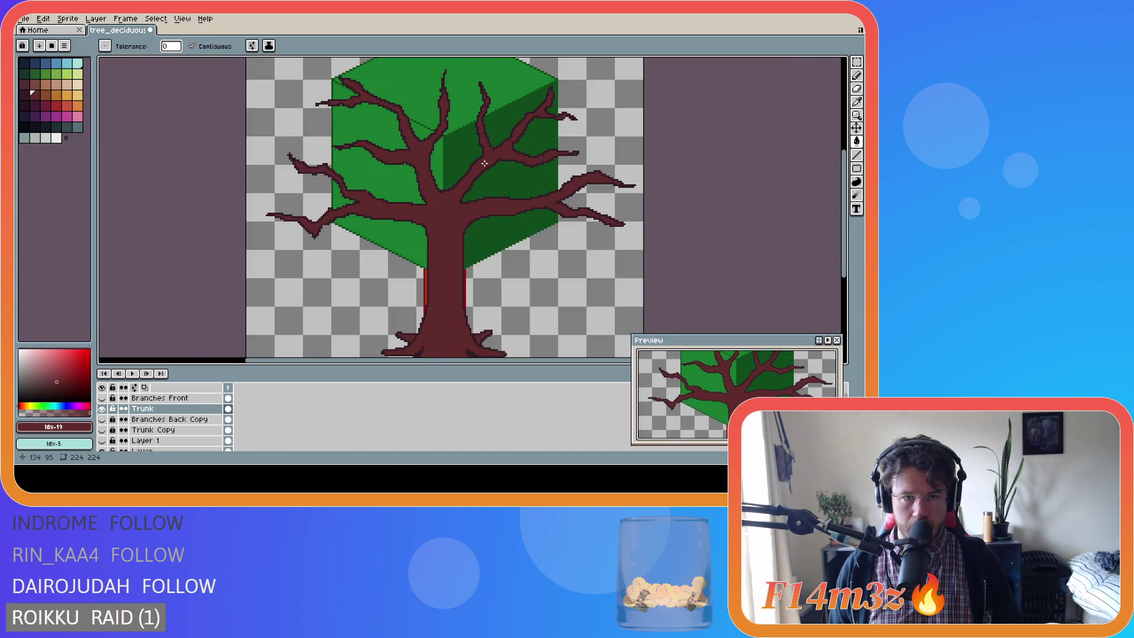
scroll(544, 258, down, 2)
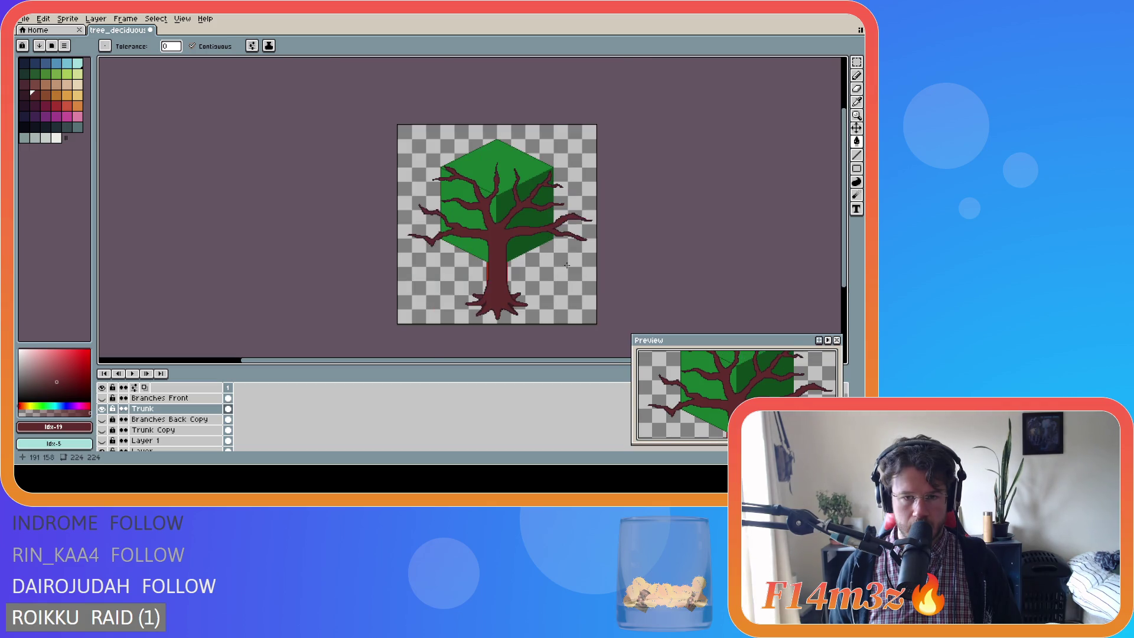
scroll(562, 267, up, 2)
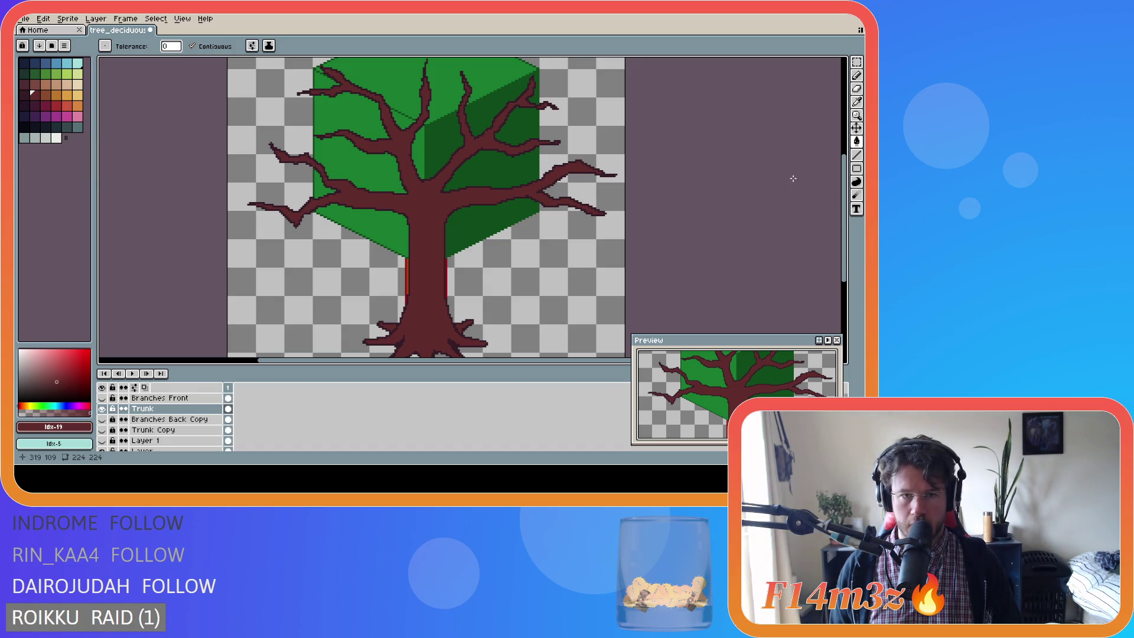
scroll(402, 153, up, 2)
Sketch thin twig outlines curving across the top of the trunk with the Pencil.
key(e)
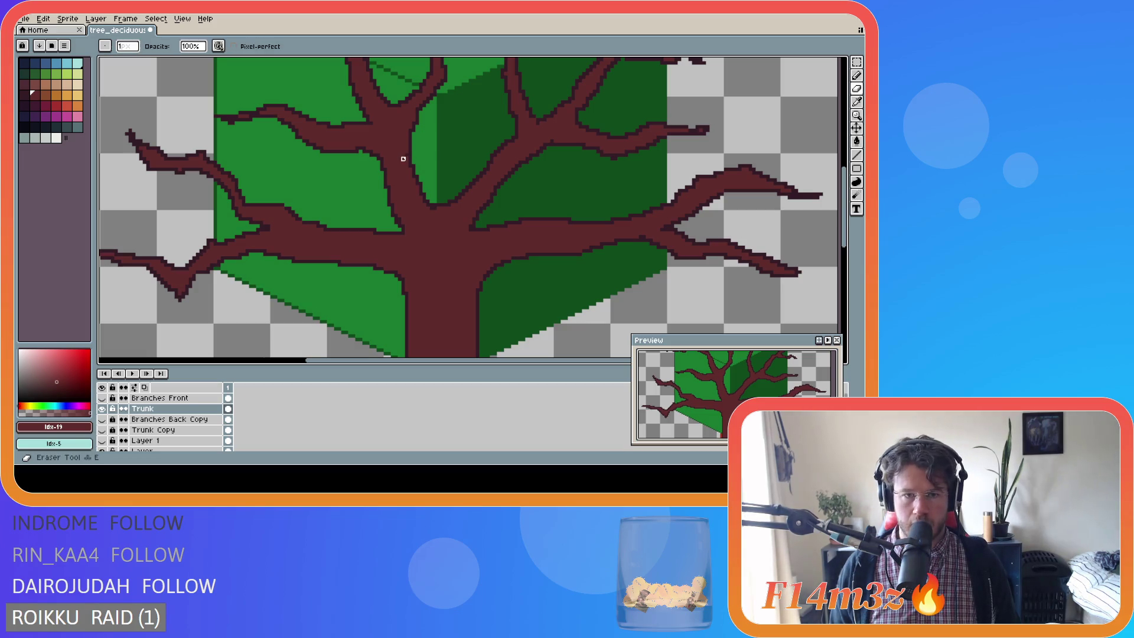
key(b)
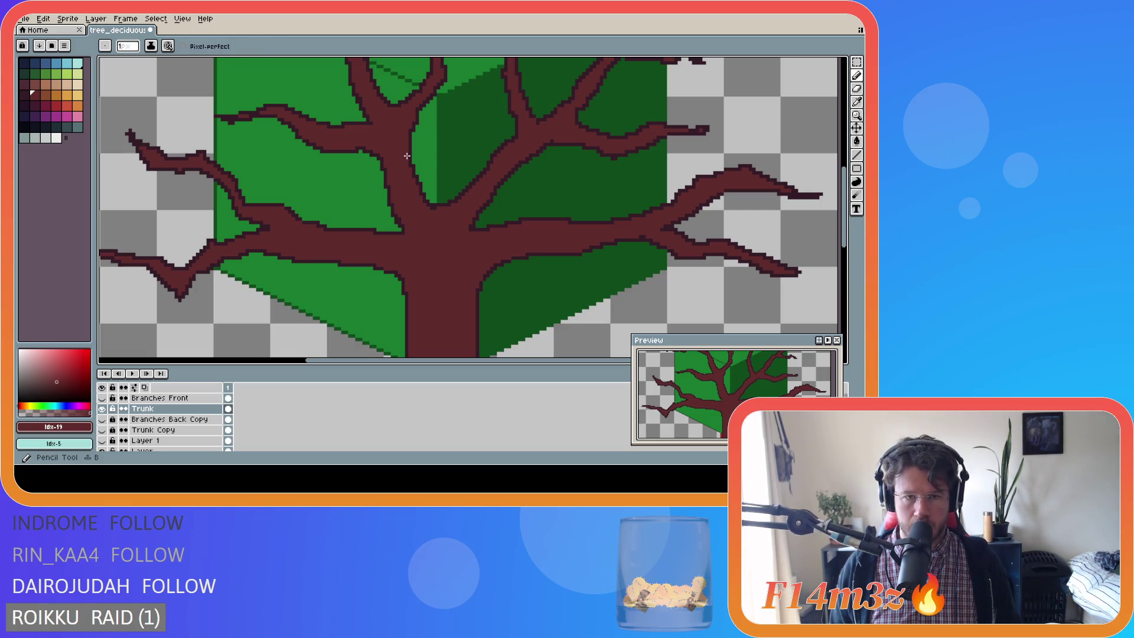
scroll(484, 226, down, 3)
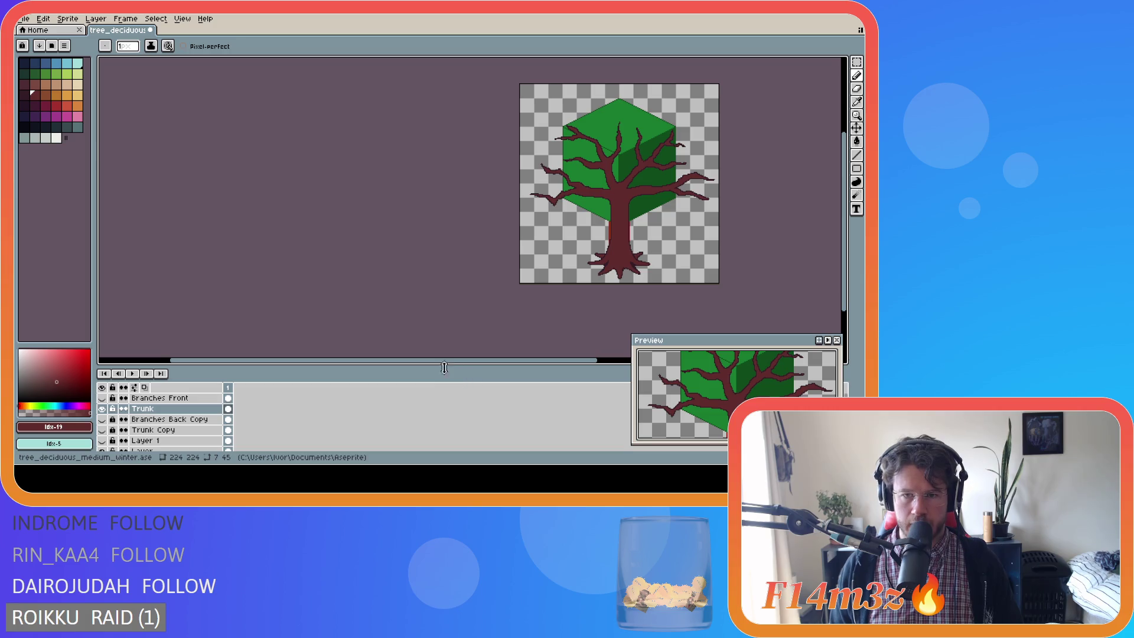
drag(452, 365, 550, 359)
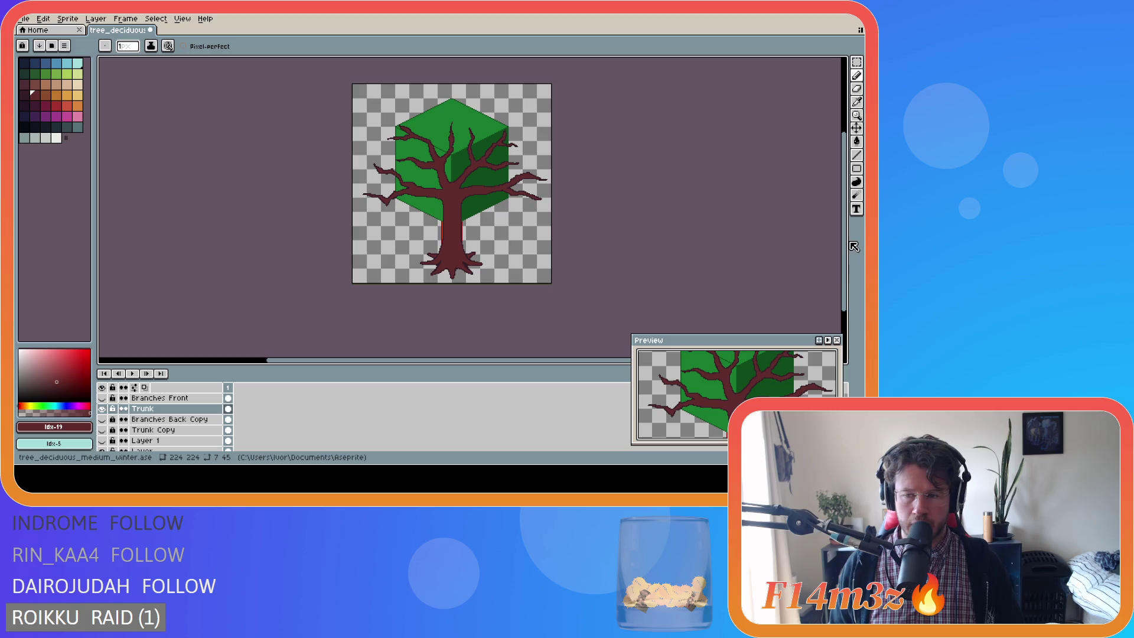
drag(849, 245, 849, 229)
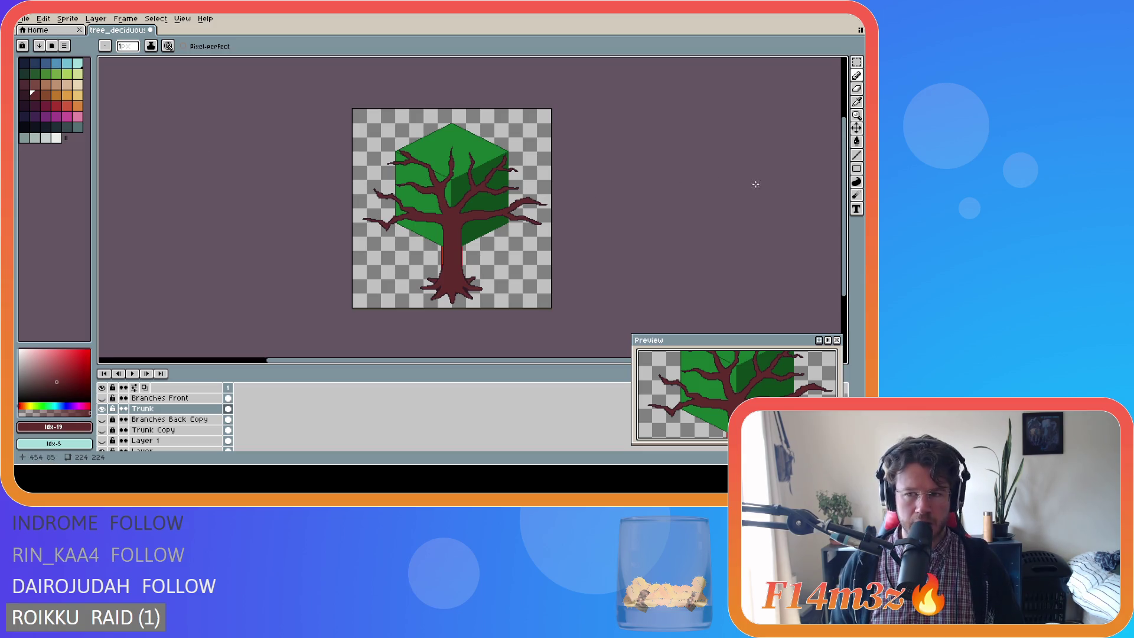
scroll(789, 217, down, 1)
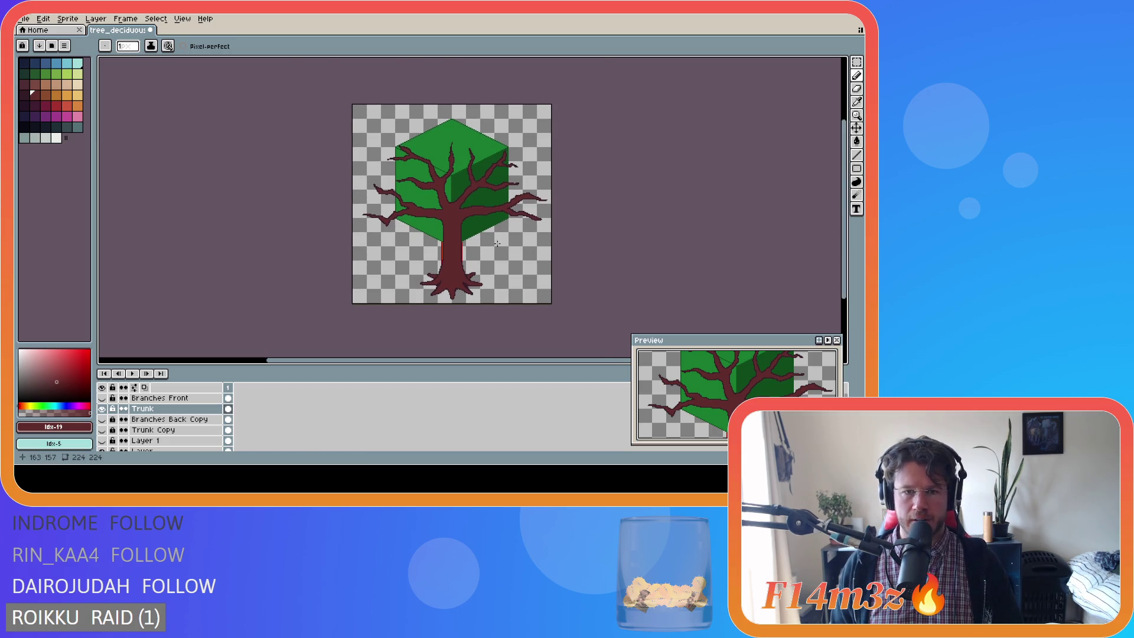
scroll(497, 243, up, 1)
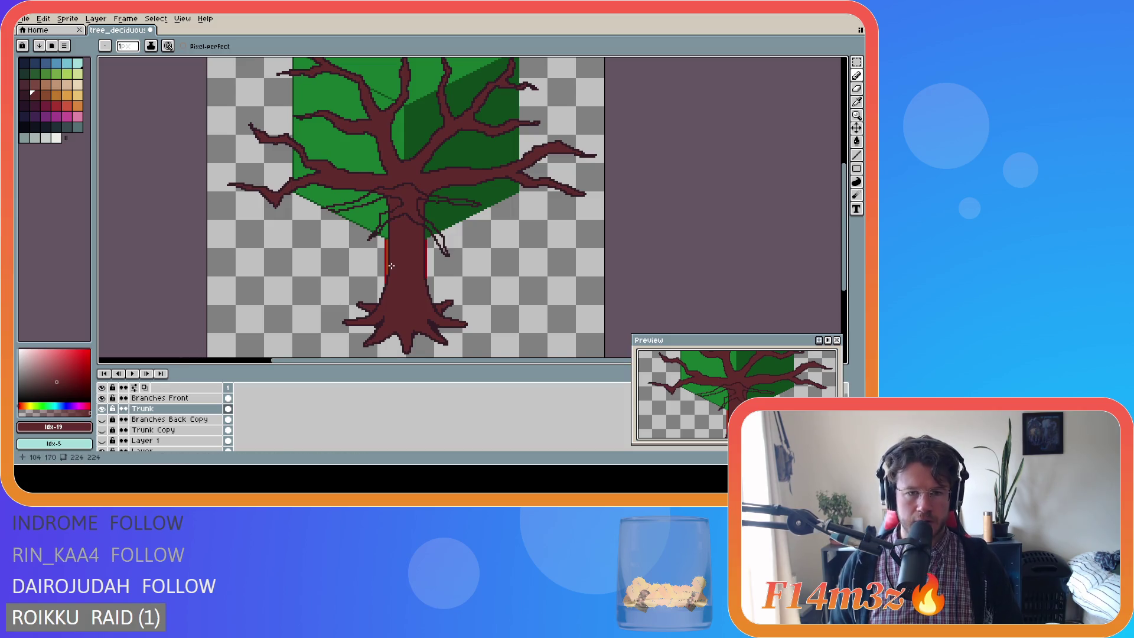
scroll(460, 225, down, 1)
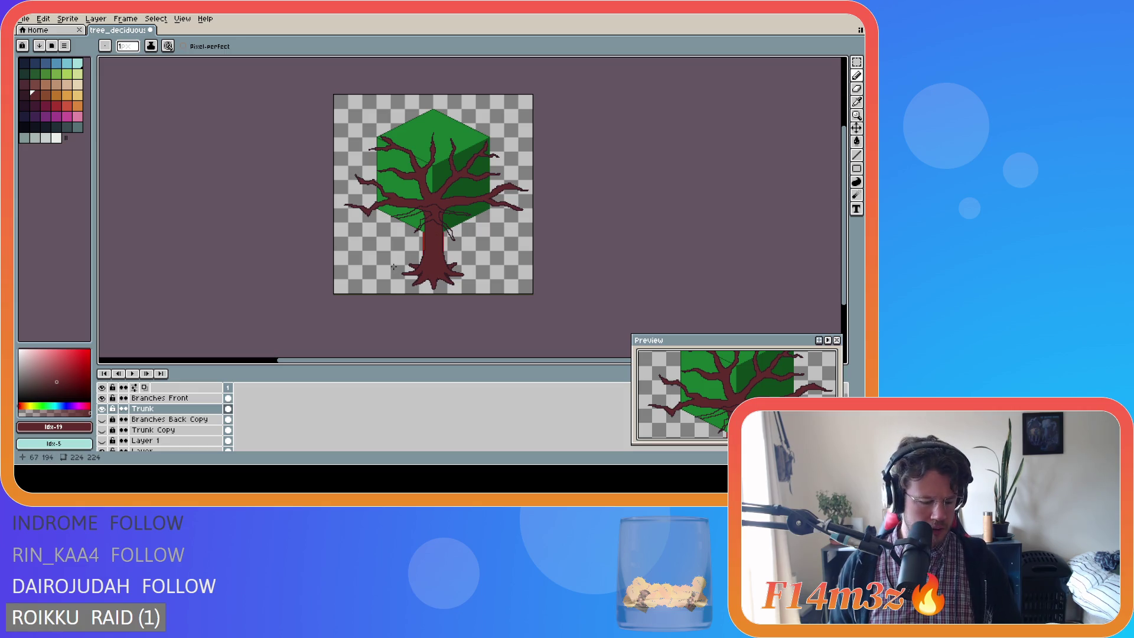
Ready the Paint Bucket and make Branches Front the active layer.
key(g)
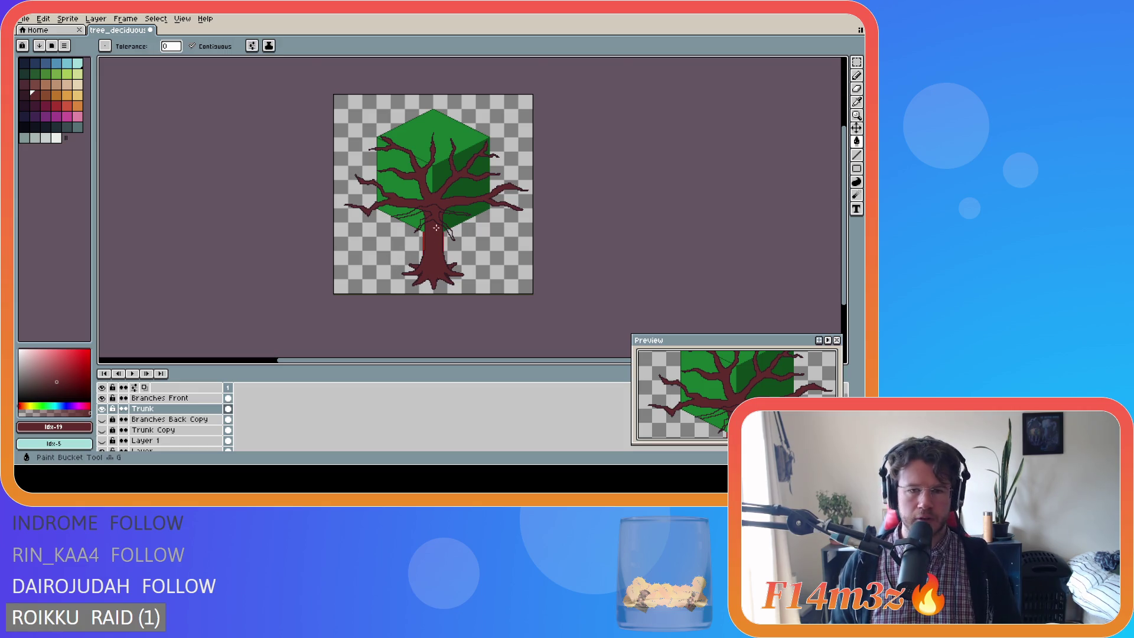
scroll(431, 212, up, 1)
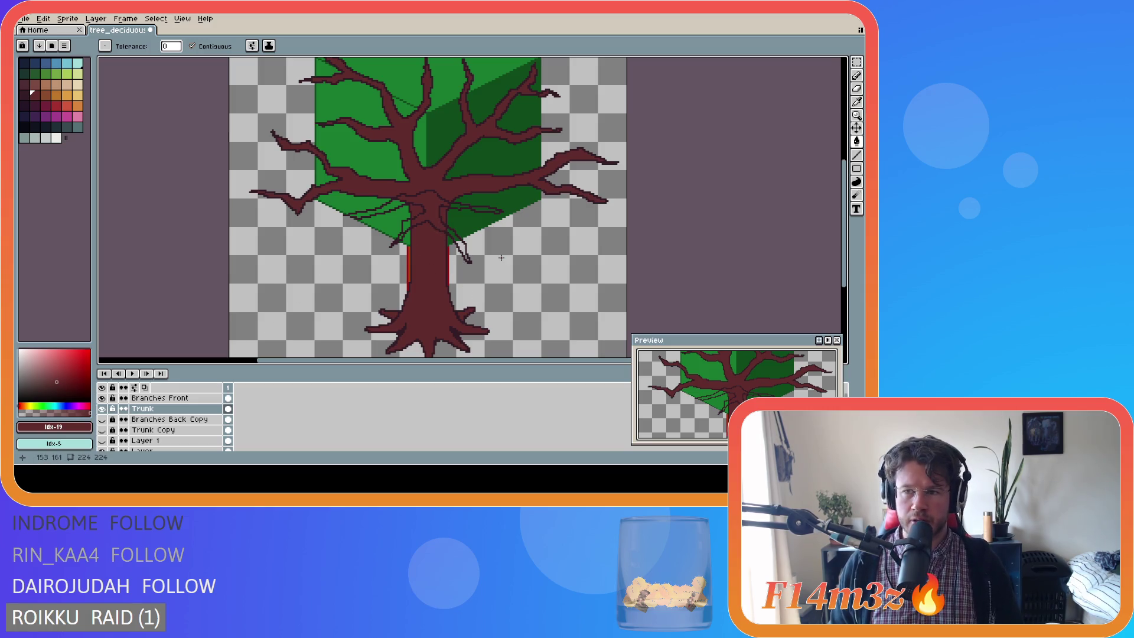
scroll(426, 218, up, 1)
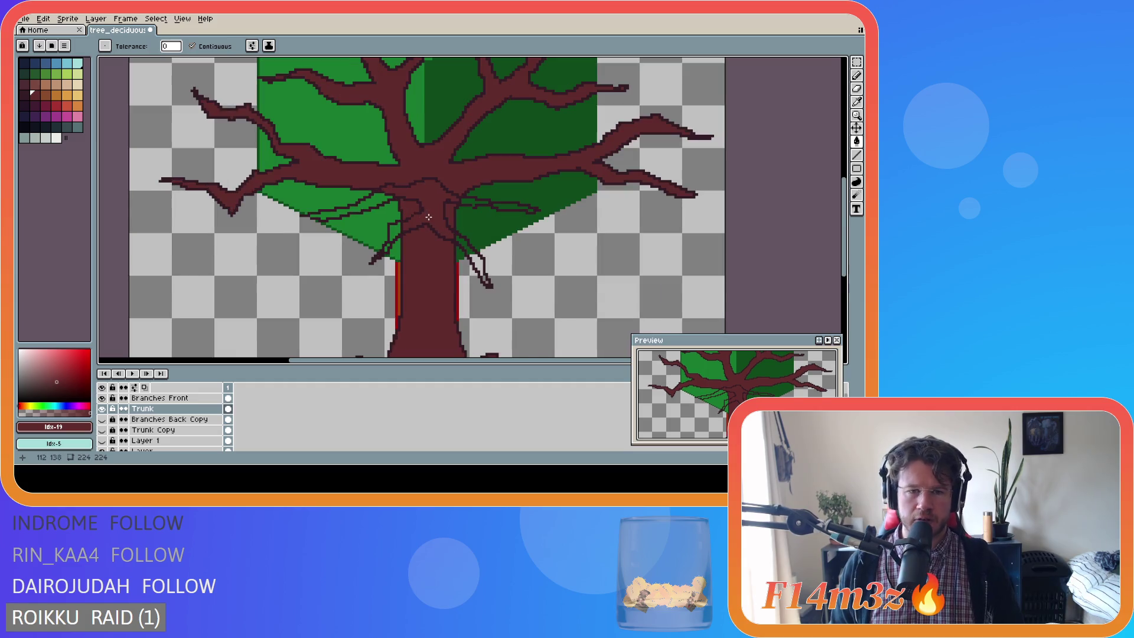
scroll(434, 215, down, 1)
scroll(433, 216, up, 1)
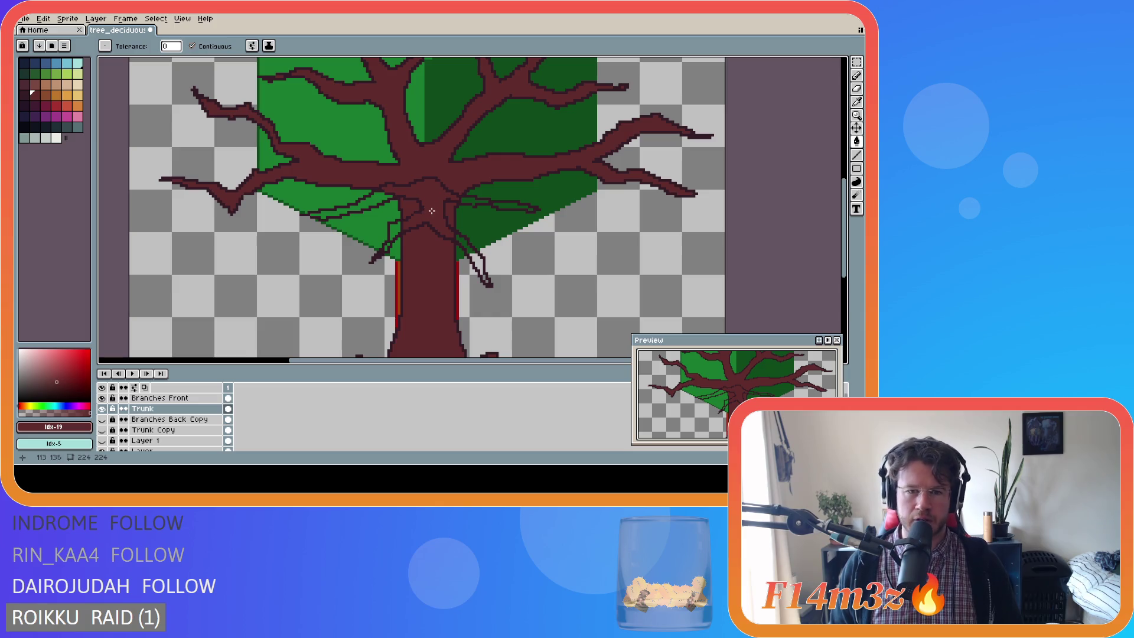
click(183, 399)
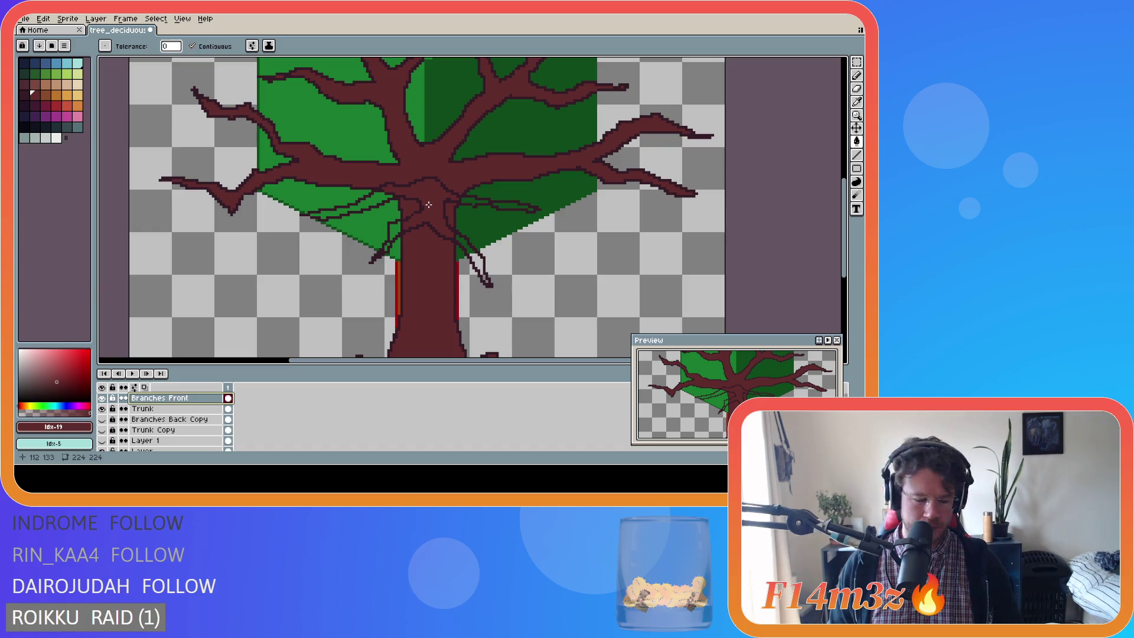
Fill the new twig outlines on the Branches Front layer with solid brown.
key(g)
click(422, 211)
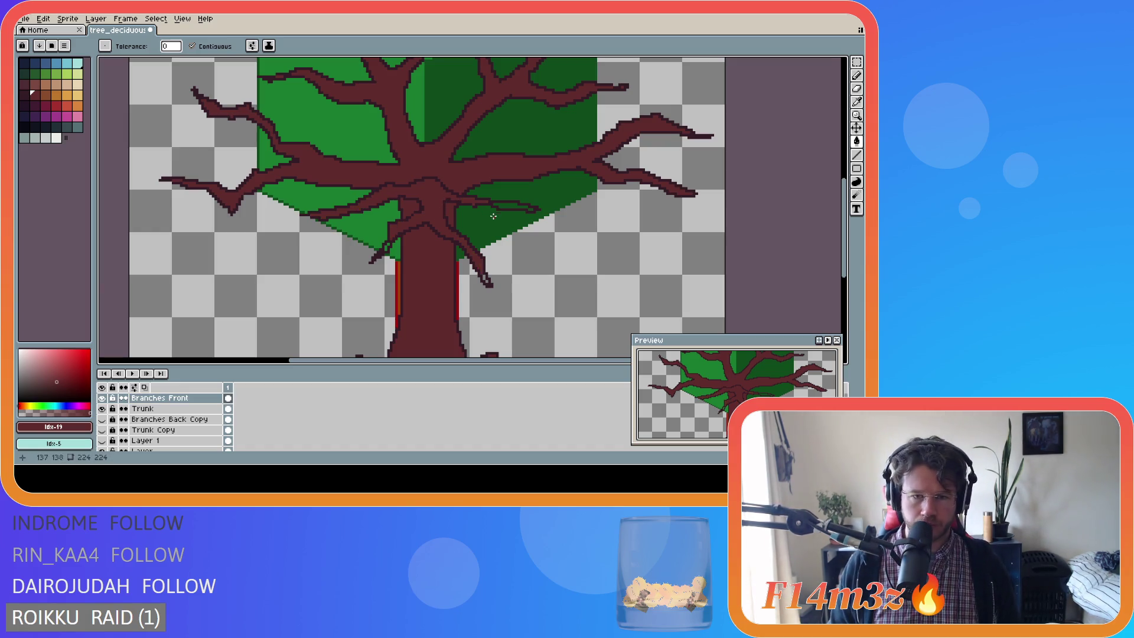
scroll(514, 203, up, 1)
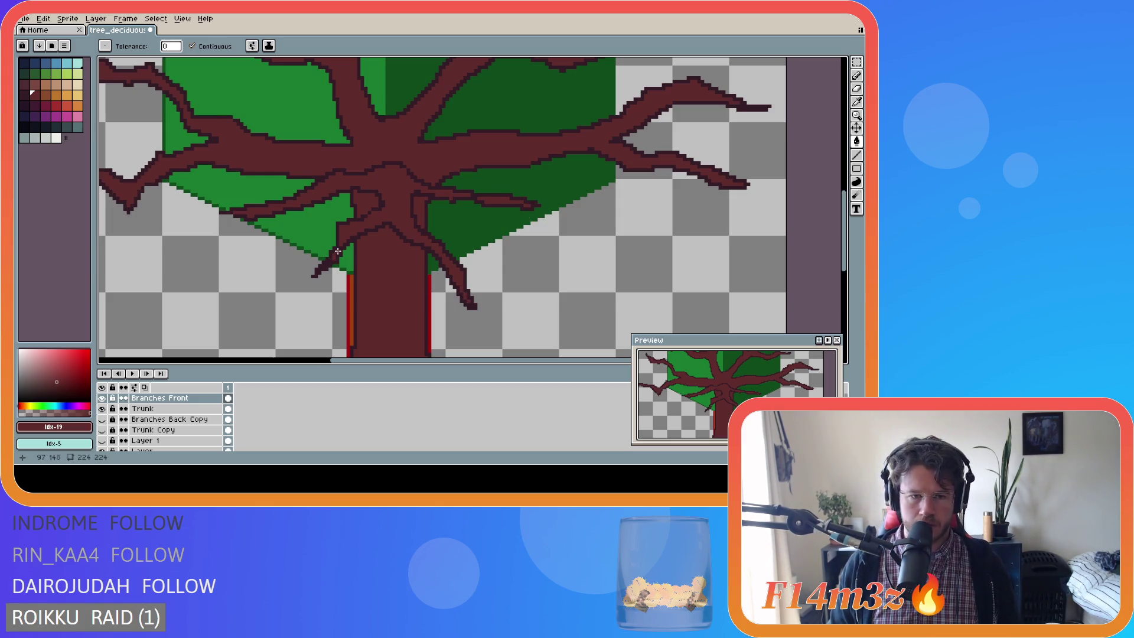
scroll(412, 259, down, 3)
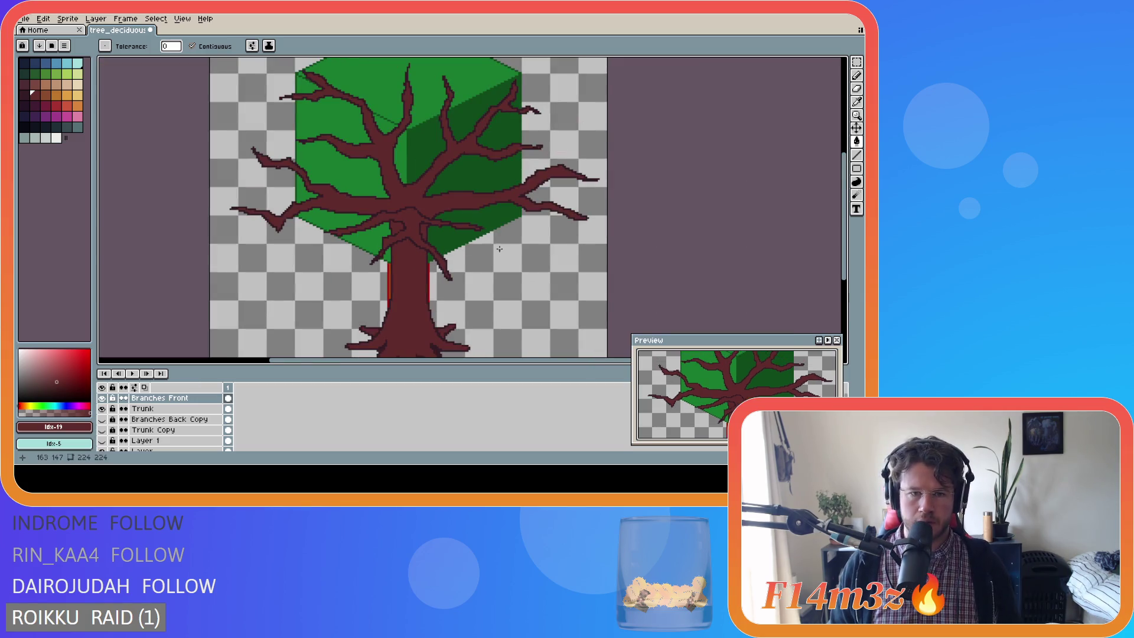
scroll(509, 255, up, 1)
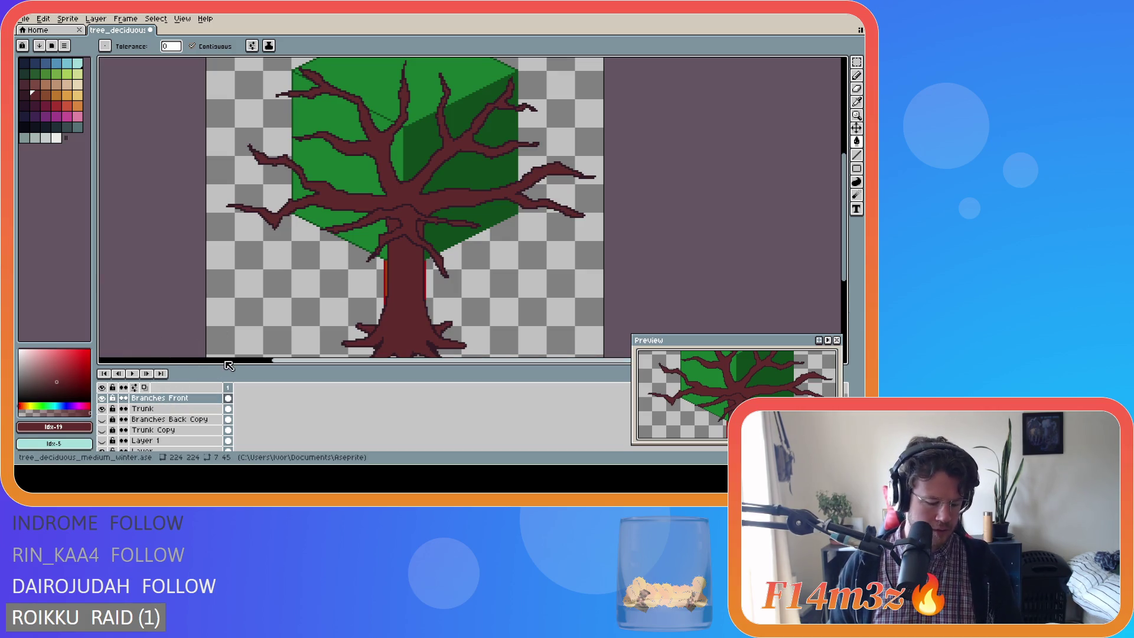
Move the Branches Front layer content up 4 pixels over the trunk.
click(857, 129)
drag(415, 245, 415, 230)
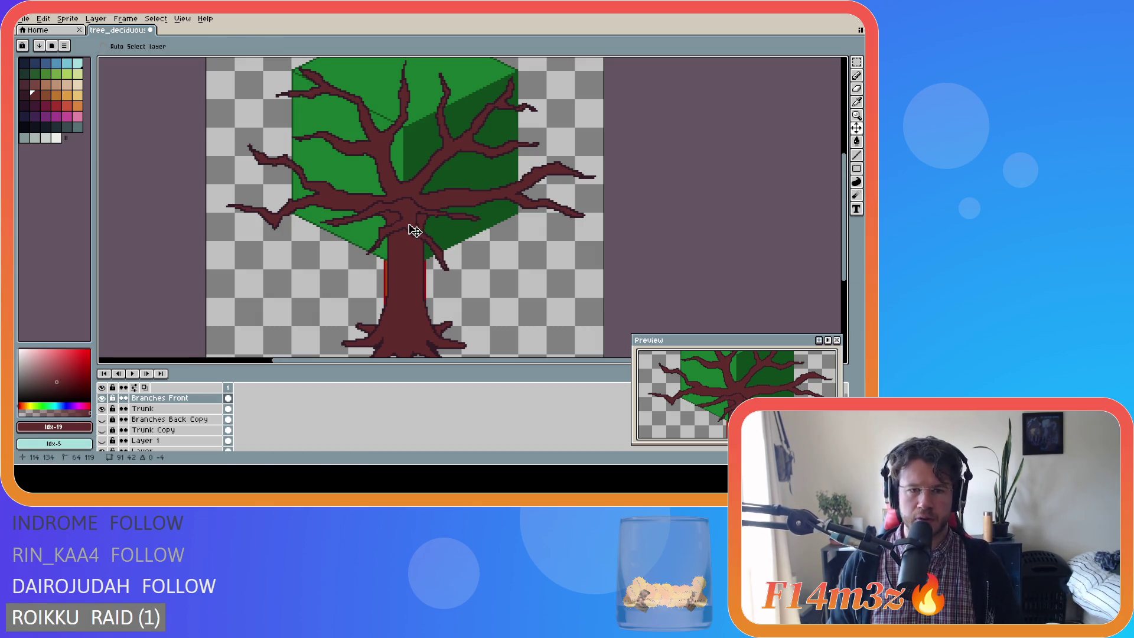
scroll(498, 286, down, 2)
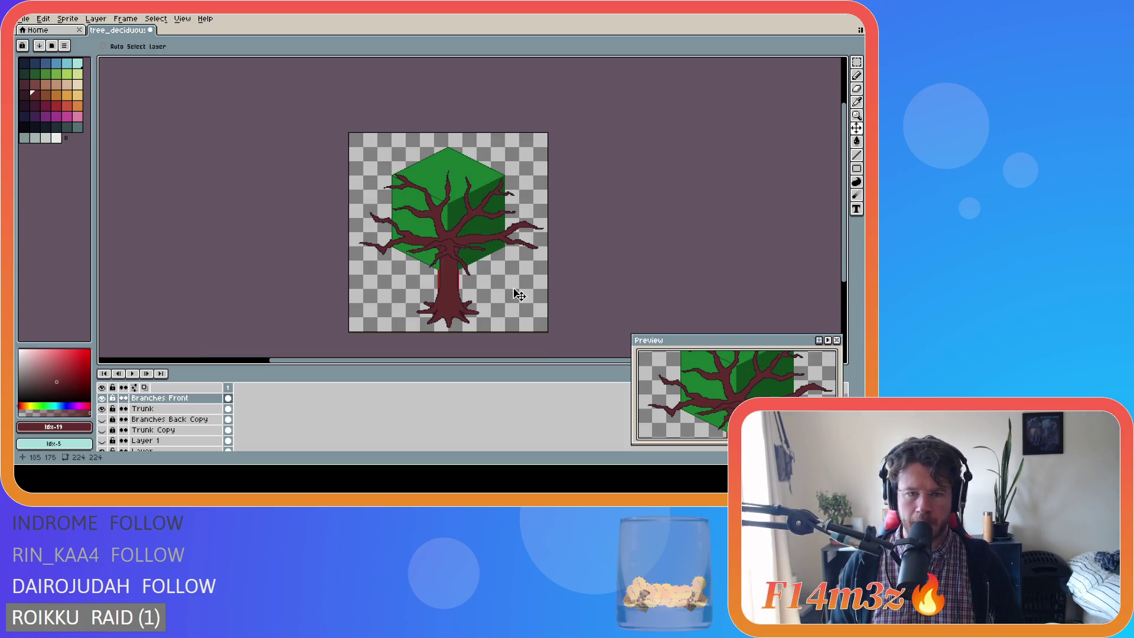
scroll(497, 285, up, 2)
scroll(436, 233, up, 1)
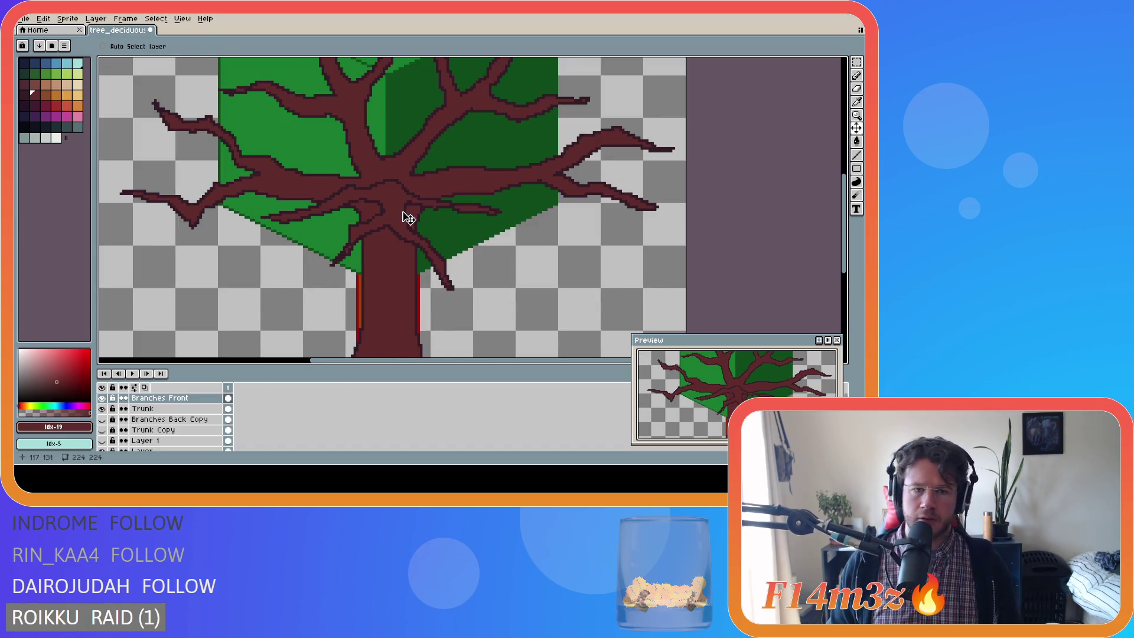
Sample the dark outline brown #341c27 from the tree as the drawing colour.
key(b)
scroll(386, 186, up, 1)
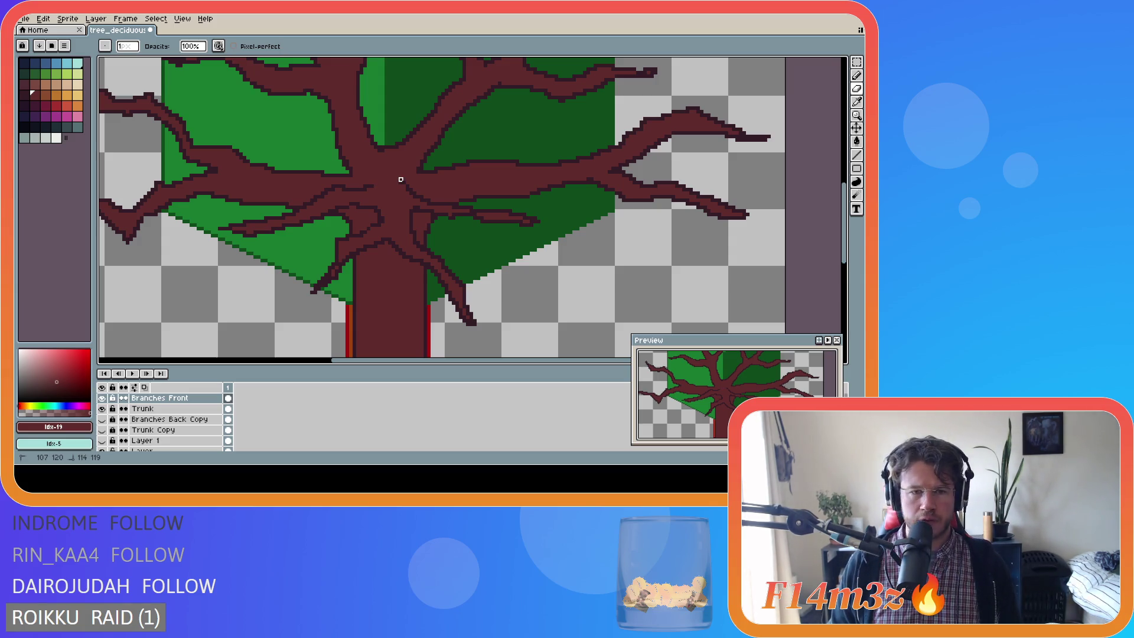
scroll(520, 194, down, 2)
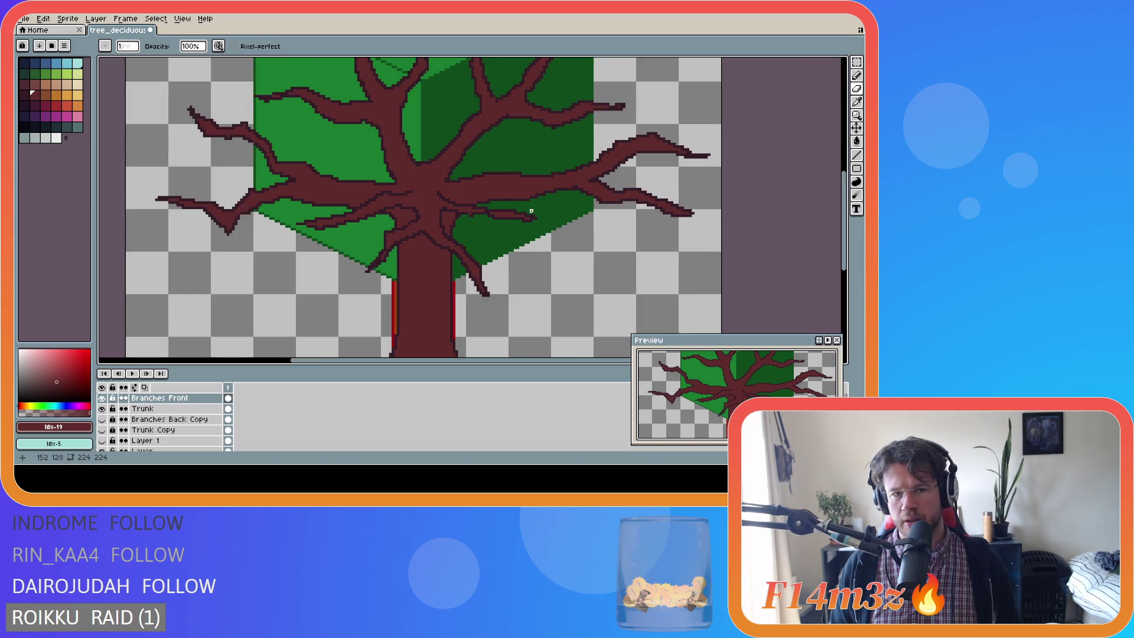
scroll(520, 235, up, 2)
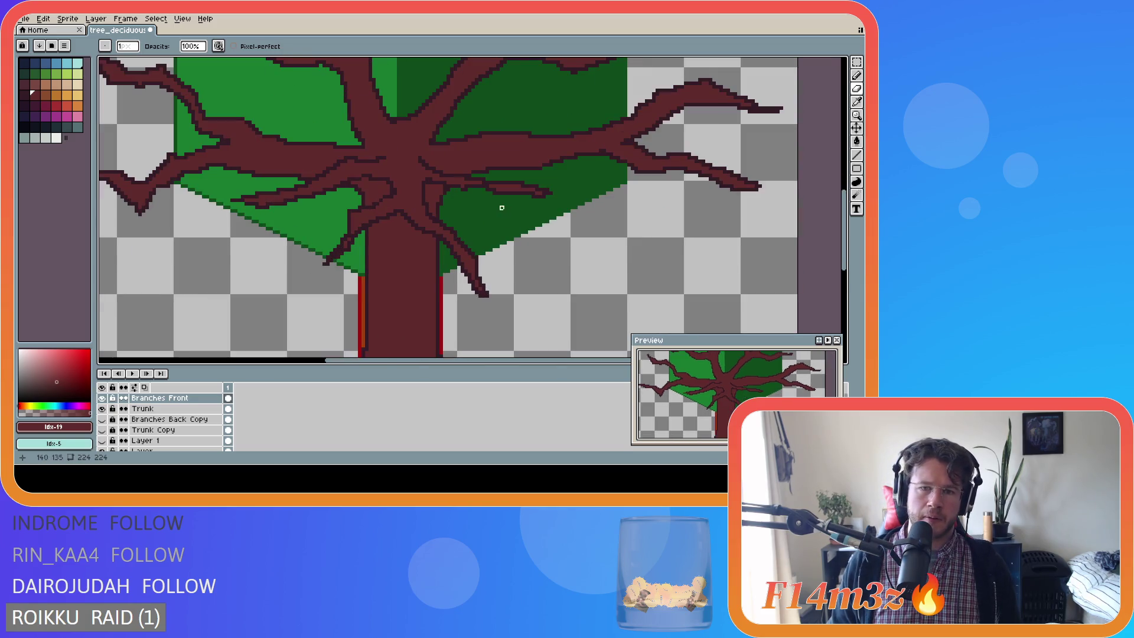
key(b)
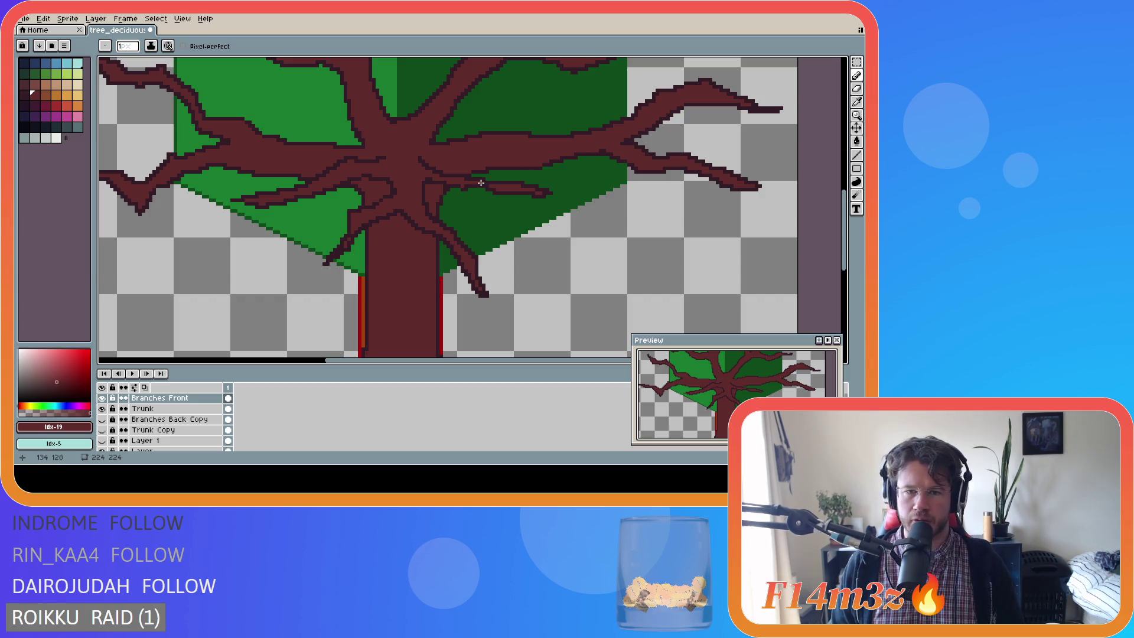
scroll(487, 184, up, 1)
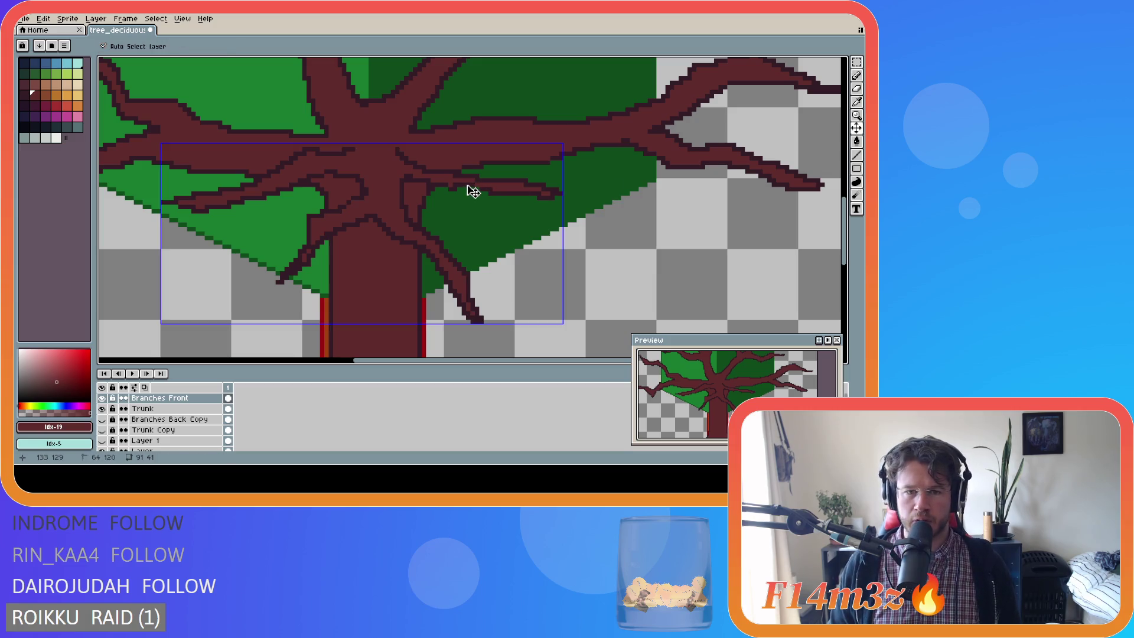
key(i)
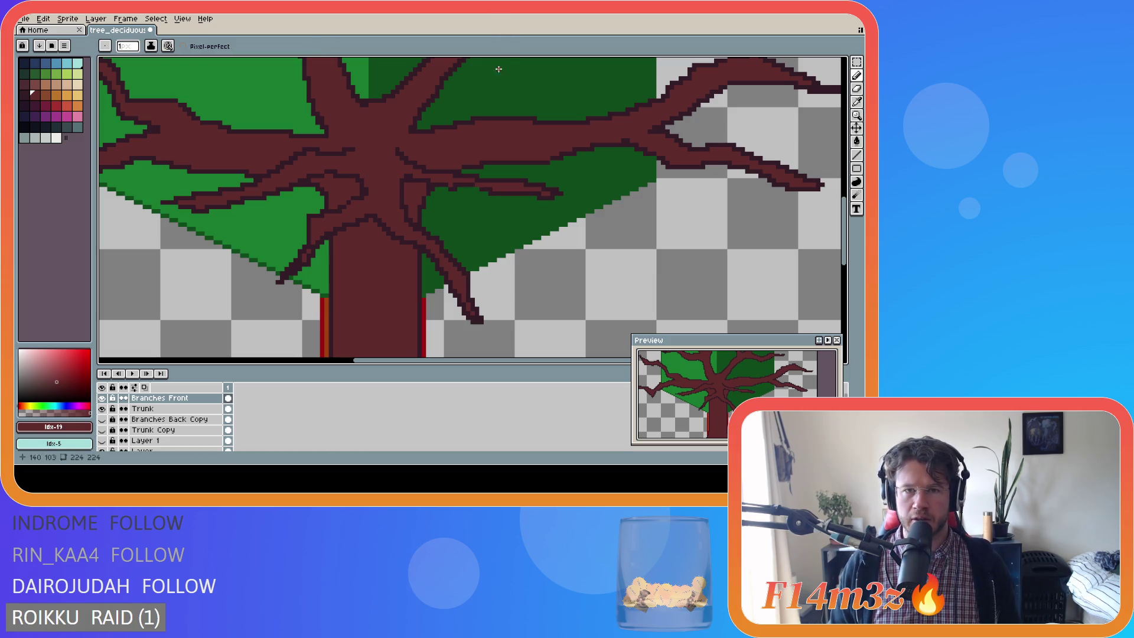
click(470, 185)
Return to the Pencil and bring the branches above the trunk into view.
key(b)
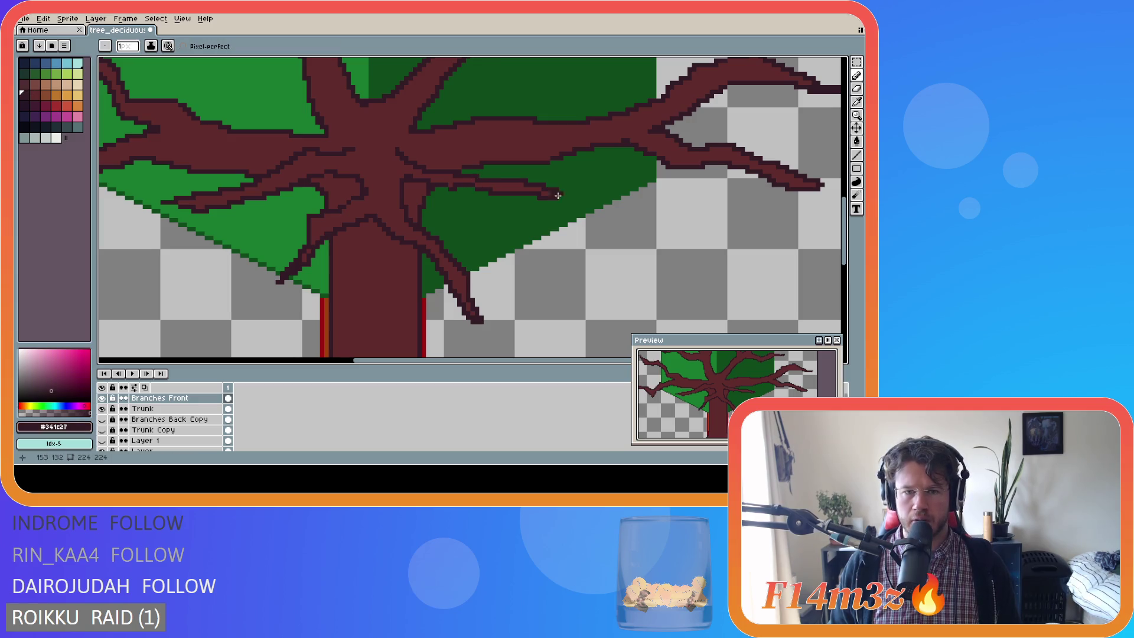
scroll(595, 210, left, 1)
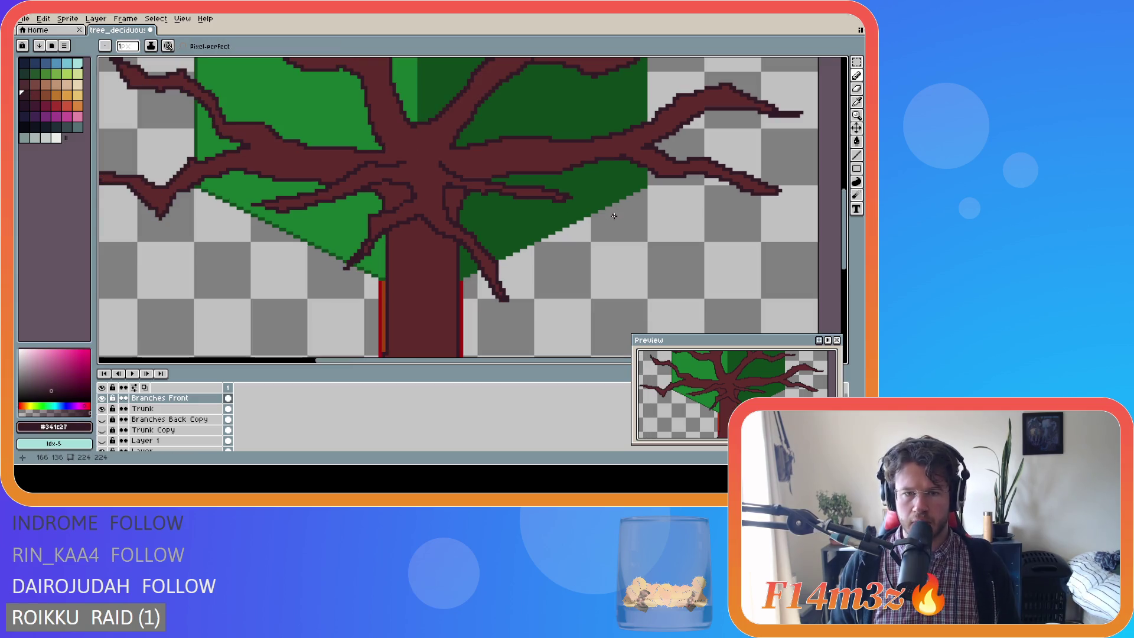
scroll(494, 203, left, 1)
scroll(494, 203, down, 1)
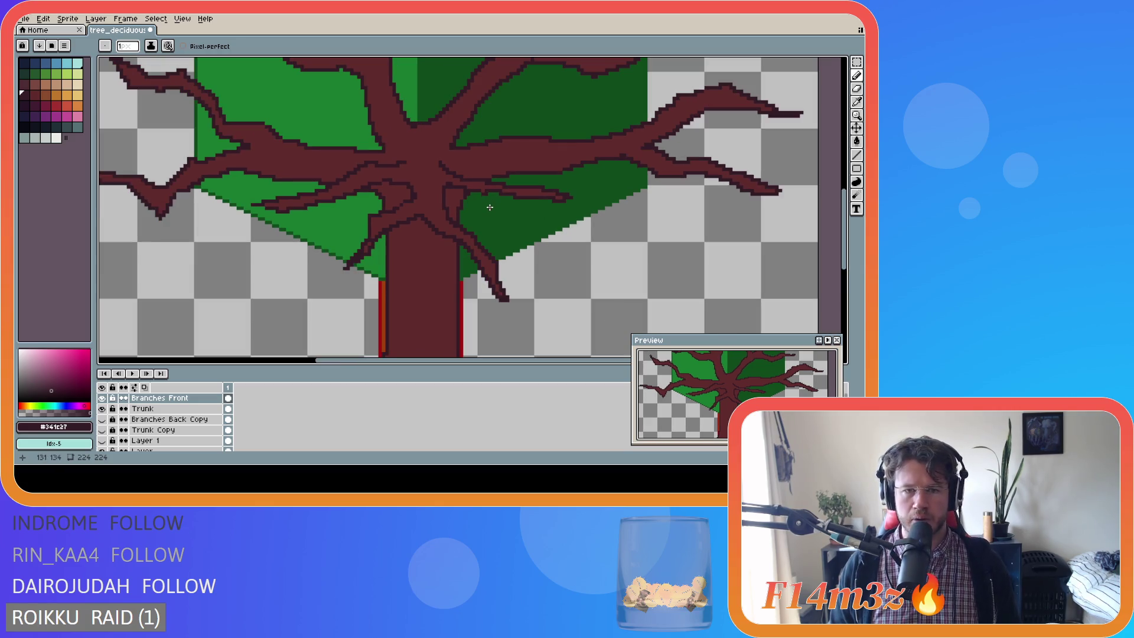
scroll(488, 198, up, 1)
scroll(488, 196, down, 1)
scroll(488, 197, up, 1)
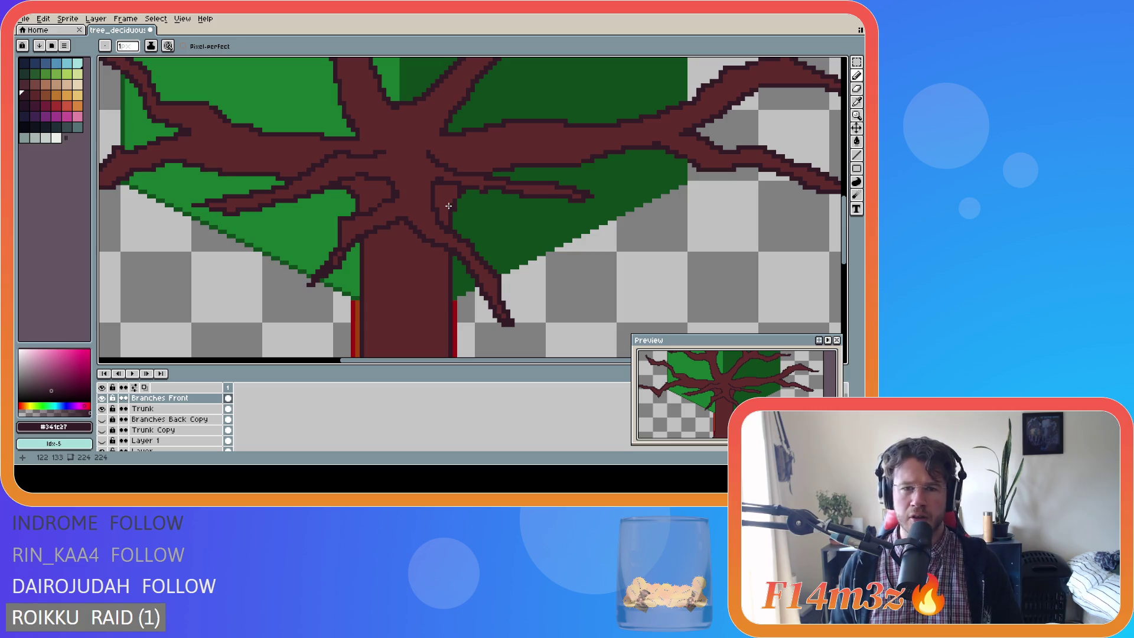
scroll(498, 200, up, 1)
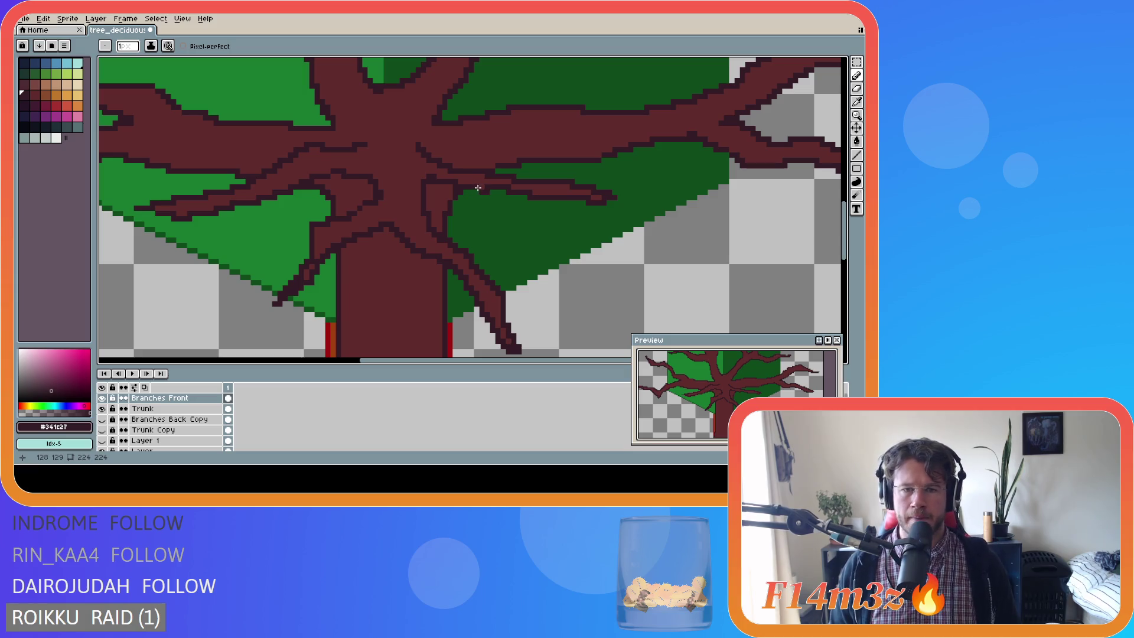
Sample branch and outline colours from the canvas, finishing on the dark outline #341c27.
alt+click(474, 185)
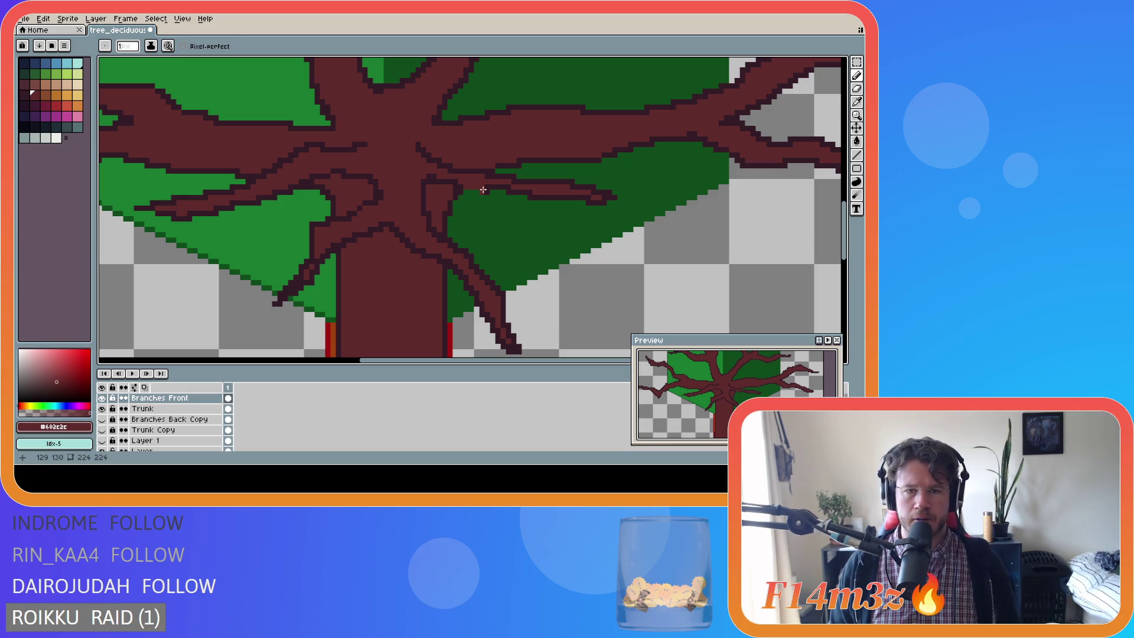
alt+click(488, 186)
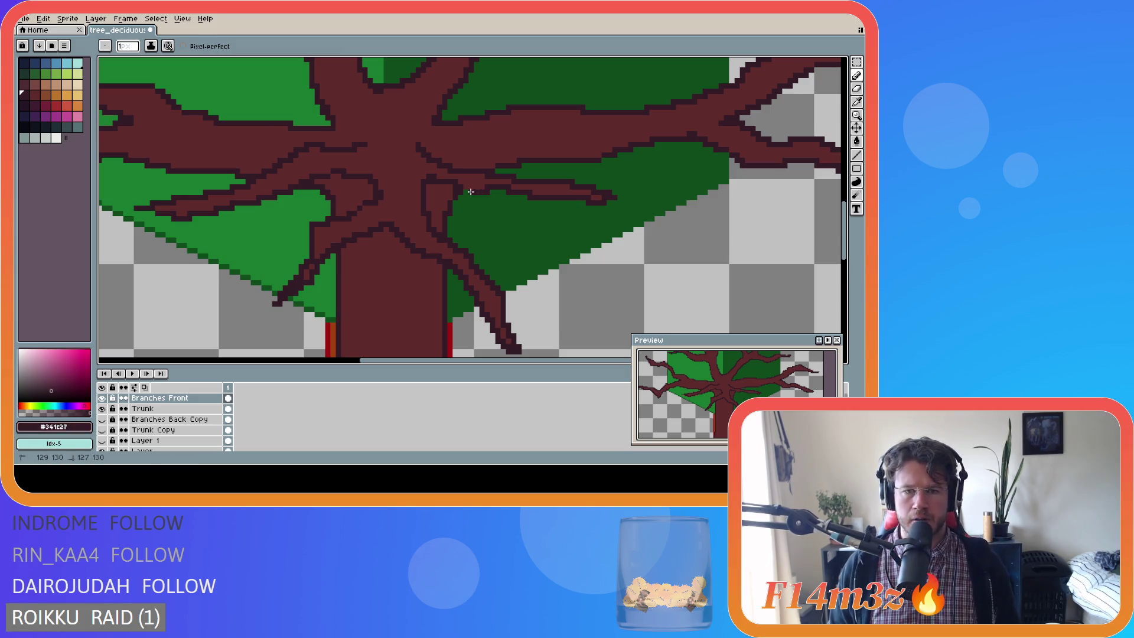
alt+click(462, 185)
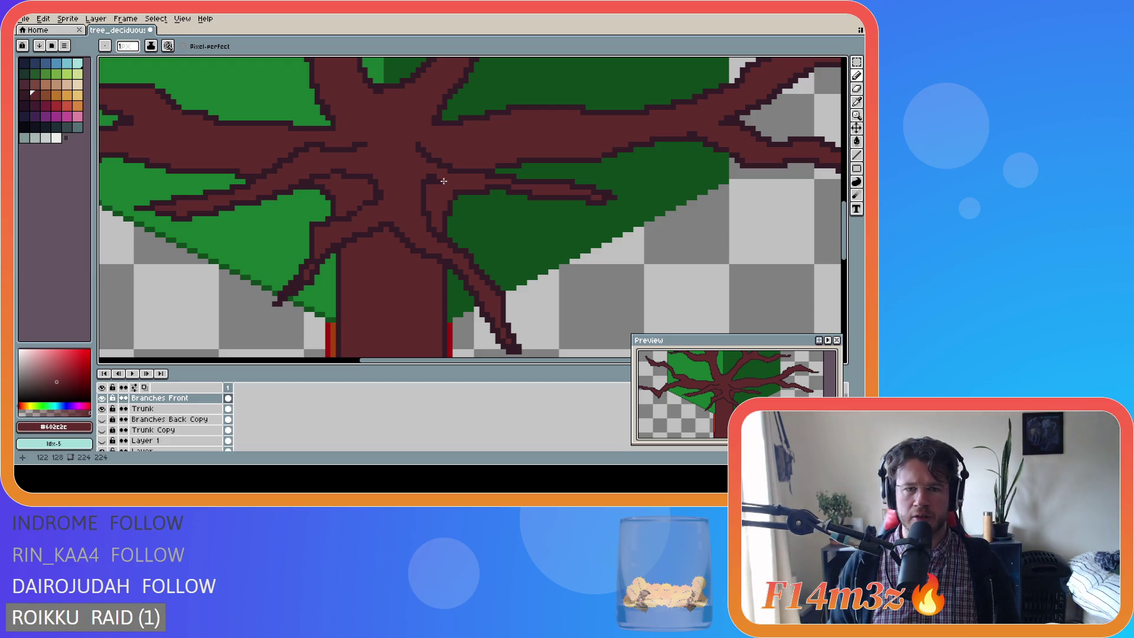
alt+click(440, 185)
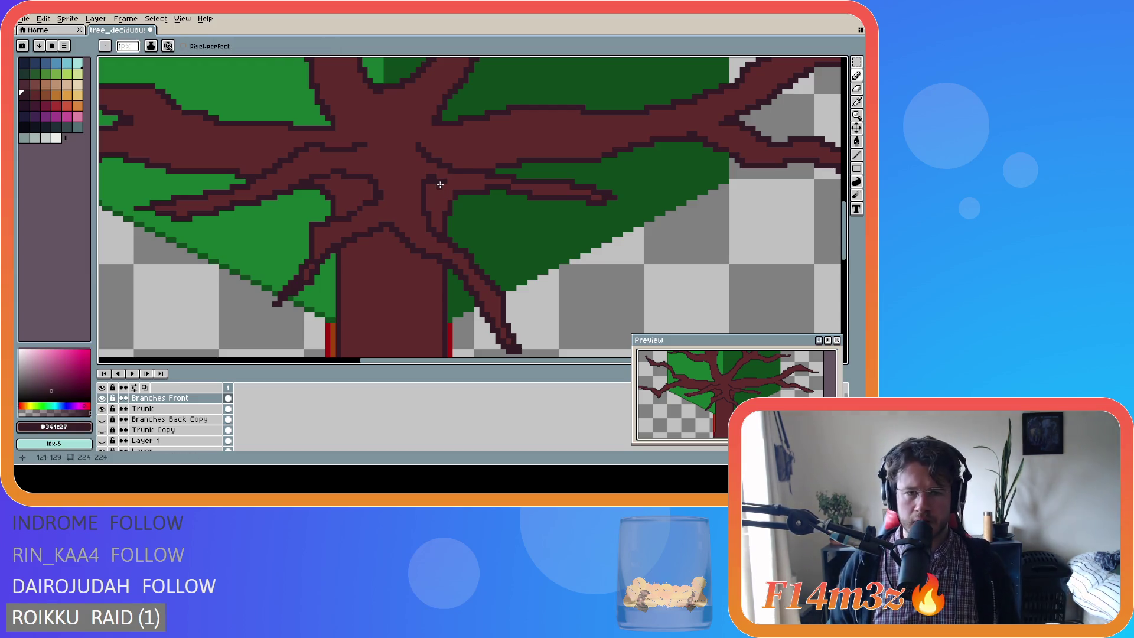
alt+click(466, 191)
alt+click(450, 186)
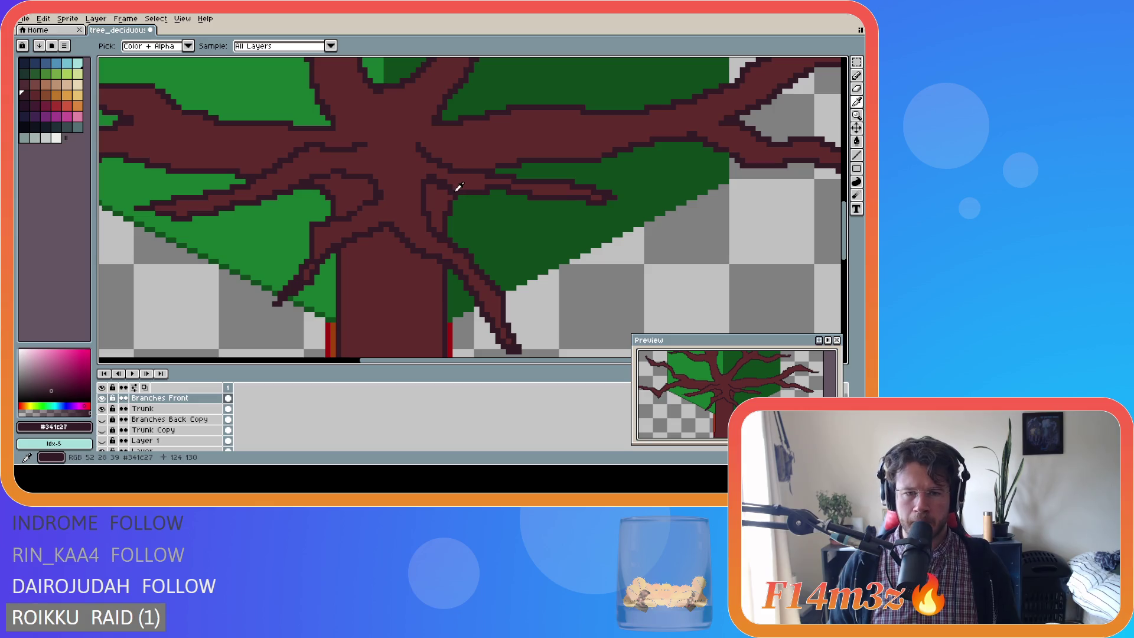
key(e)
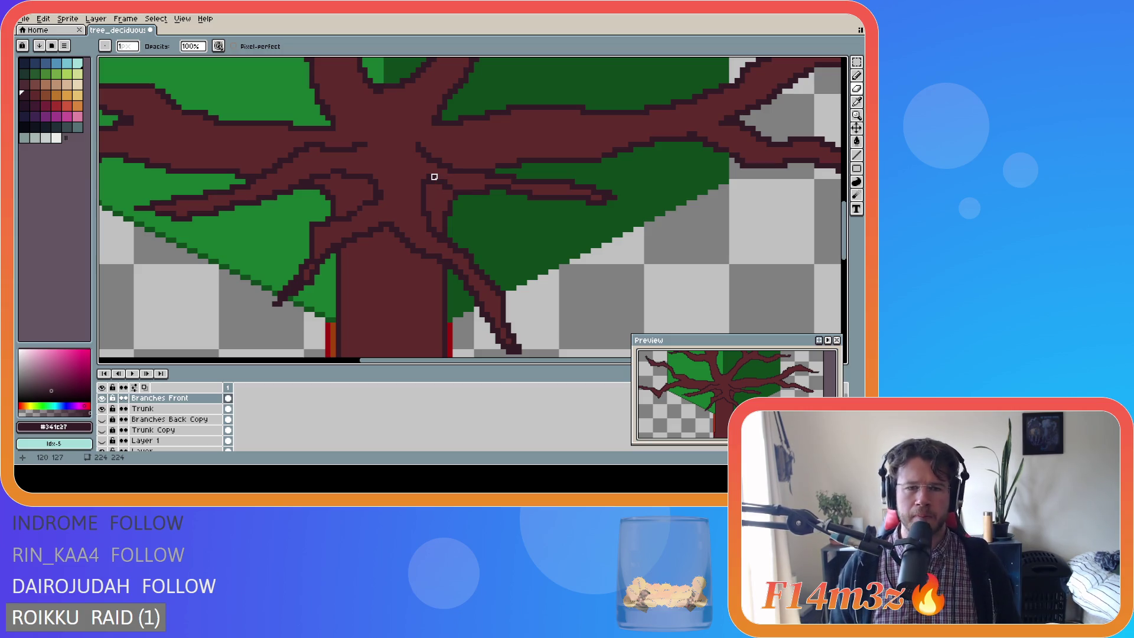
Pick the dark outline colour and fix outline pixels along the left branch edge.
alt+click(440, 177)
key(v)
key(b)
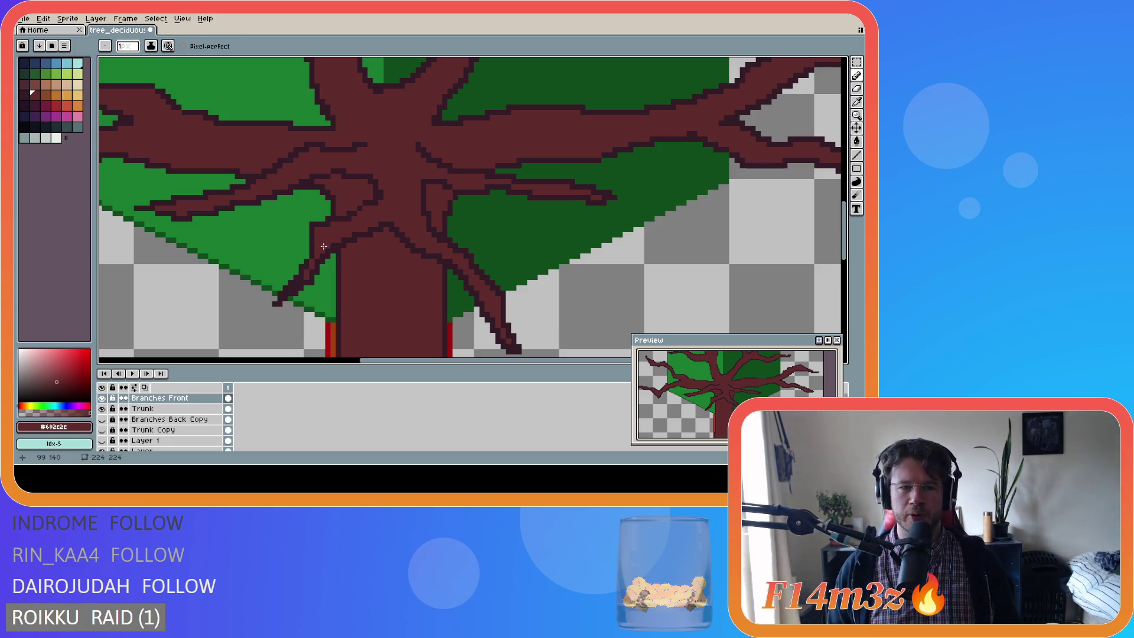
alt+click(307, 255)
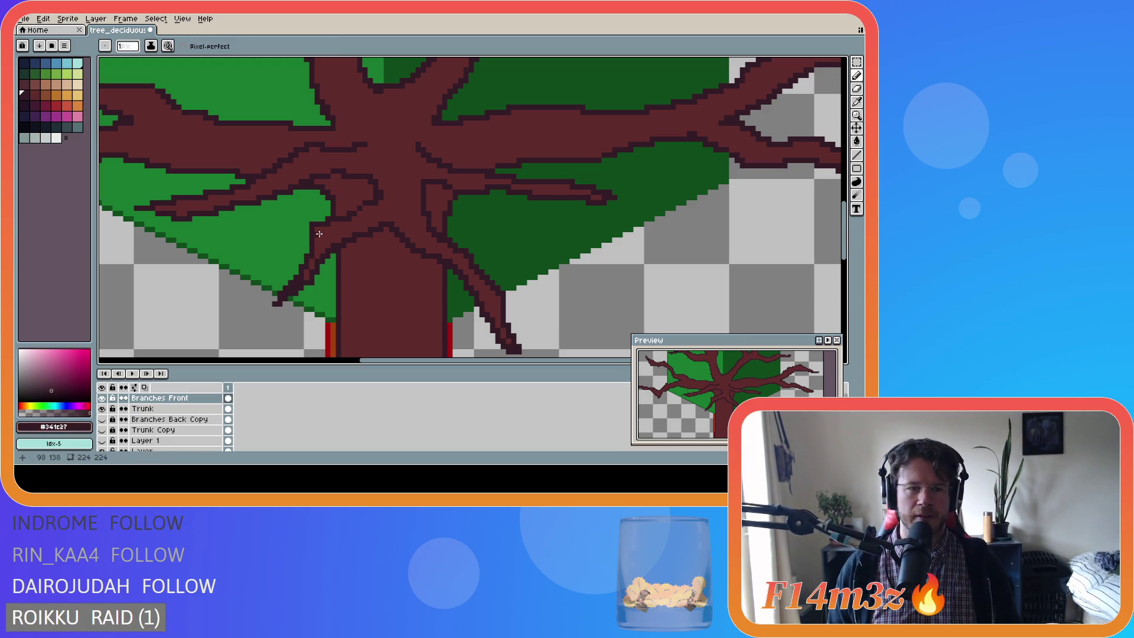
key(b)
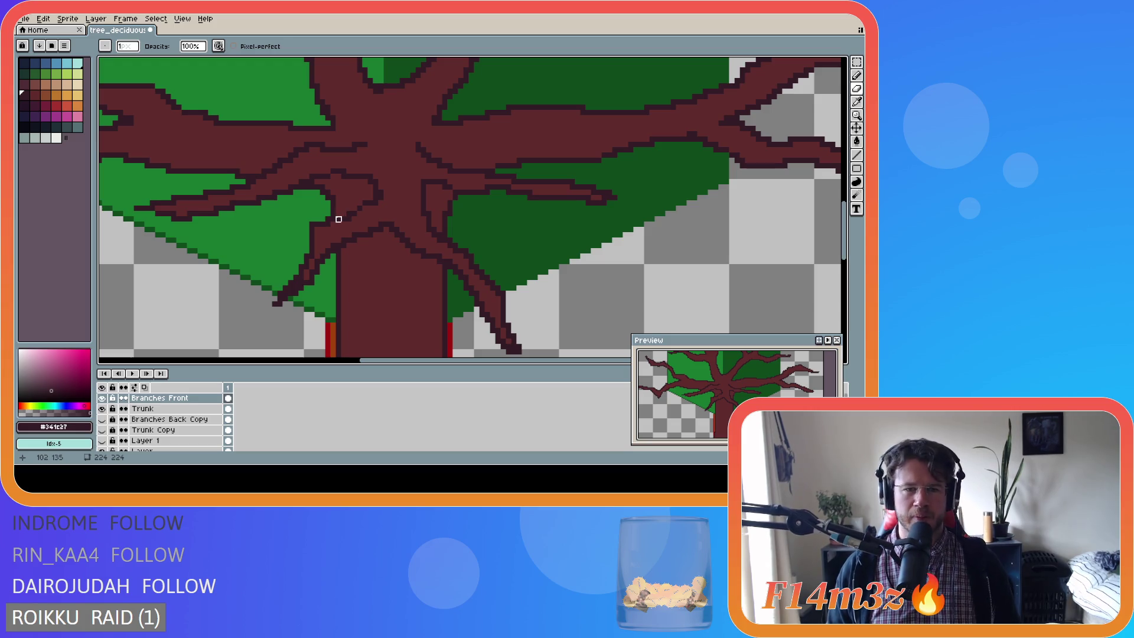
drag(338, 219, 306, 235)
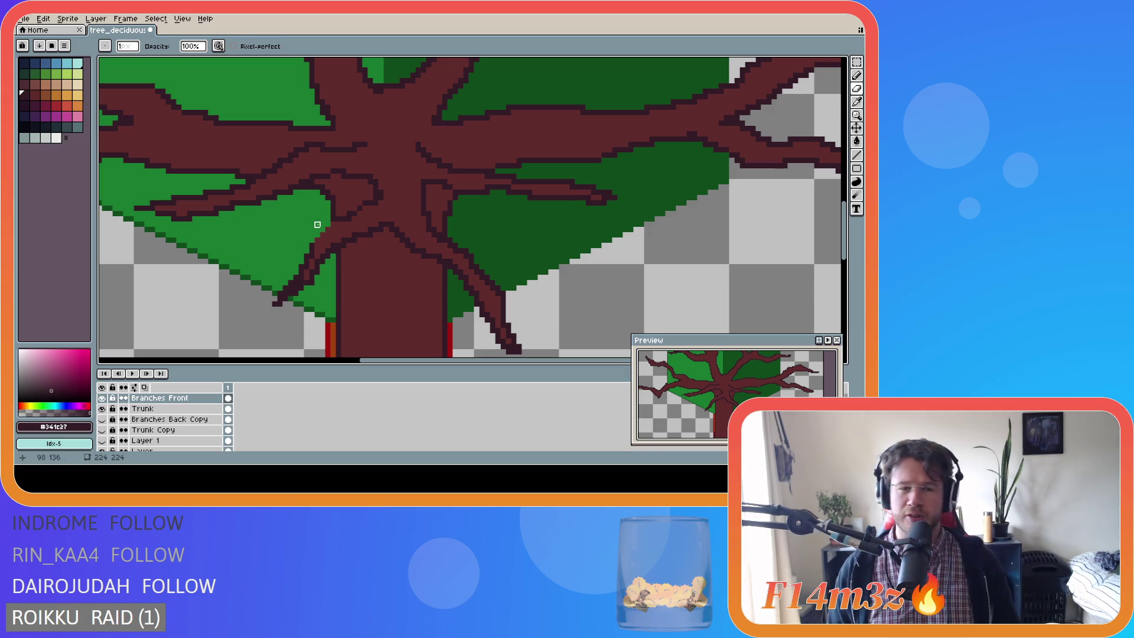
key(e)
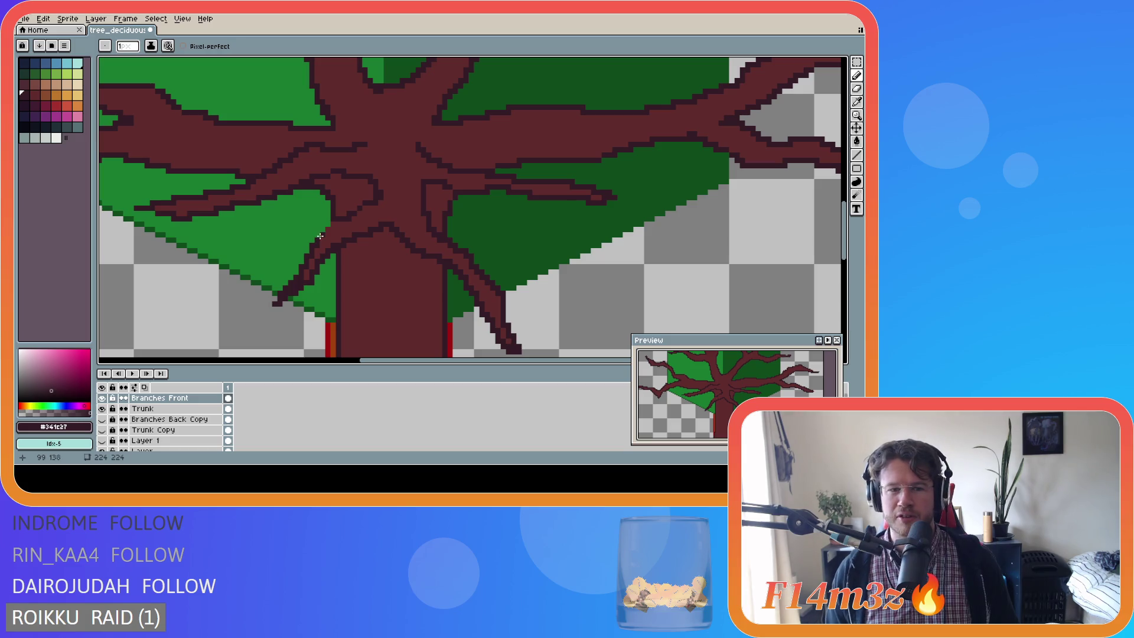
drag(324, 234, 335, 224)
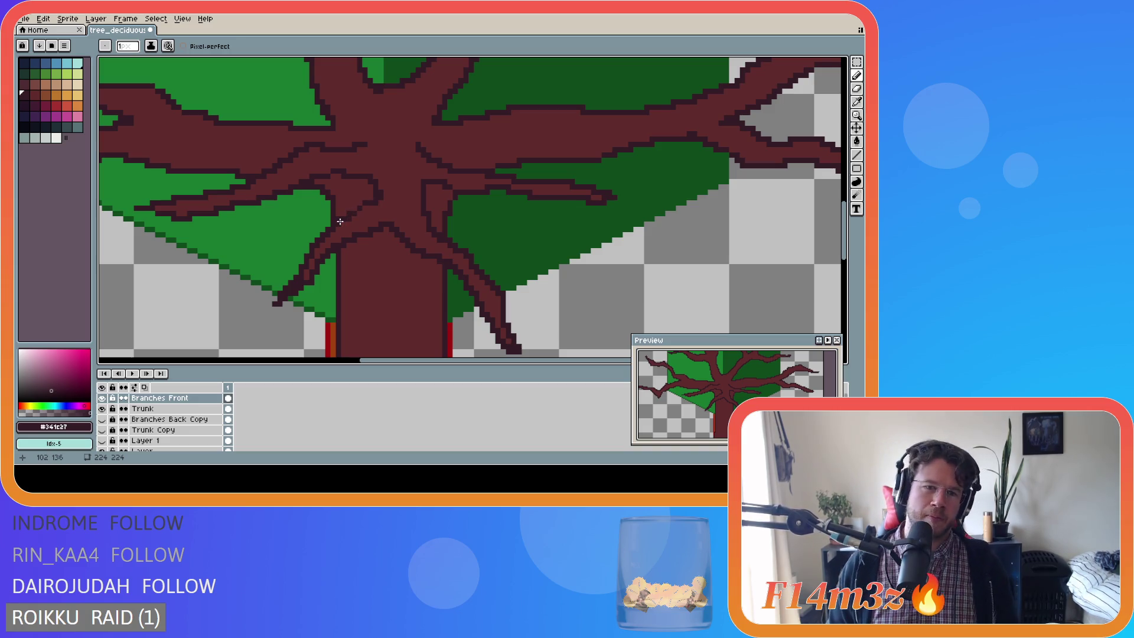
Redraw and clean up the outline at the branch–trunk joint, then hide the Trunk layer.
key(b)
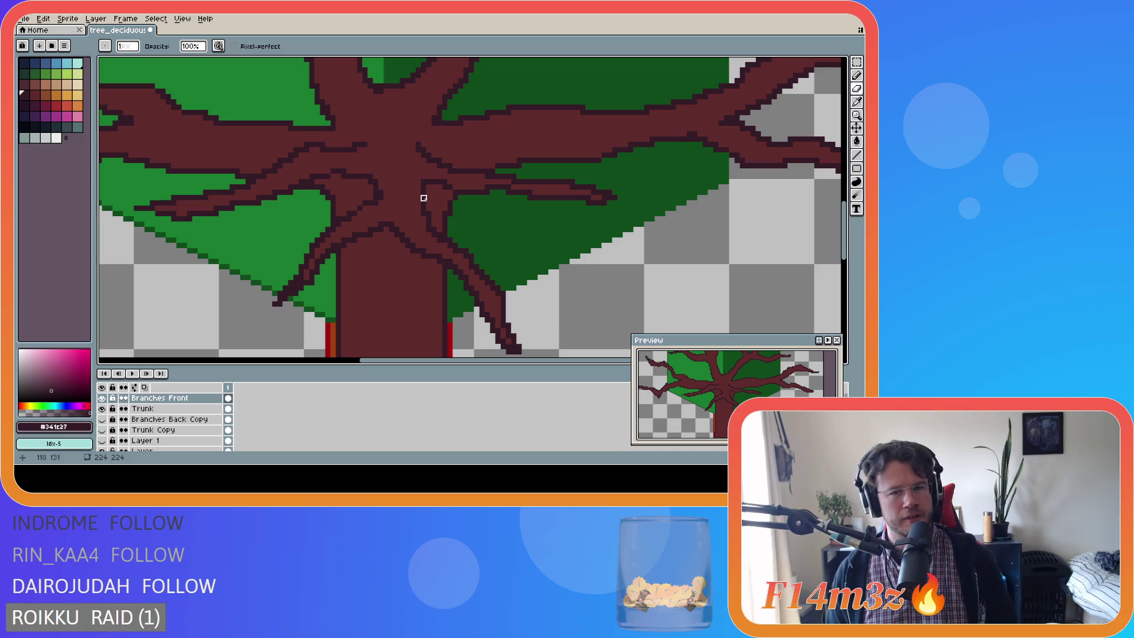
drag(424, 198, 430, 182)
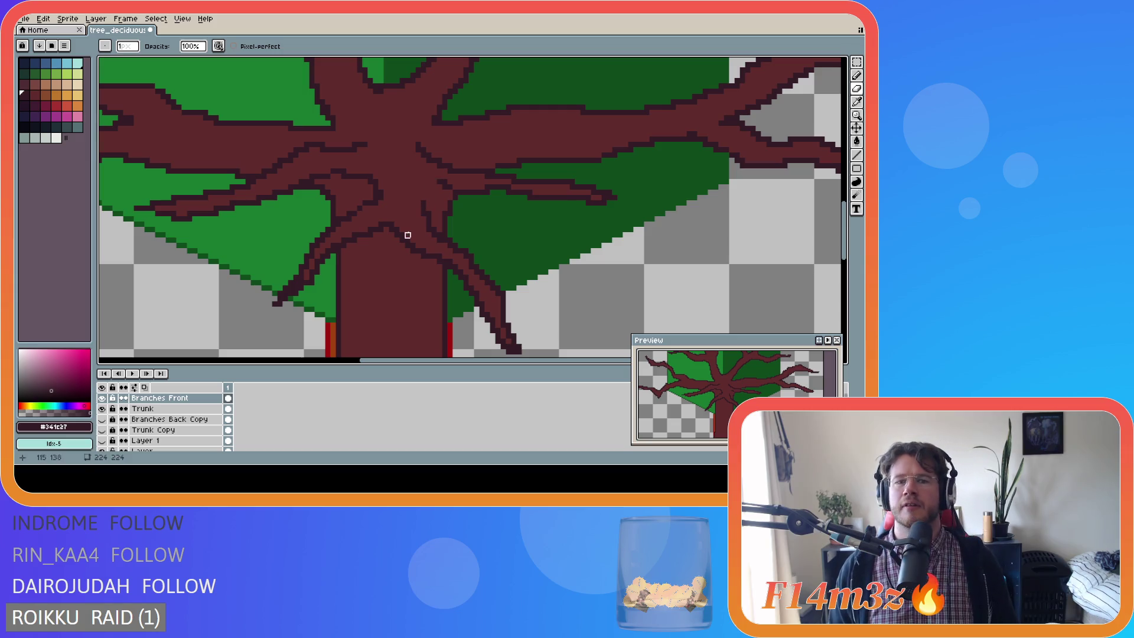
key(e)
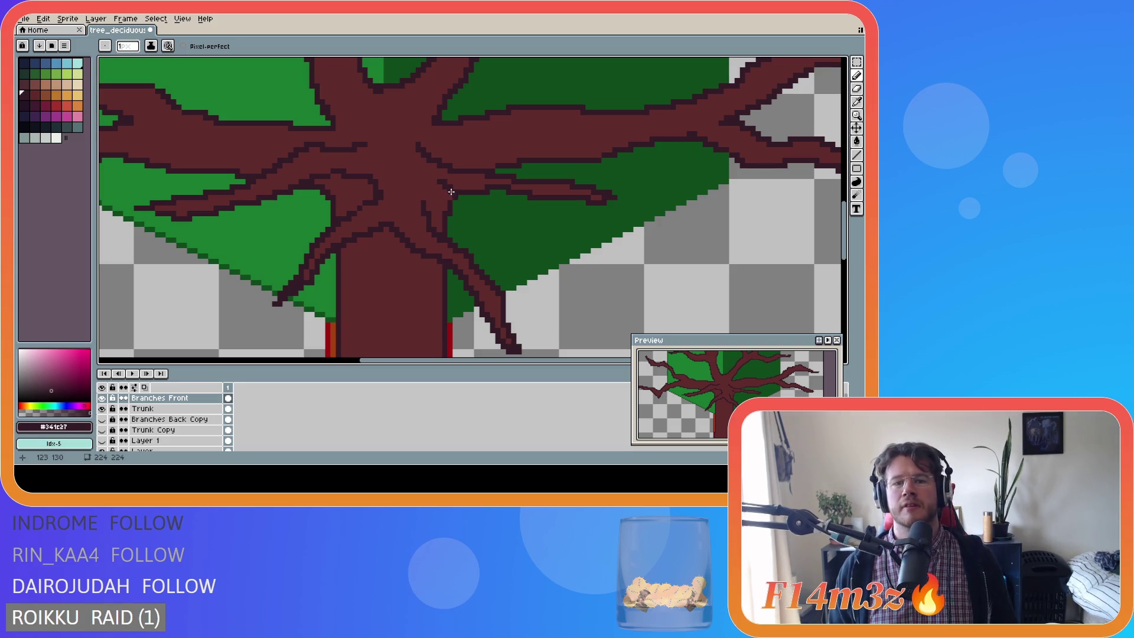
mouse_move(434, 181)
mouse_down()
mouse_move(413, 177)
mouse_move(425, 205)
mouse_up()
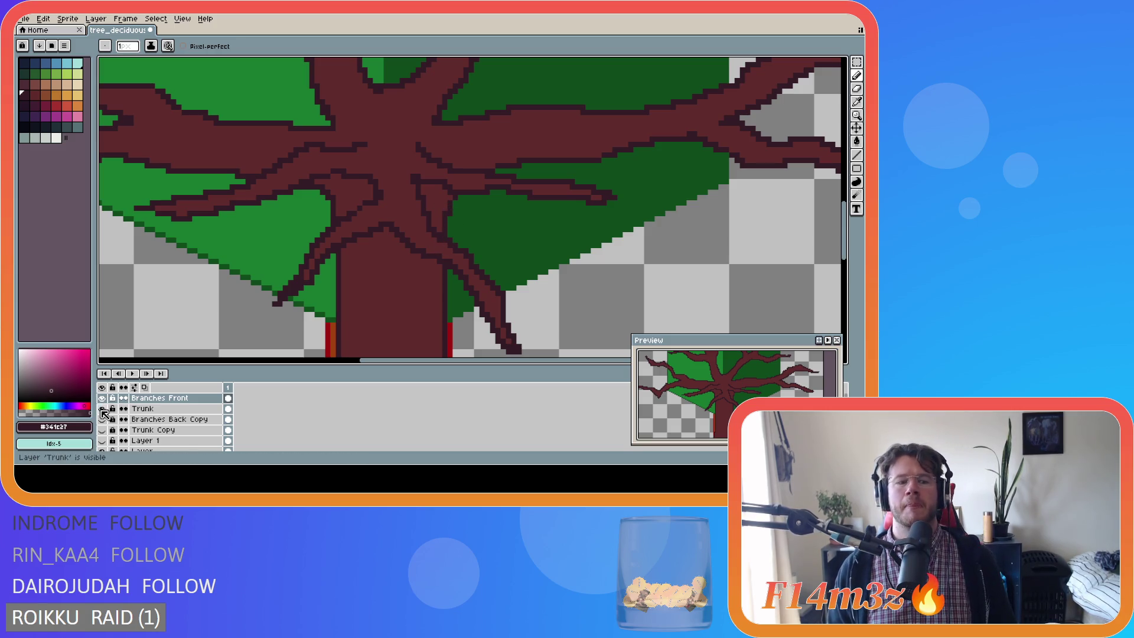
click(103, 408)
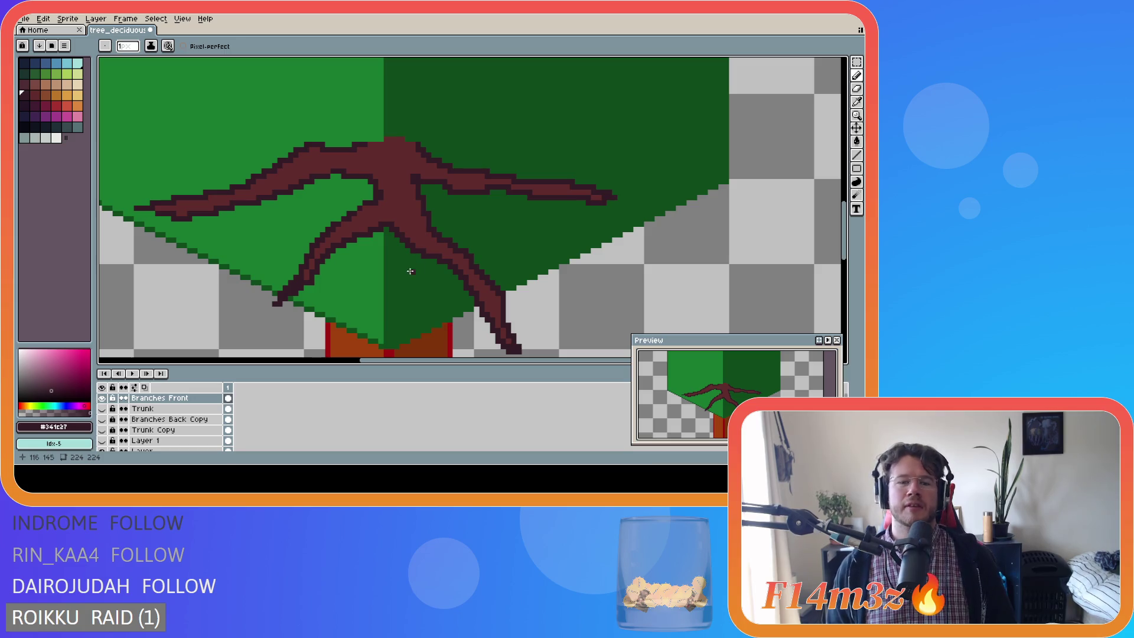
Show the Trunk layer again and zoom around to review trunk, roots and branches together.
click(103, 408)
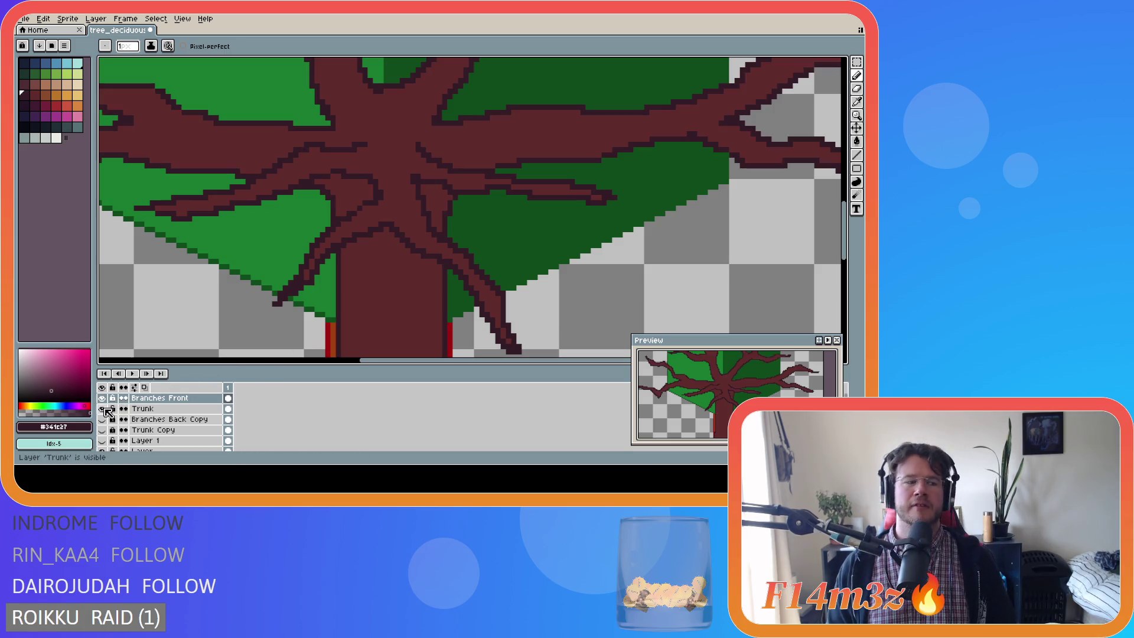
scroll(408, 236, down, 3)
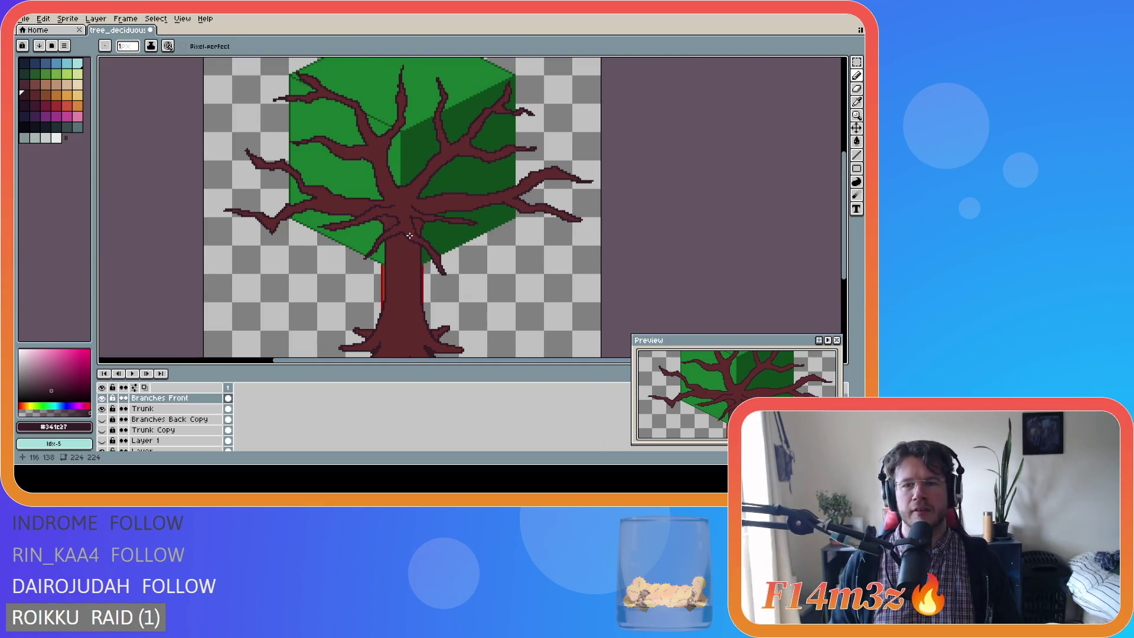
scroll(410, 235, down, 2)
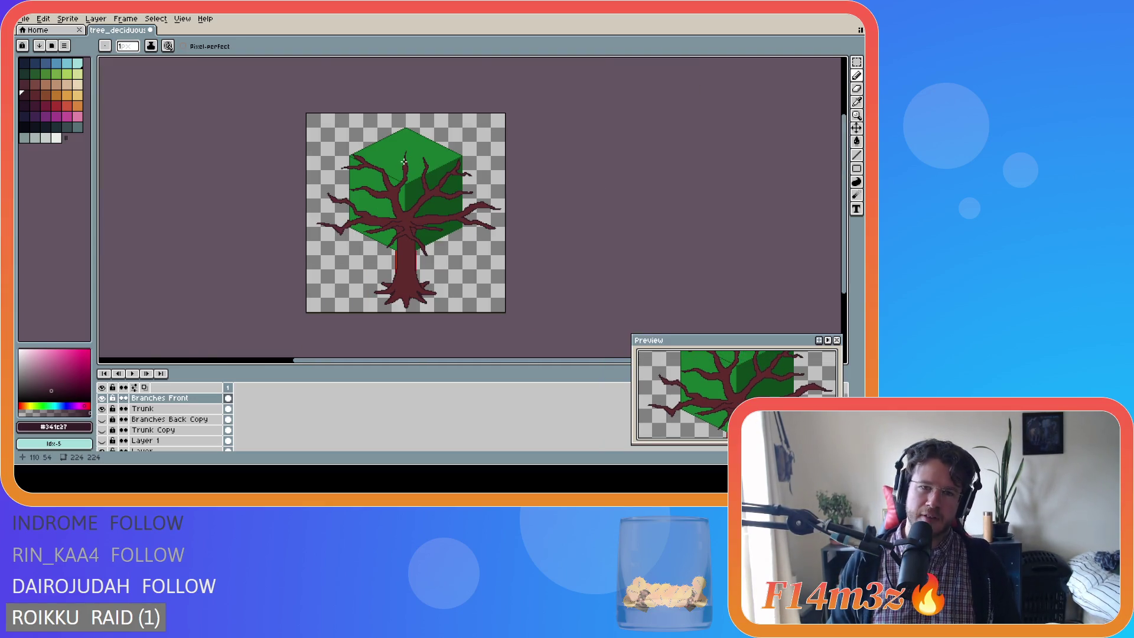
scroll(404, 161, up, 3)
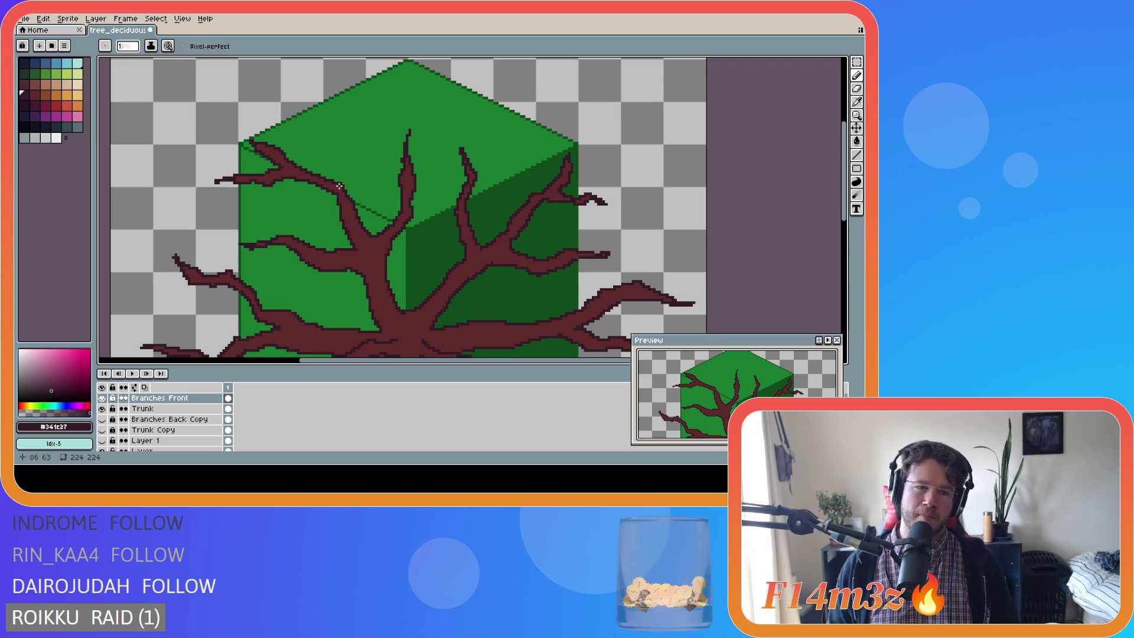
scroll(336, 192, down, 1)
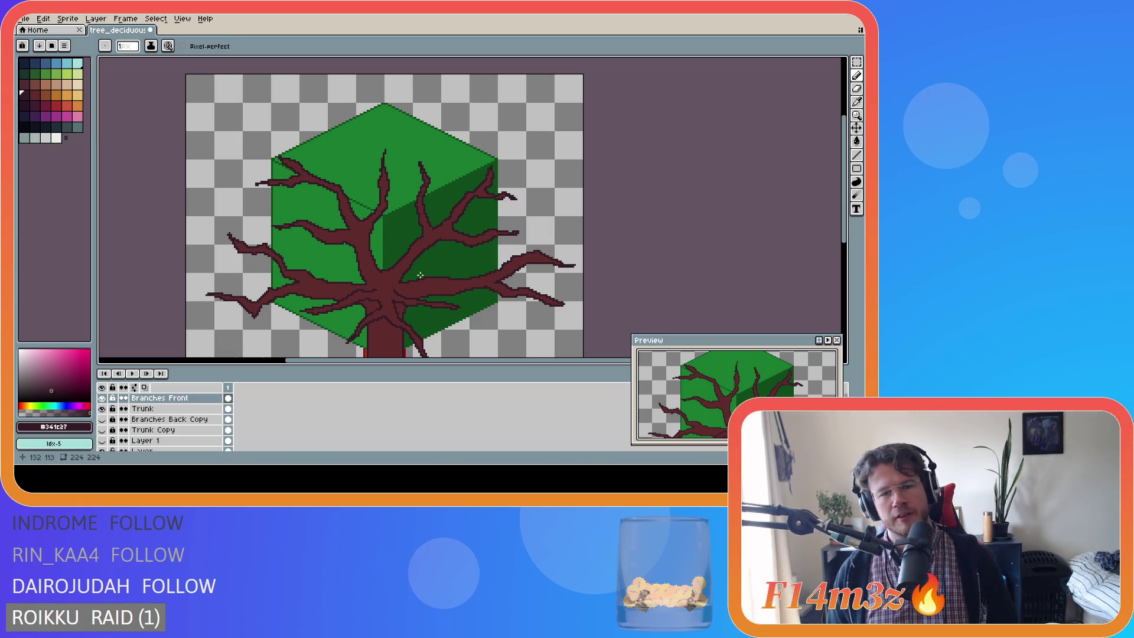
scroll(846, 211, down, 1)
drag(848, 214, 848, 255)
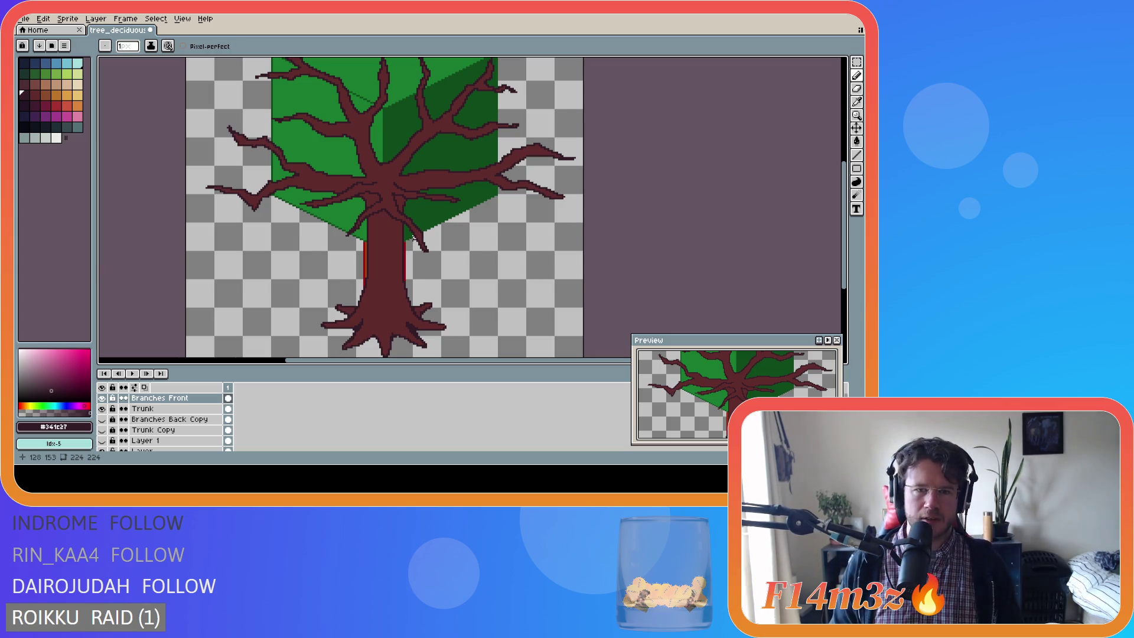
scroll(412, 242, down, 2)
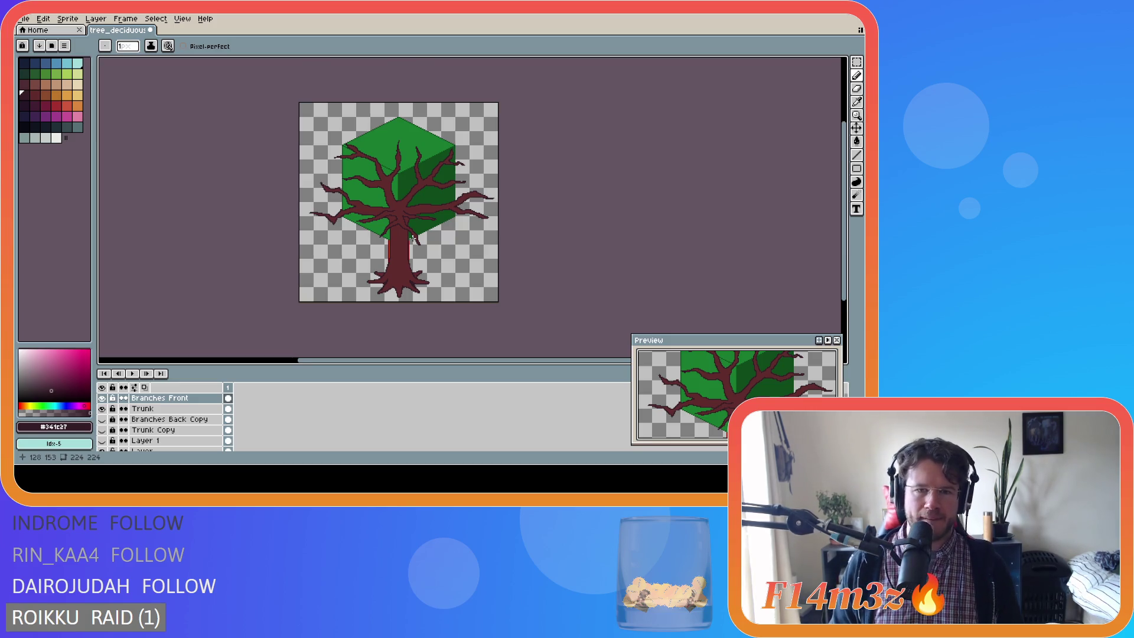
scroll(412, 238, up, 2)
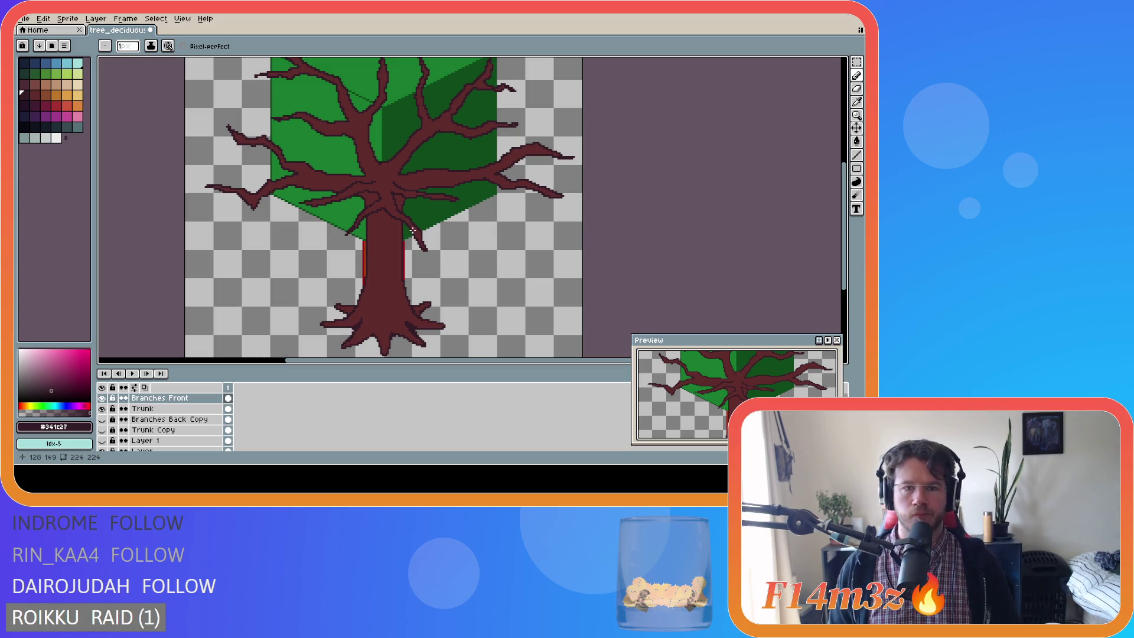
scroll(413, 230, down, 2)
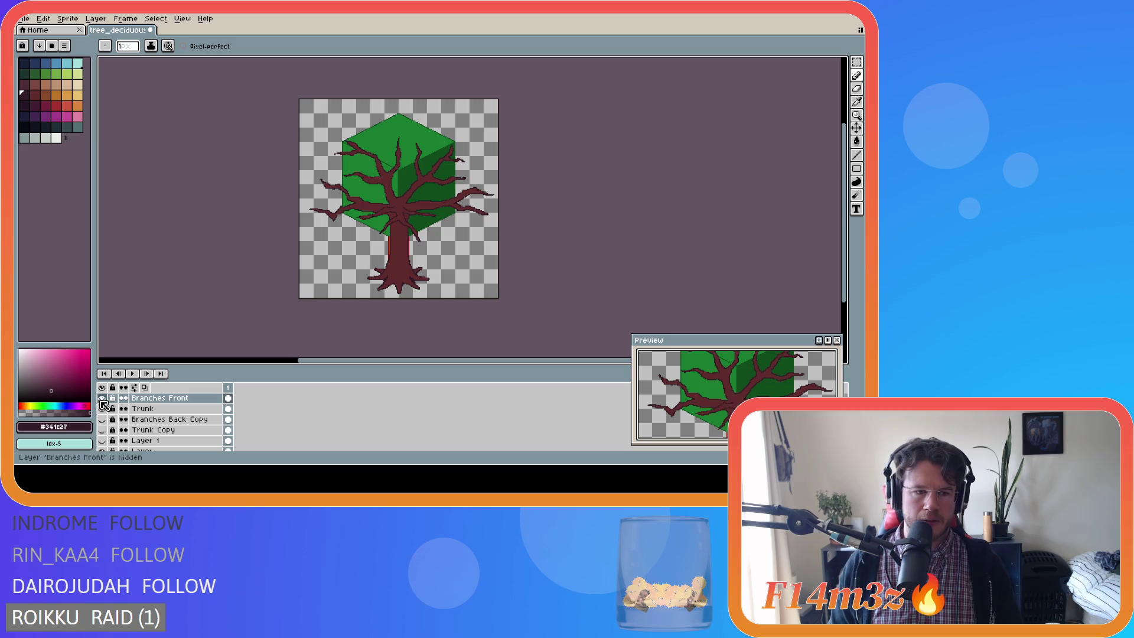
Hide Branches Front, show the Trunk layer and rename it to 'Tree'.
click(102, 399)
click(102, 409)
double_click(142, 408)
text(Tree)
key(Return)
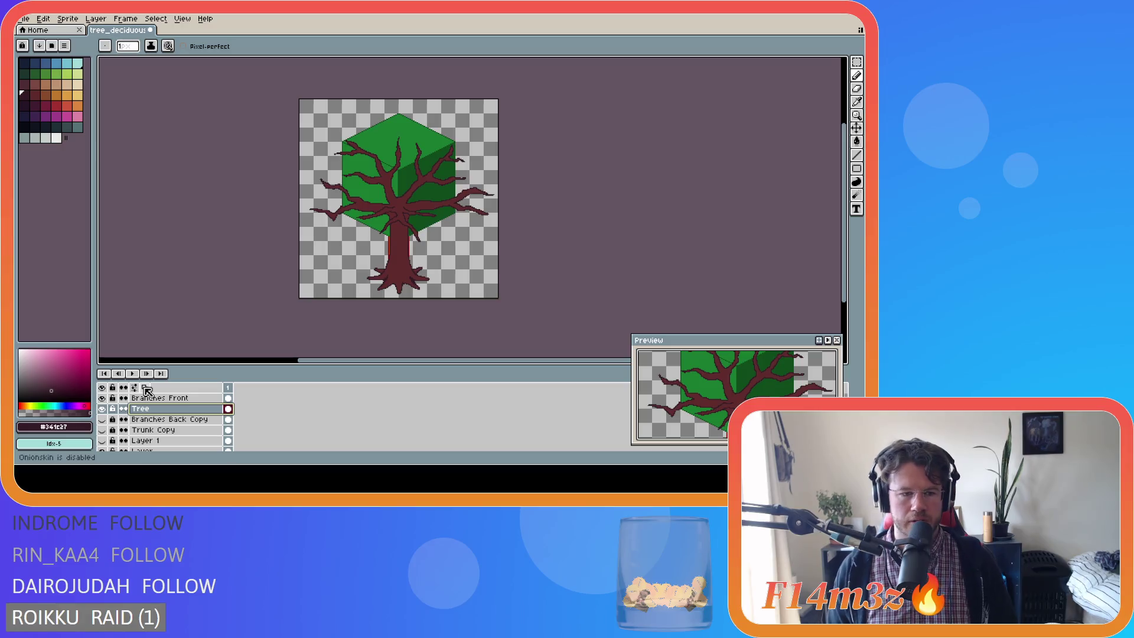
Duplicate the Branches Front layer, undoing then redoing so Branches Front Copy remains.
click(152, 399)
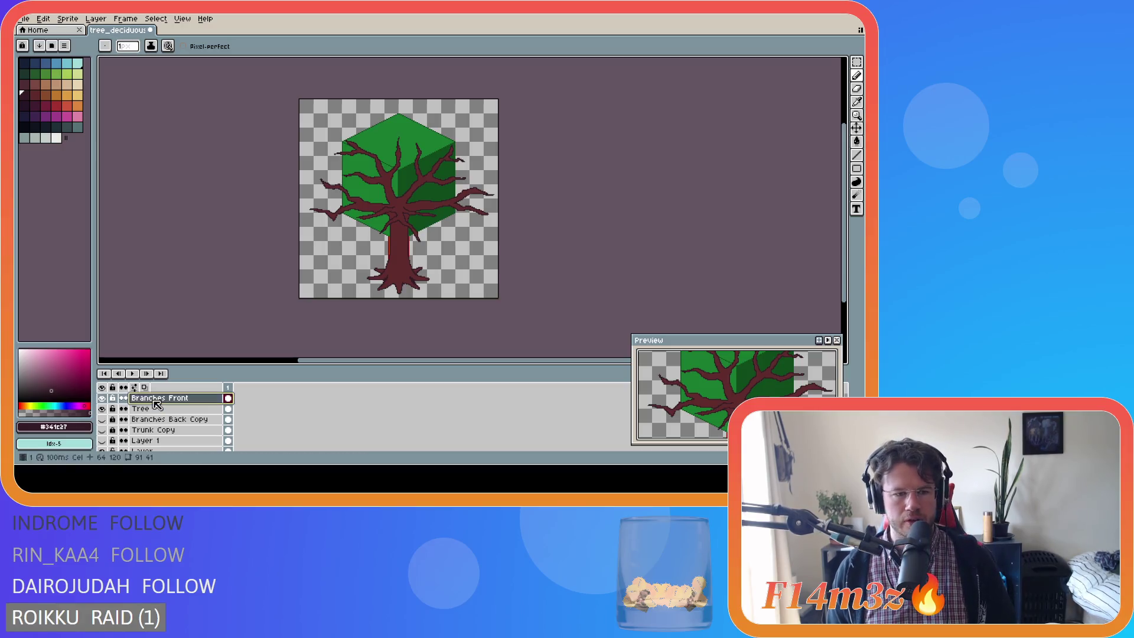
right_click(153, 399)
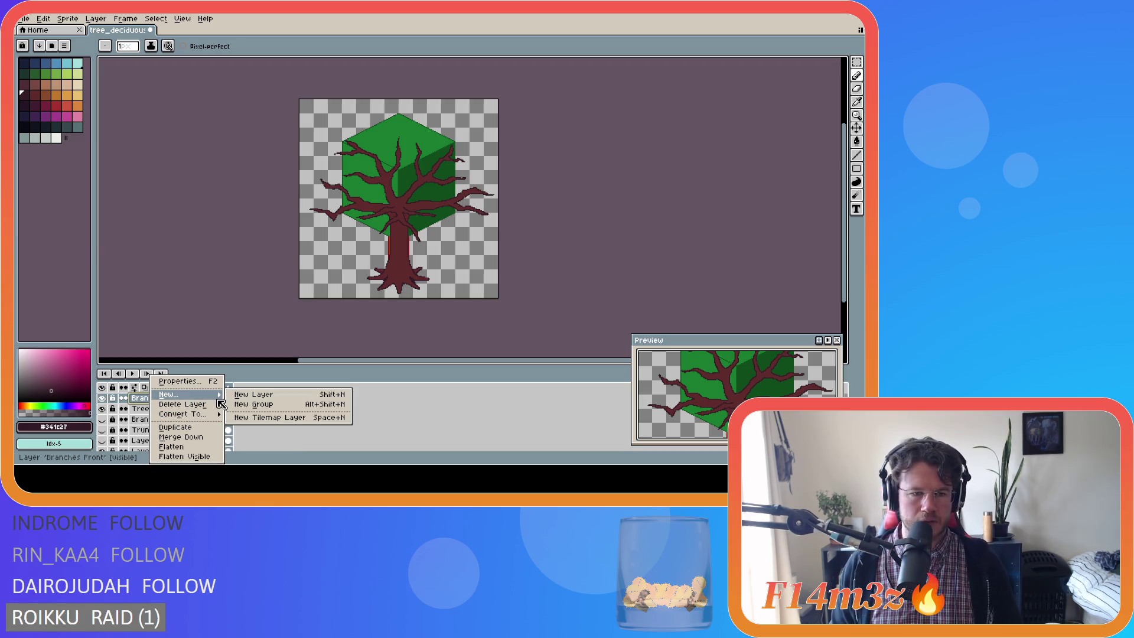
mouse_move(201, 395)
click(426, 425)
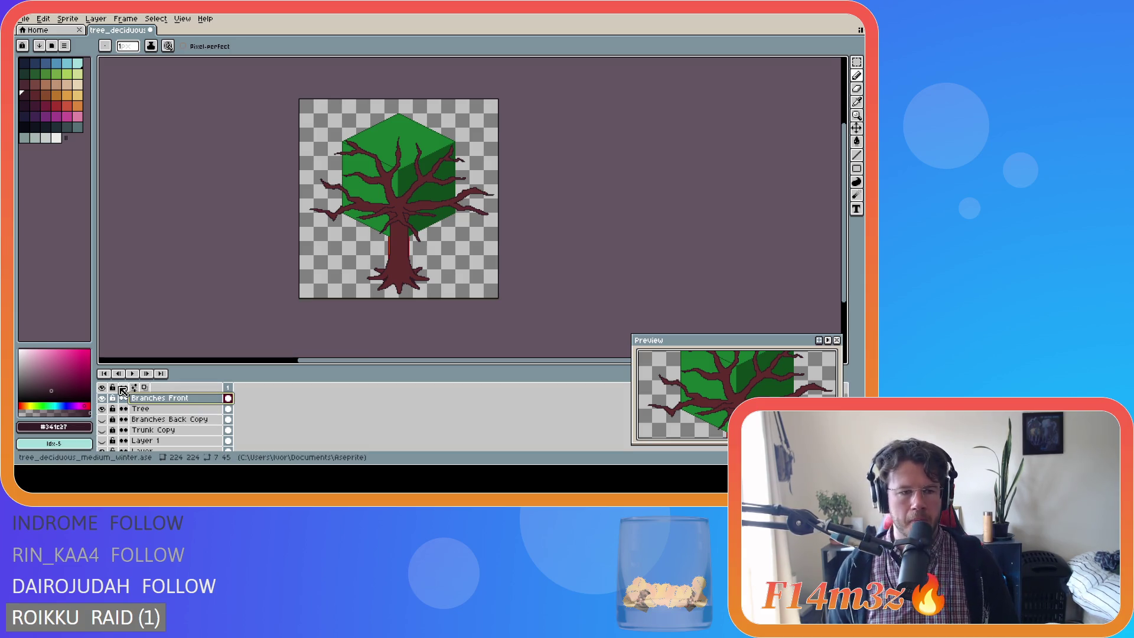
scroll(278, 418, down, 1)
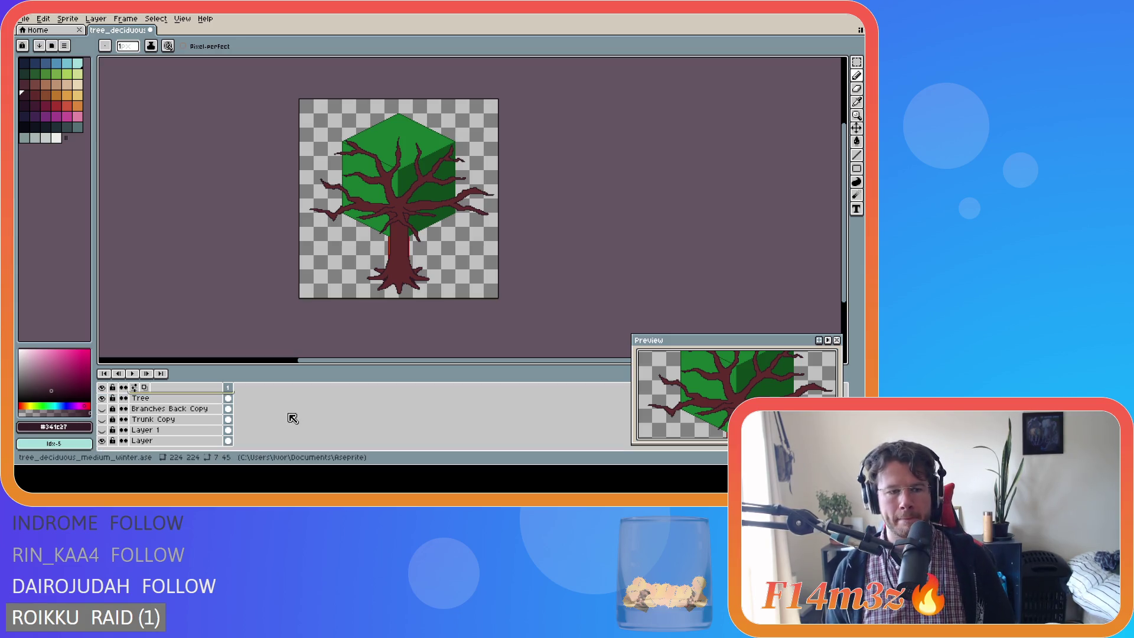
scroll(293, 418, up, 1)
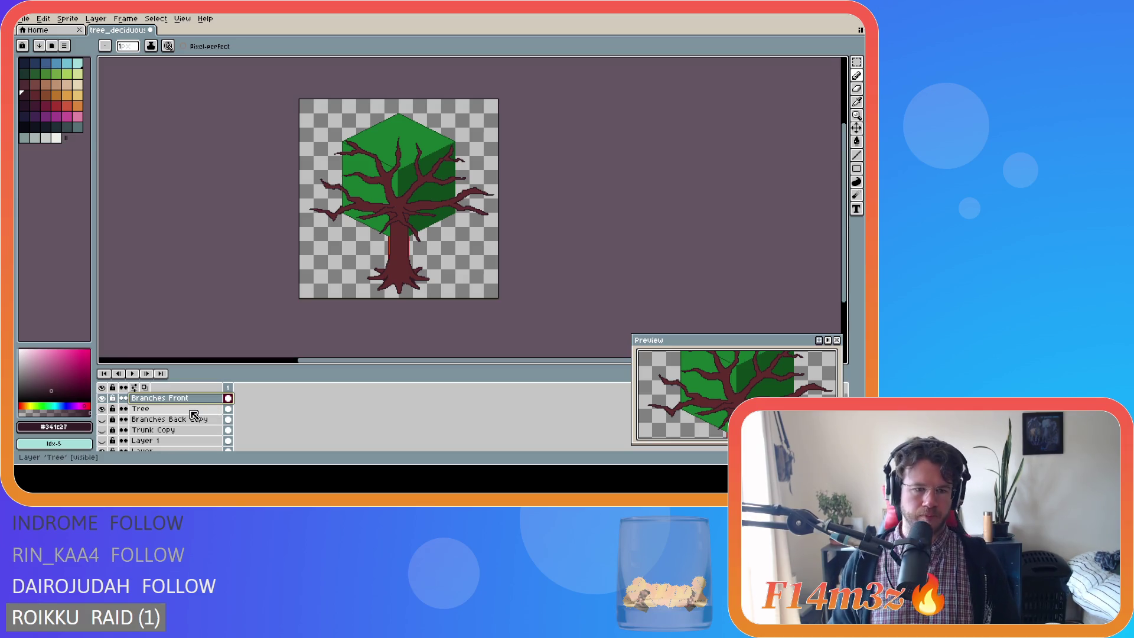
click(192, 412)
click(193, 401)
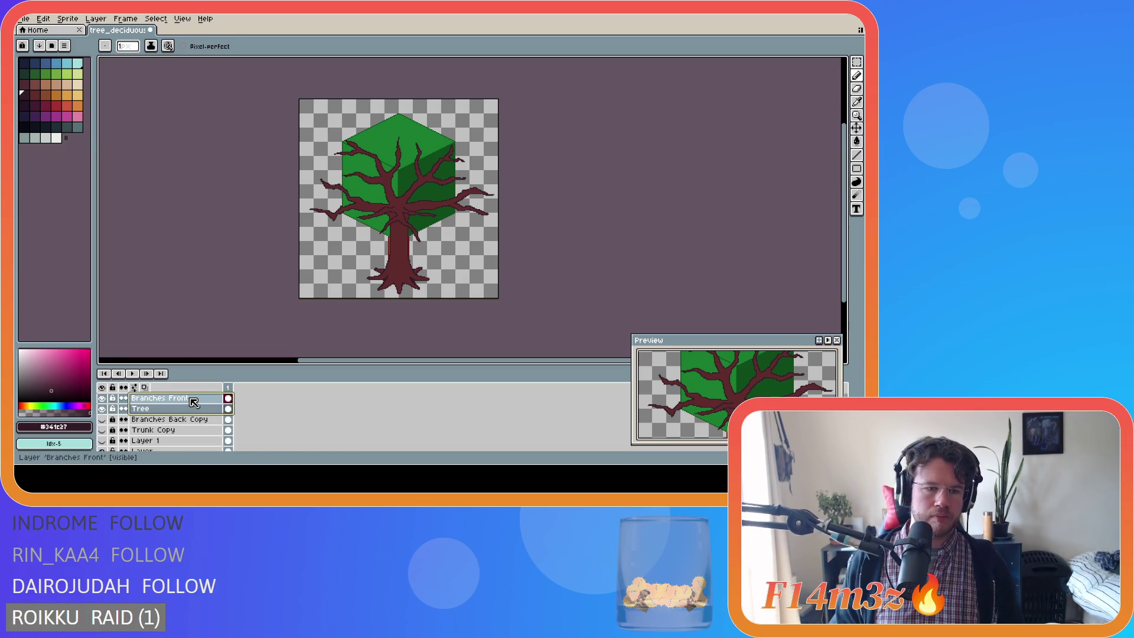
right_click(193, 401)
click(235, 428)
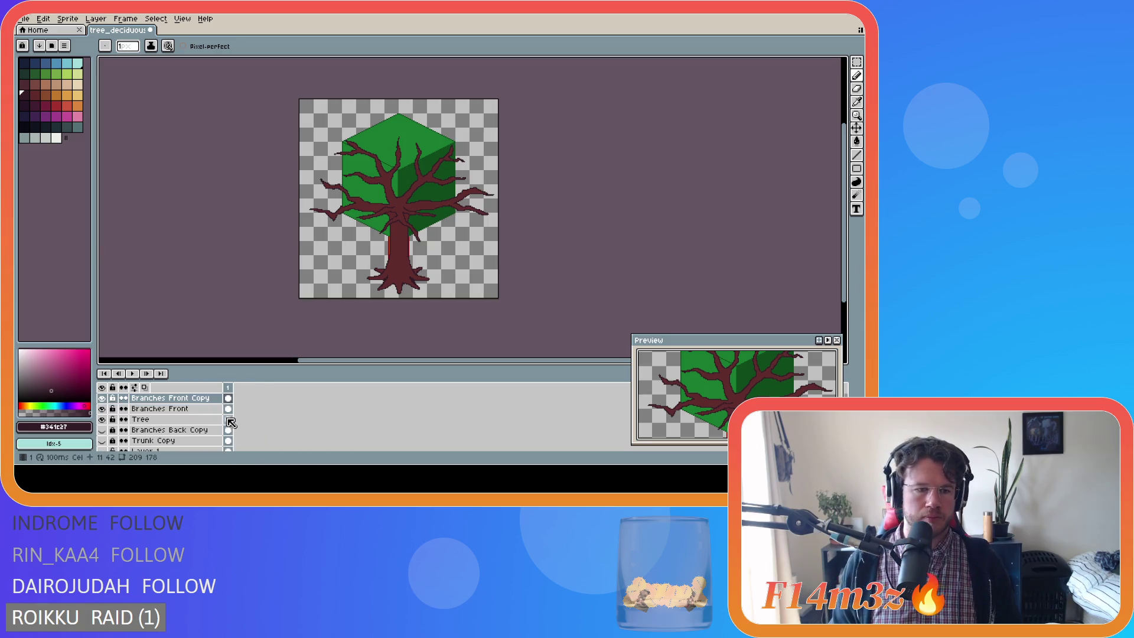
key(ctrl+z)
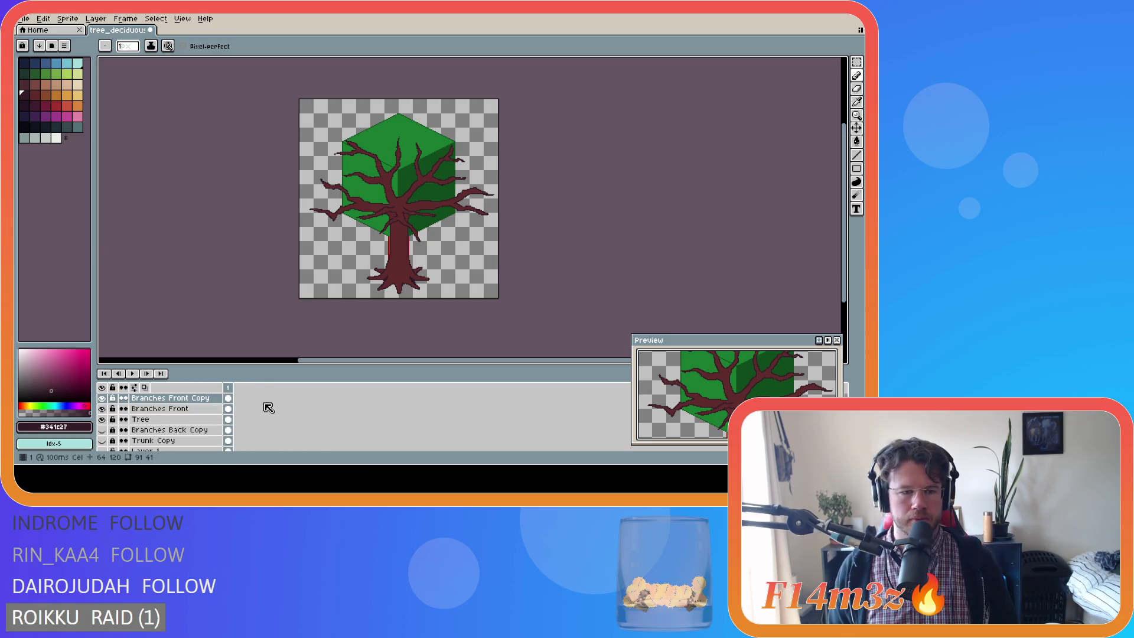
key(ctrl+y)
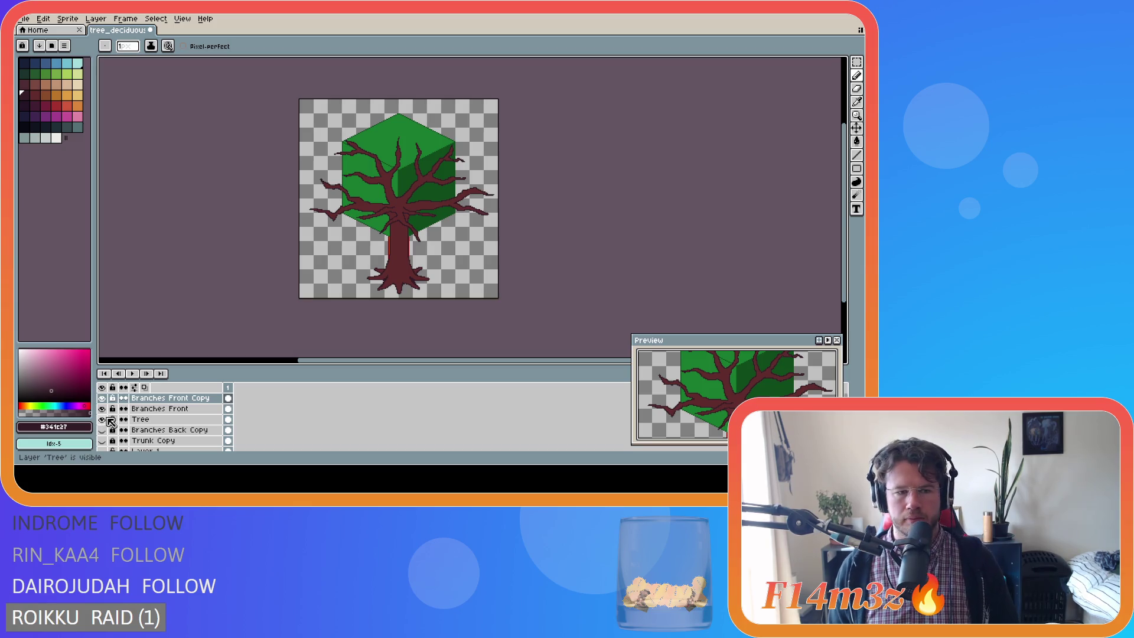
Toggle visibility of Branches Front, Tree and Branches Front Copy to compare them.
click(102, 409)
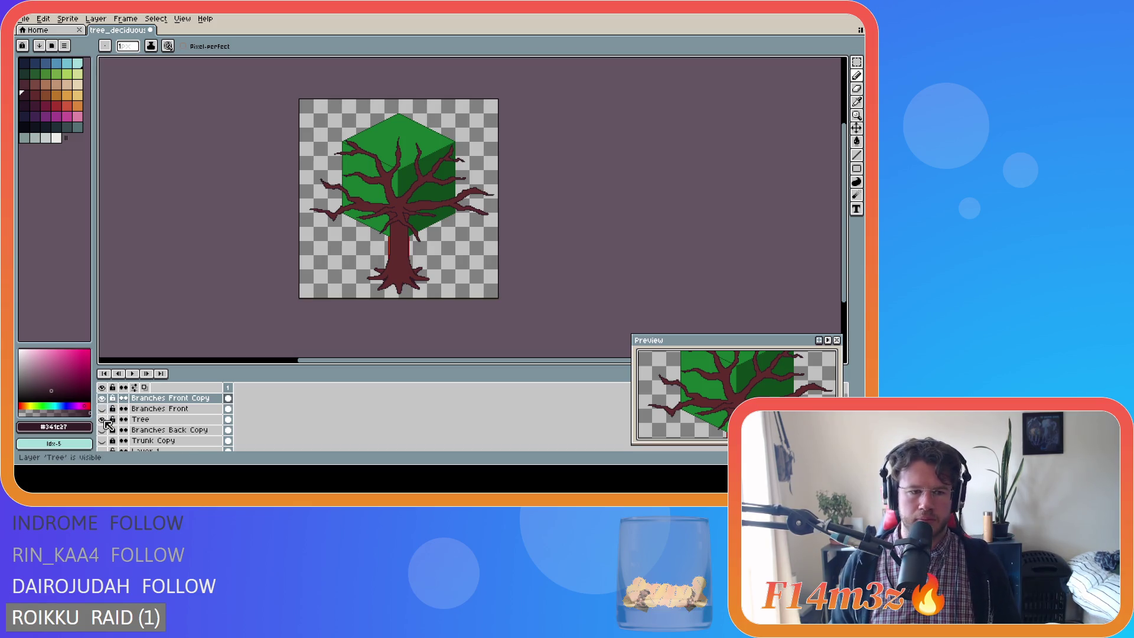
click(102, 420)
click(102, 398)
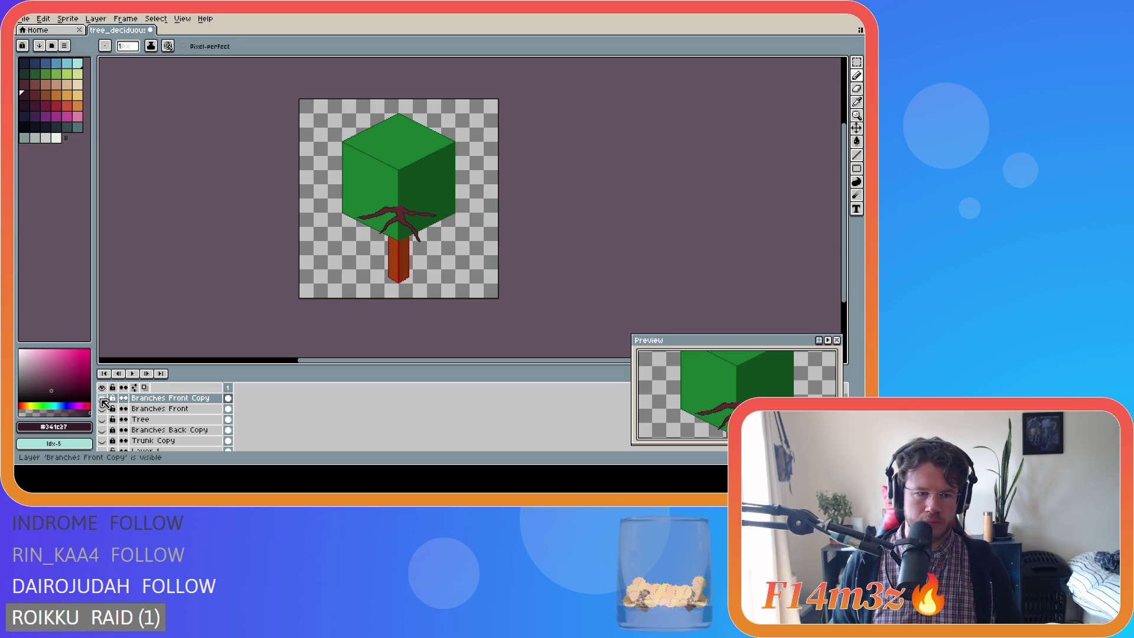
click(103, 420)
click(104, 420)
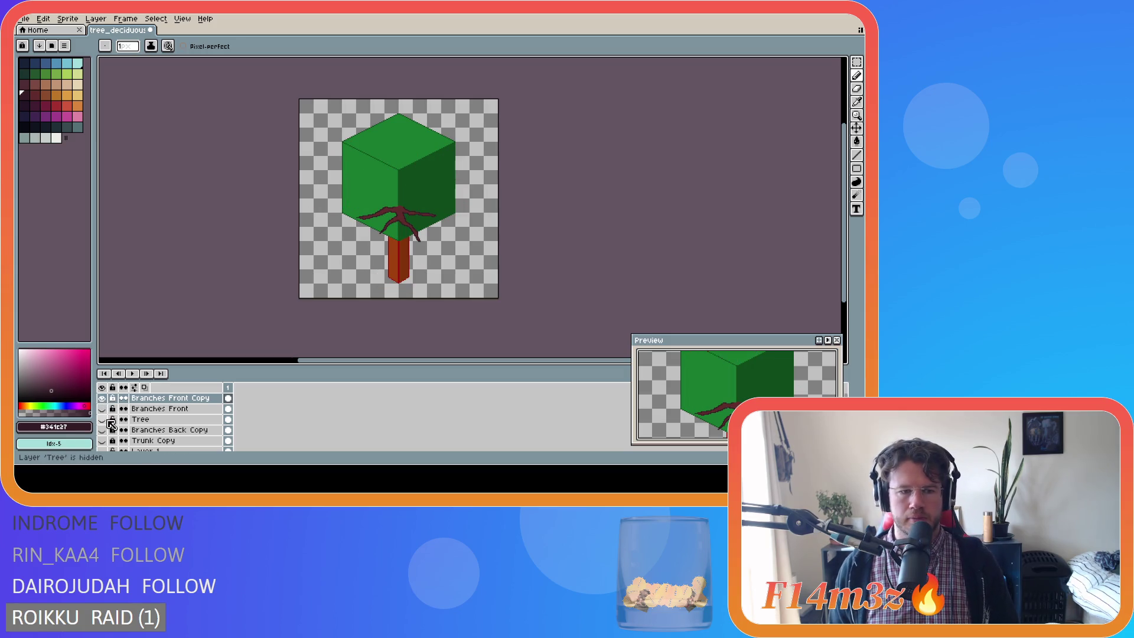
click(102, 399)
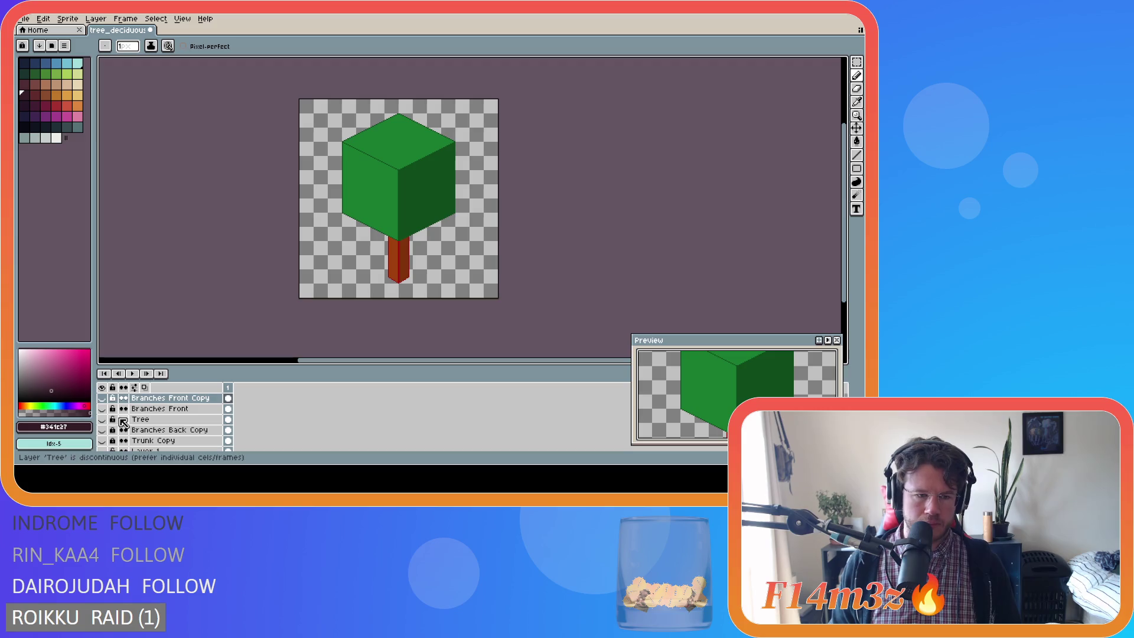
Duplicate the Tree layer and place Tree Copy directly below Branches Front Copy.
click(153, 421)
right_click(153, 421)
click(178, 436)
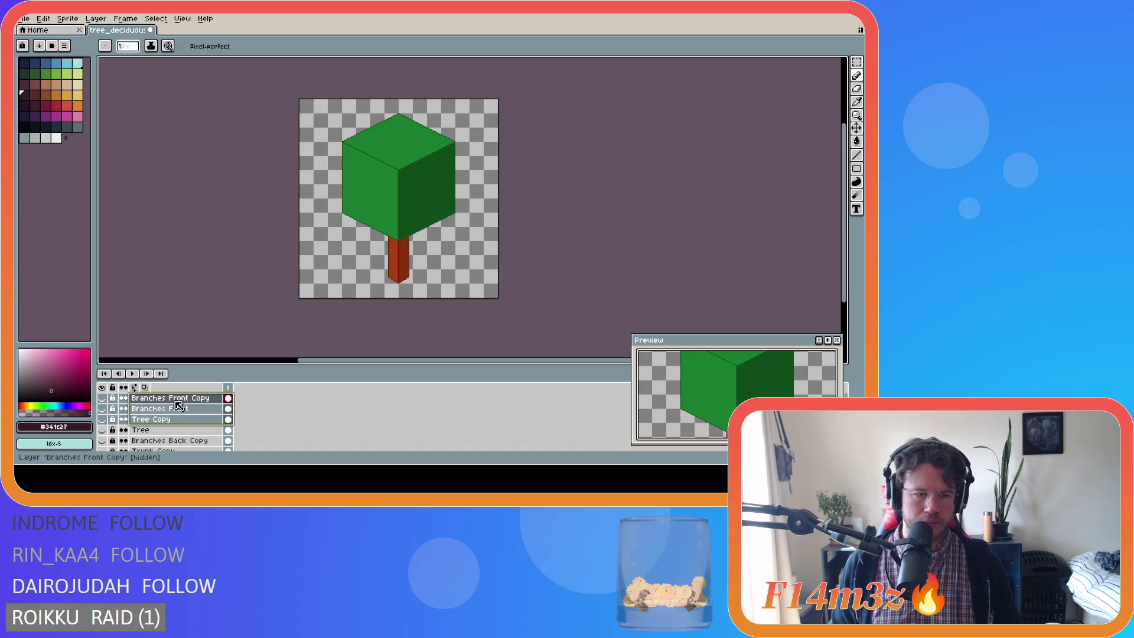
click(178, 423)
click(135, 400)
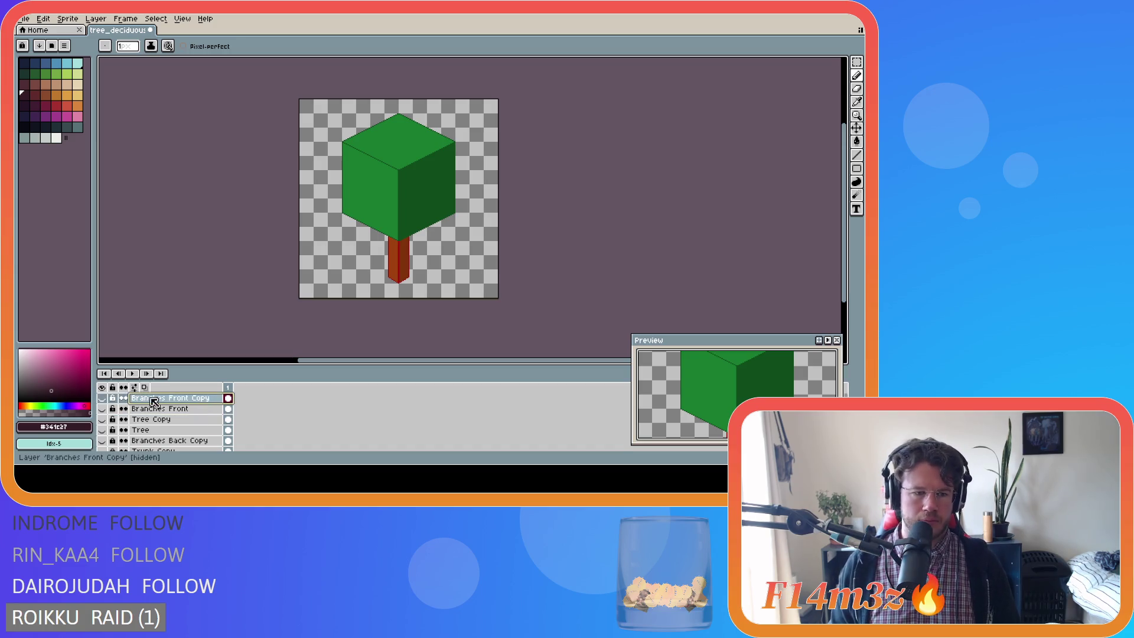
drag(135, 401, 136, 417)
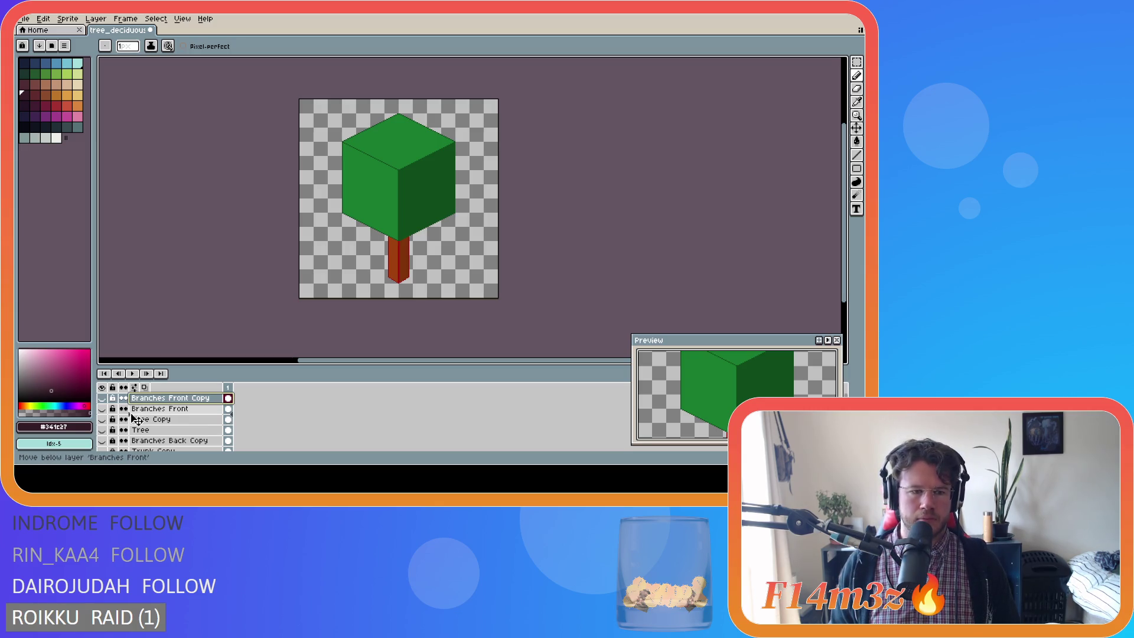
mouse_move(136, 417)
mouse_down()
mouse_move(134, 406)
mouse_move(166, 421)
mouse_move(134, 423)
mouse_move(133, 407)
mouse_up()
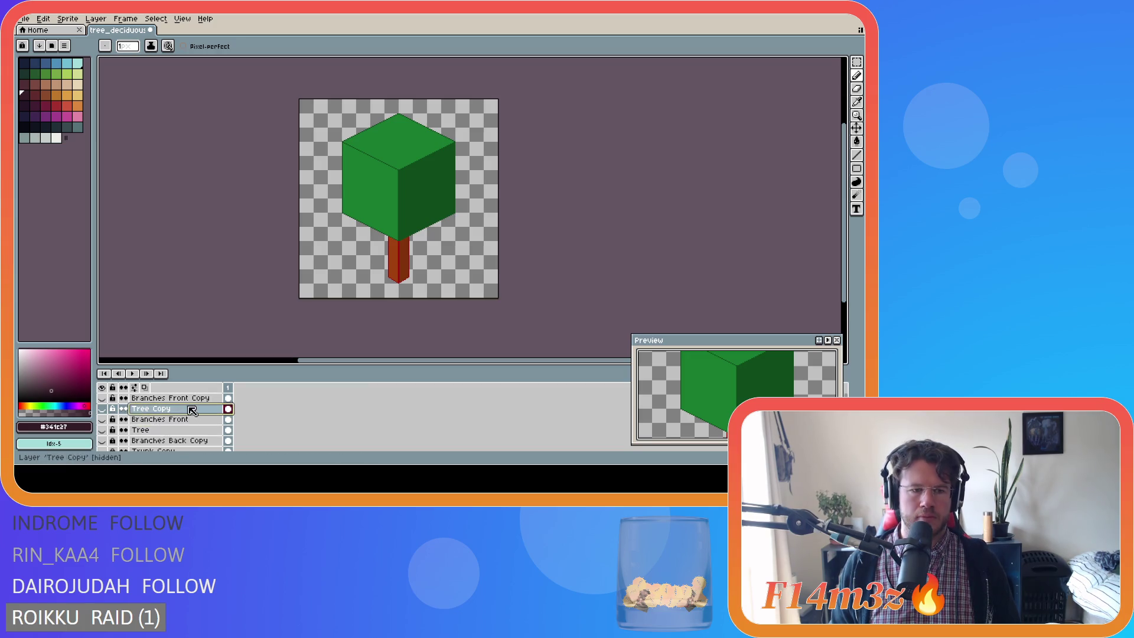
Show the Tree layer and hide the green cube canopy layer.
click(102, 420)
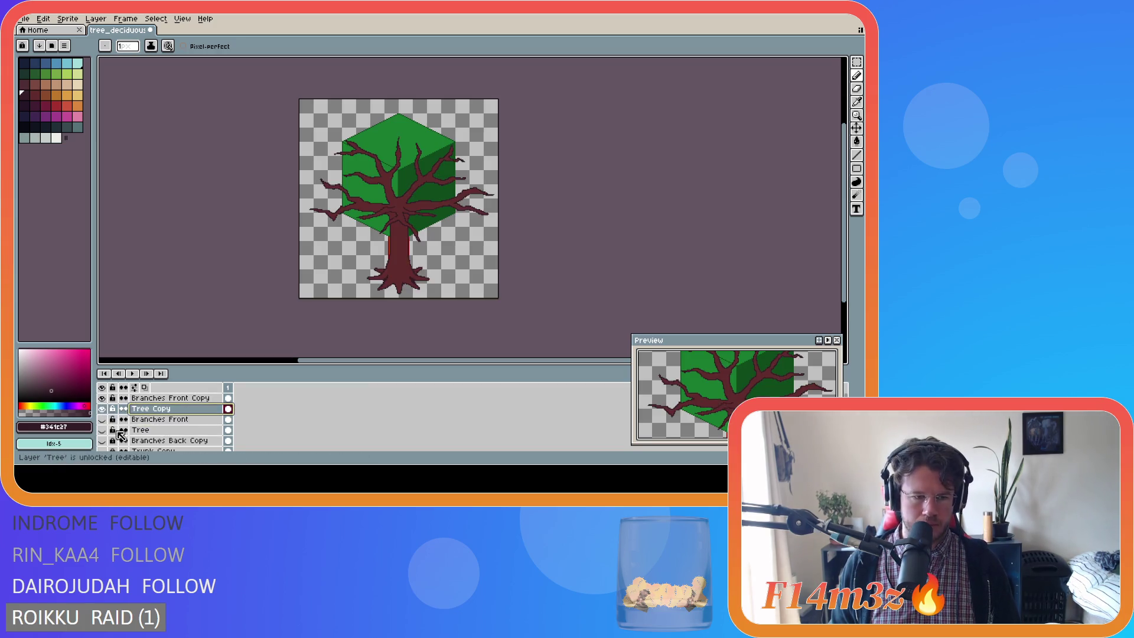
scroll(142, 431, down, 1)
click(102, 441)
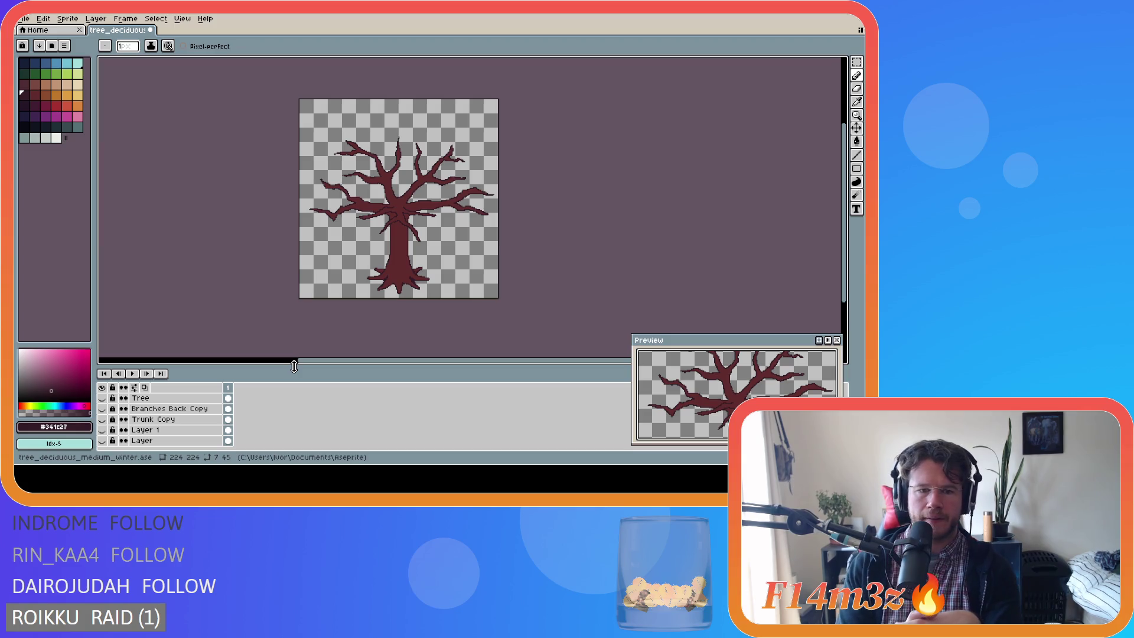
Outline the root junction and the inverted-V between the roots with dark pixels.
scroll(368, 285, up, 3)
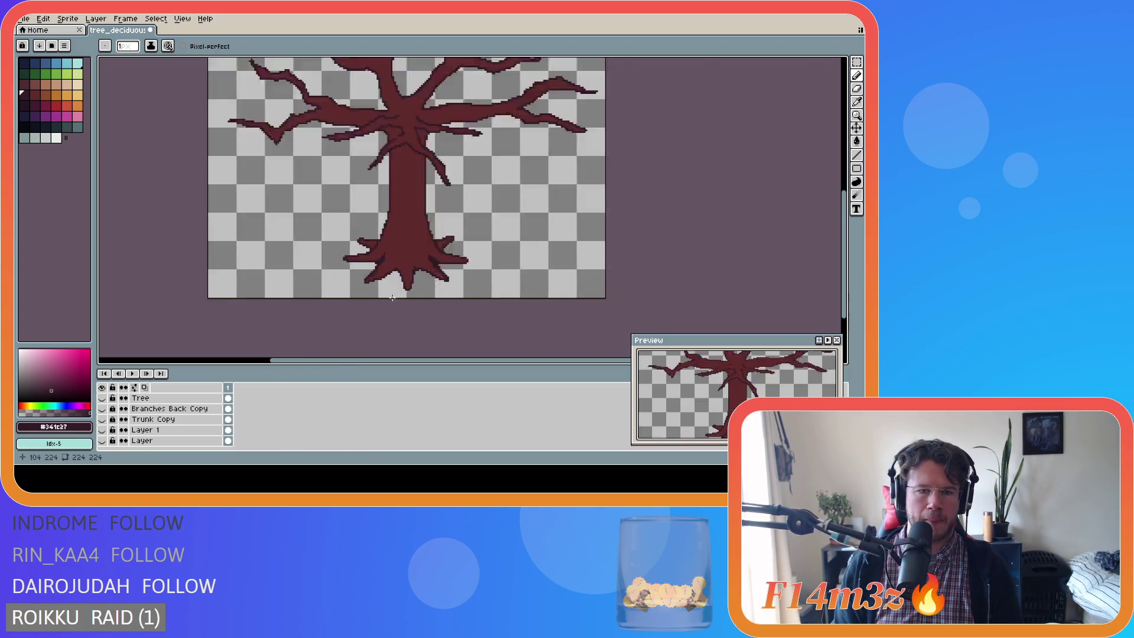
alt+click(368, 227)
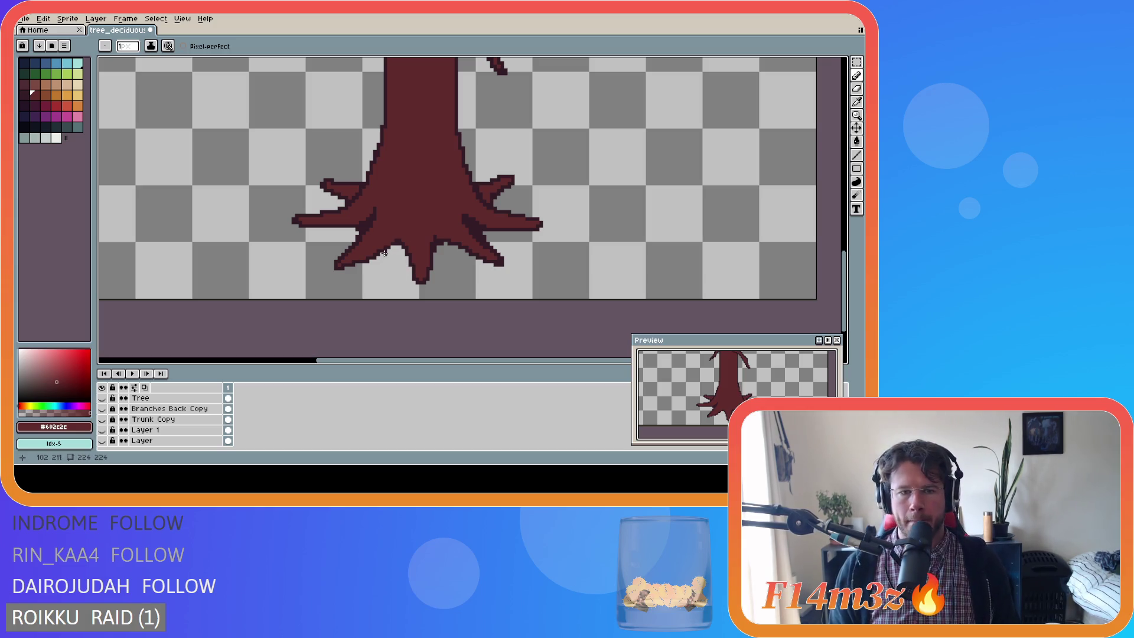
alt+click(369, 215)
drag(375, 210, 372, 222)
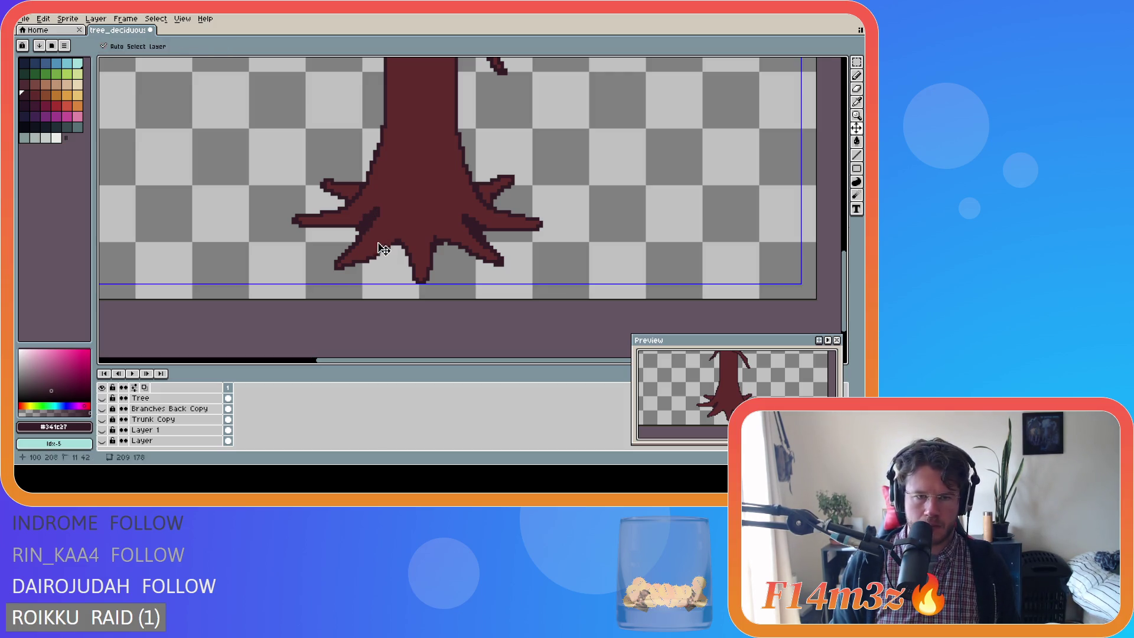
mouse_move(365, 223)
mouse_down()
mouse_move(376, 214)
mouse_move(367, 225)
mouse_up()
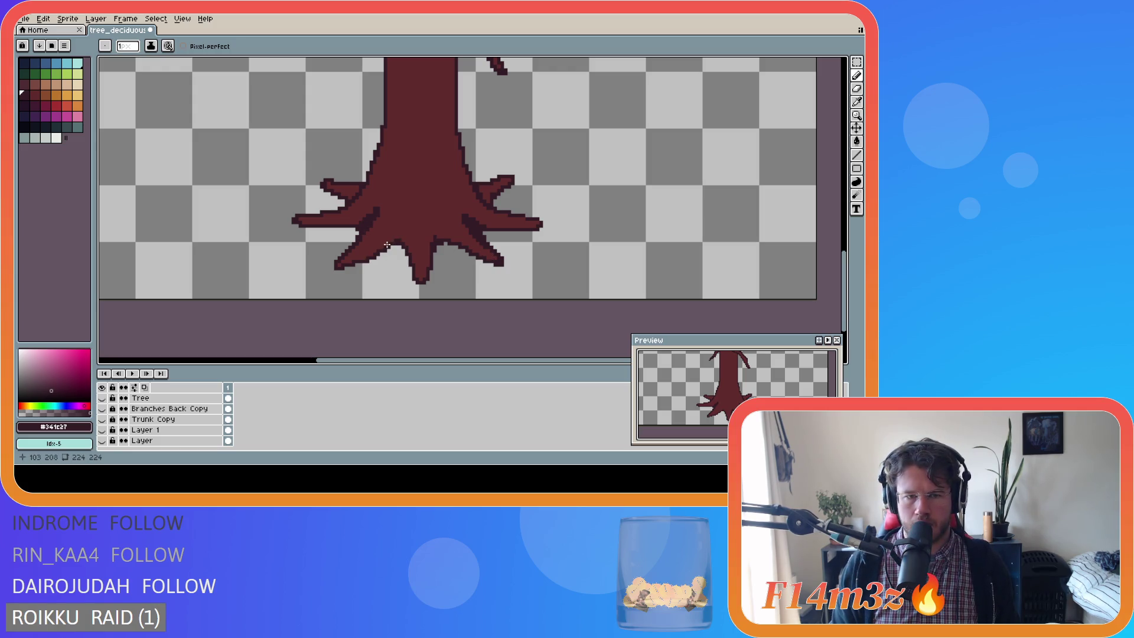
mouse_move(387, 244)
mouse_down()
mouse_move(400, 223)
mouse_move(396, 239)
mouse_move(437, 222)
mouse_move(452, 241)
mouse_up()
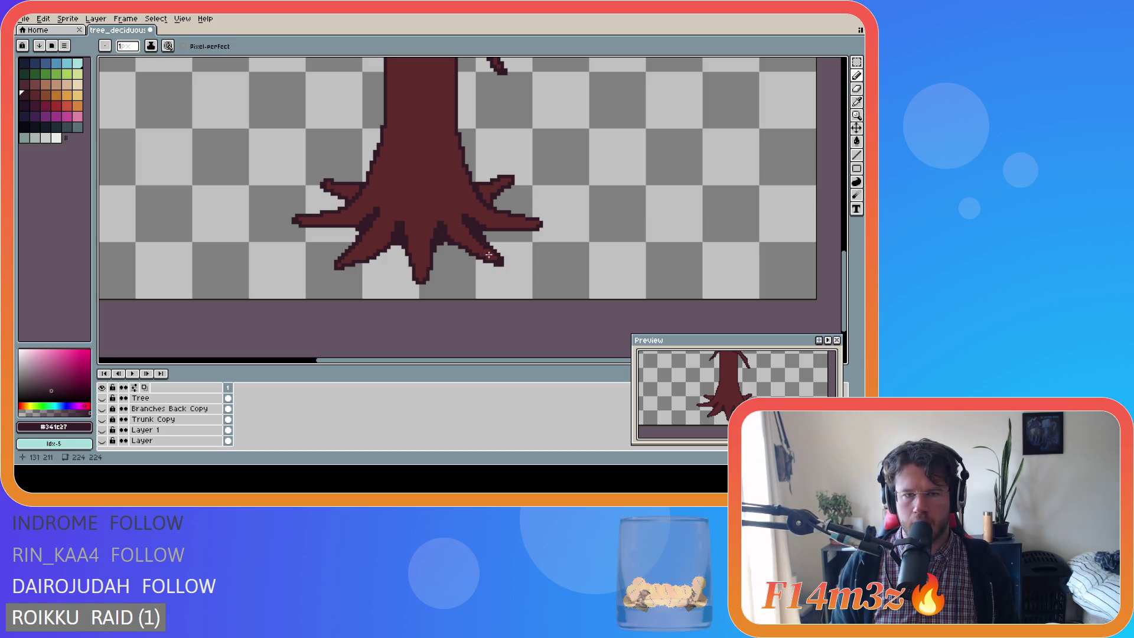
Try several dark outline strokes up the trunk's left edge, undoing each unsatisfying one.
scroll(477, 251, up, 1)
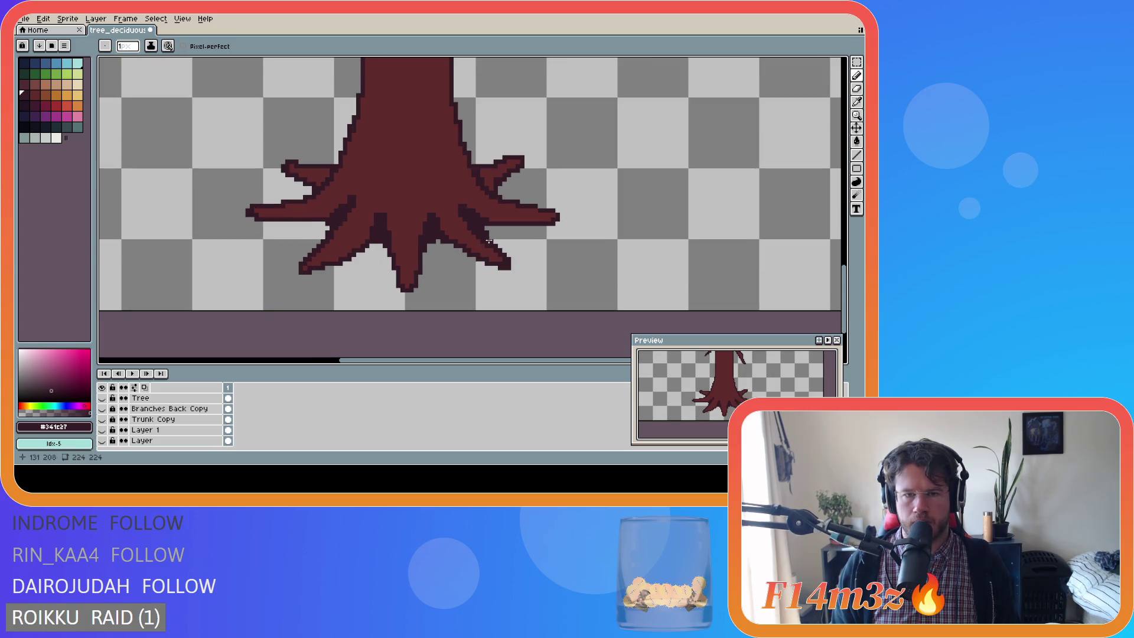
scroll(489, 241, down, 2)
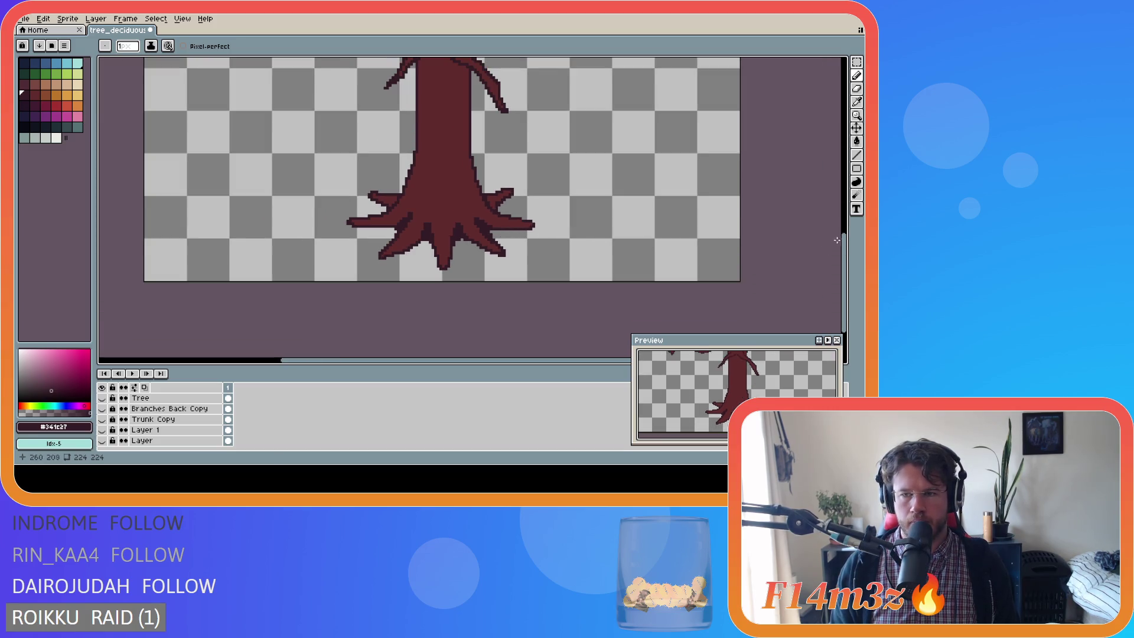
drag(844, 243, 845, 220)
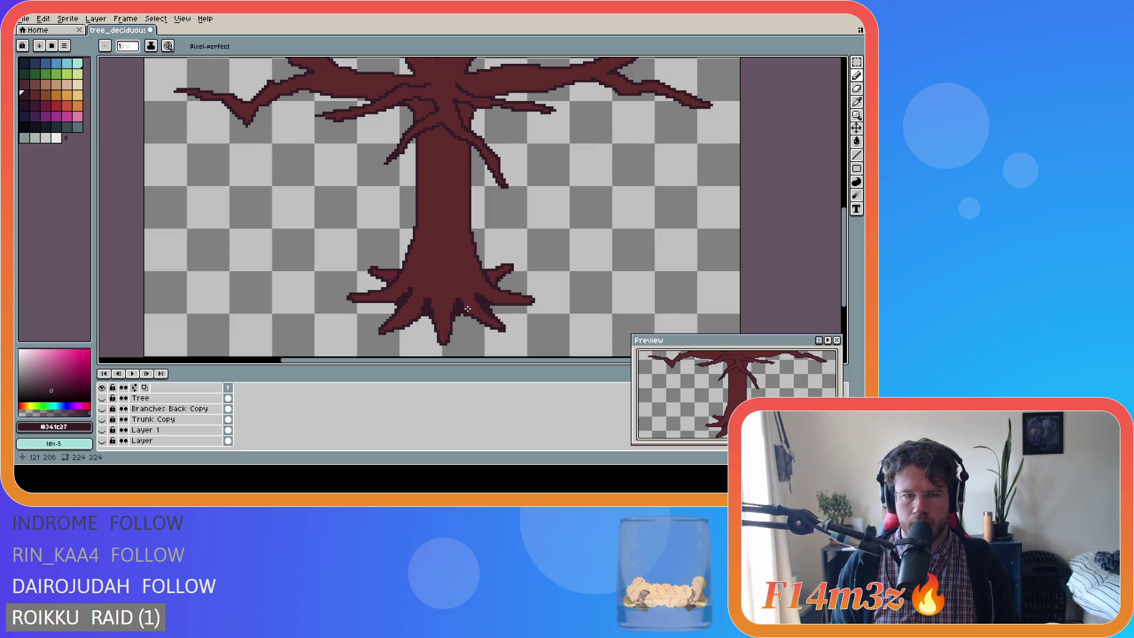
scroll(467, 309, up, 1)
scroll(509, 291, down, 1)
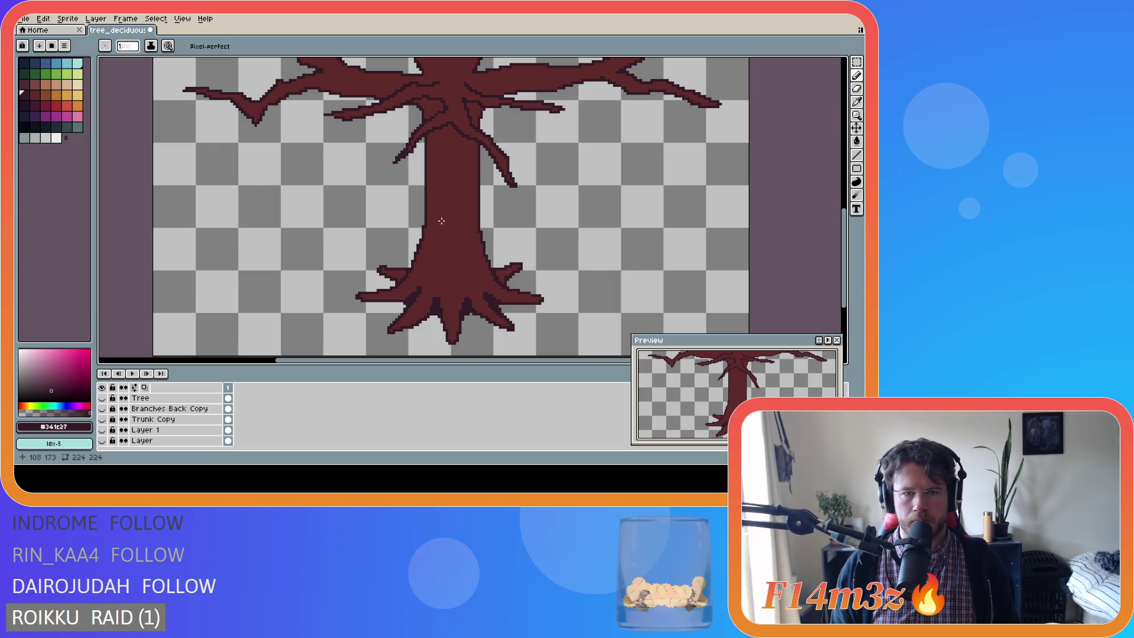
scroll(422, 221, up, 1)
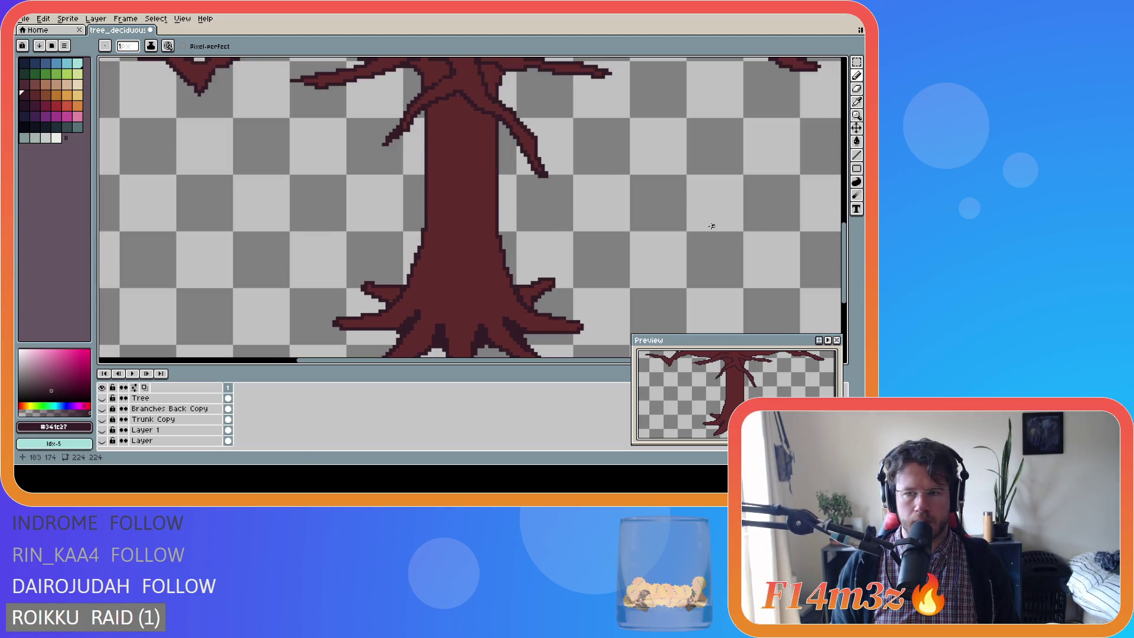
scroll(837, 238, up, 2)
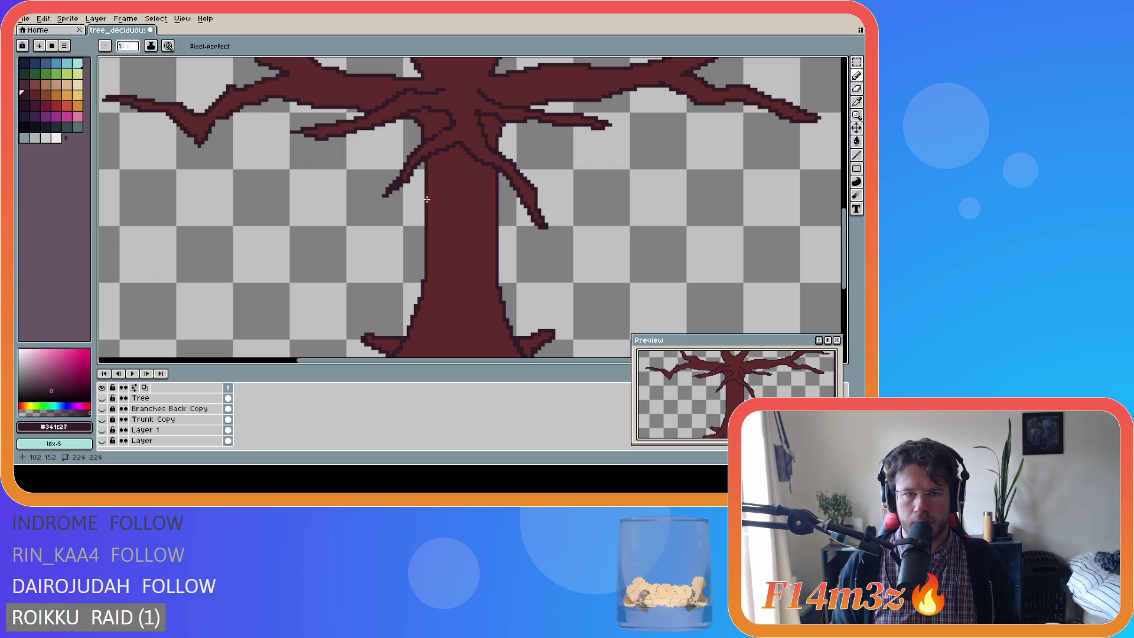
mouse_move(427, 163)
mouse_down()
mouse_move(427, 256)
mouse_move(430, 167)
mouse_up()
key(ctrl+z)
key(ctrl+z)
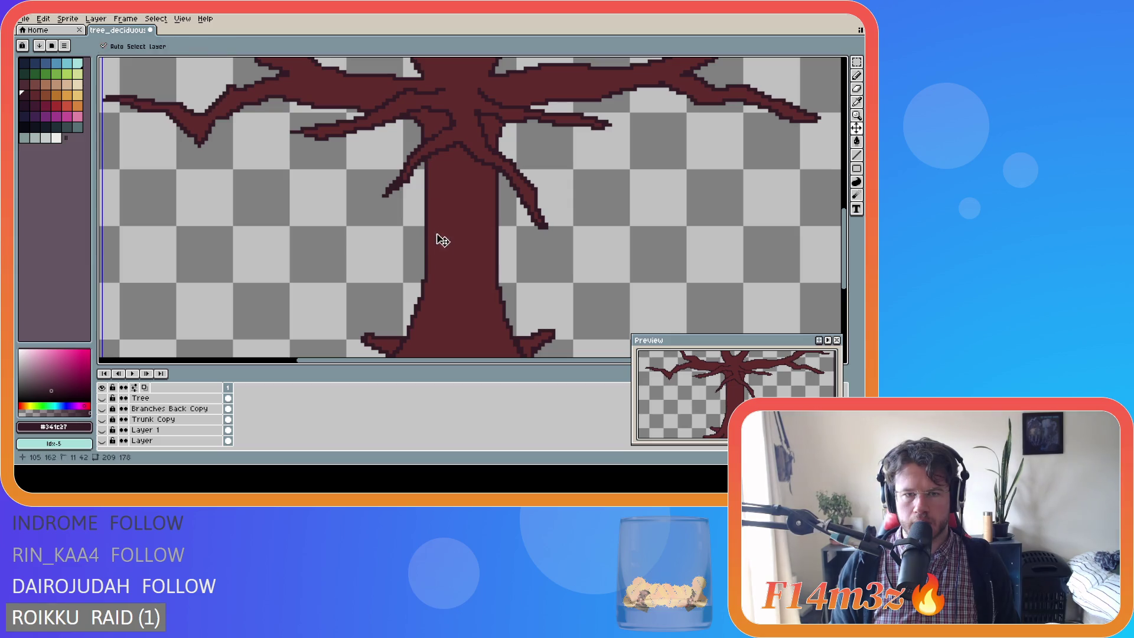
drag(427, 282, 429, 154)
key(v)
key(ctrl+z)
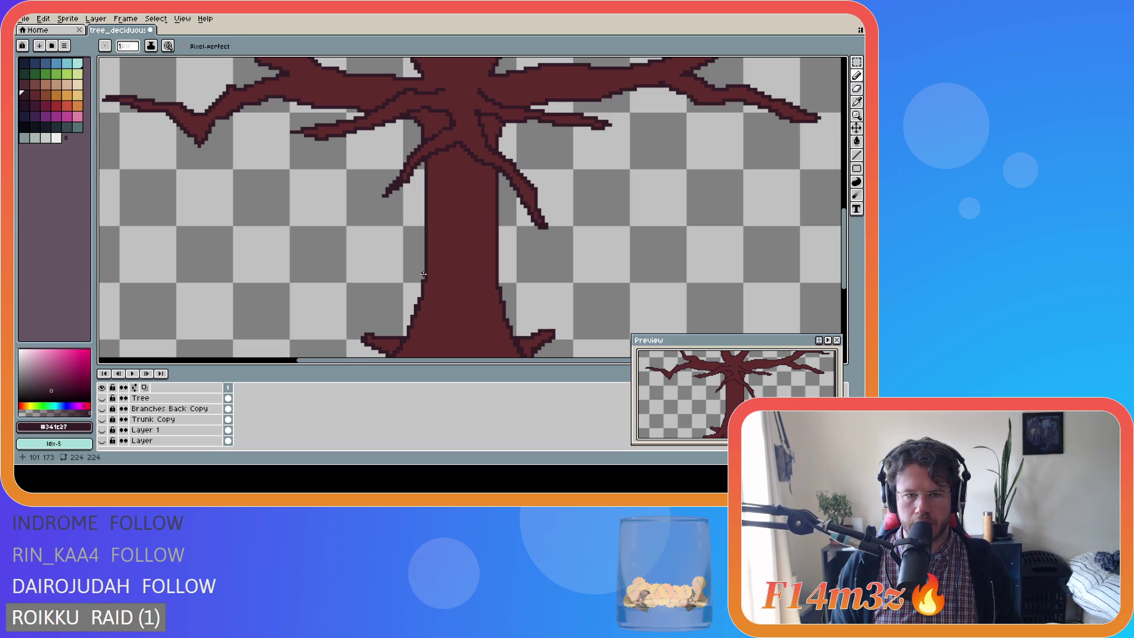
drag(428, 282, 431, 201)
key(ctrl+z)
key(b)
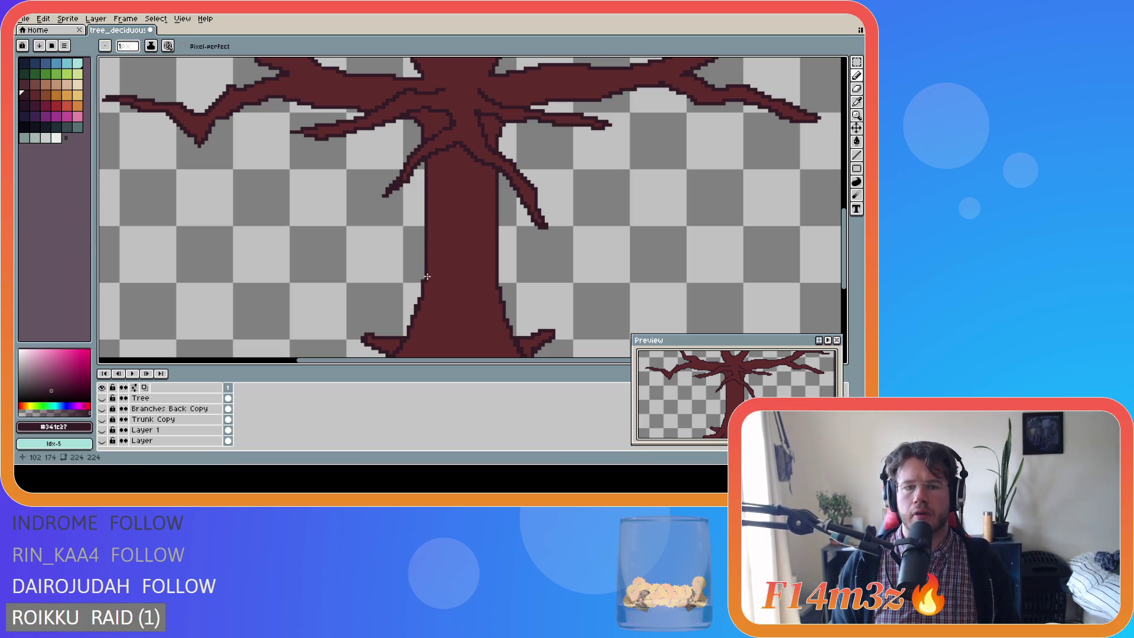
drag(428, 282, 429, 172)
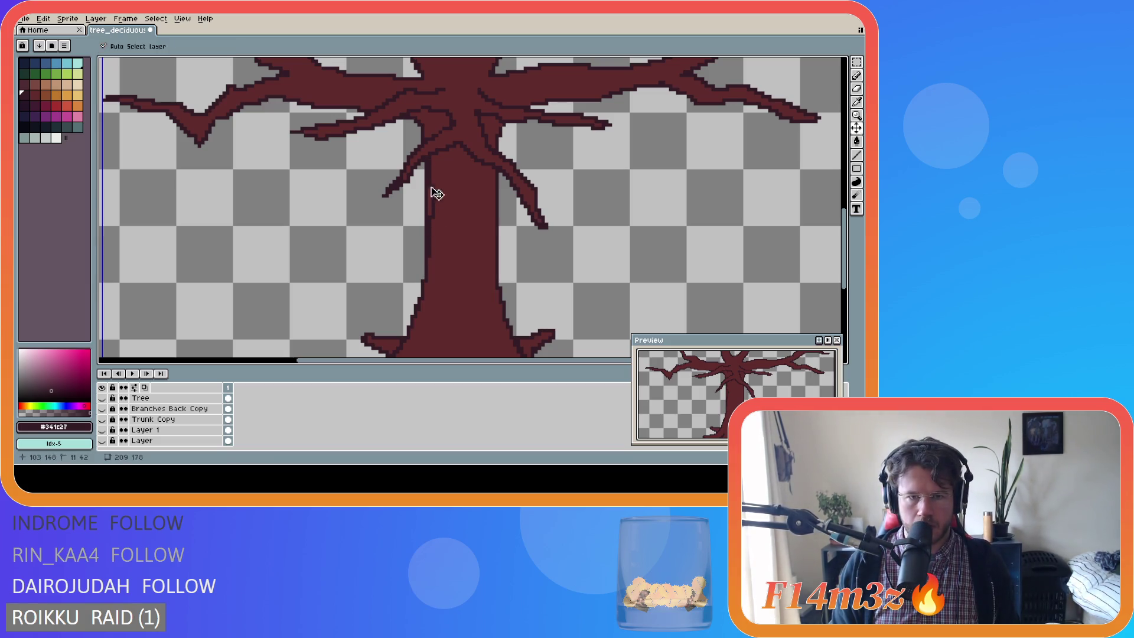
key(ctrl+z)
drag(427, 282, 432, 195)
key(ctrl+z)
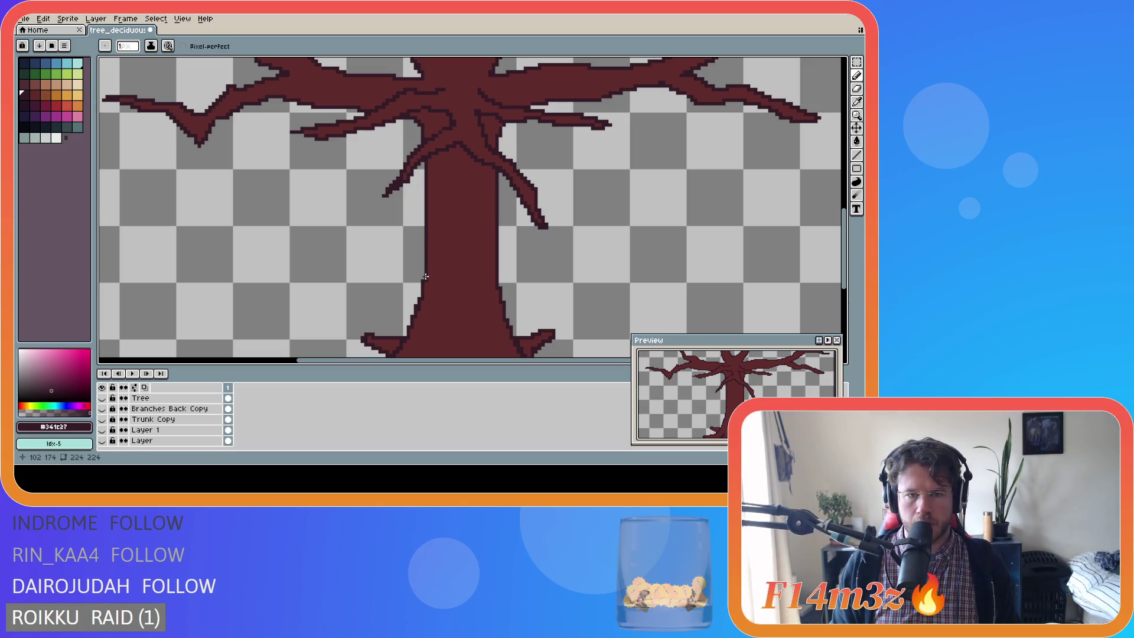
drag(429, 277, 426, 173)
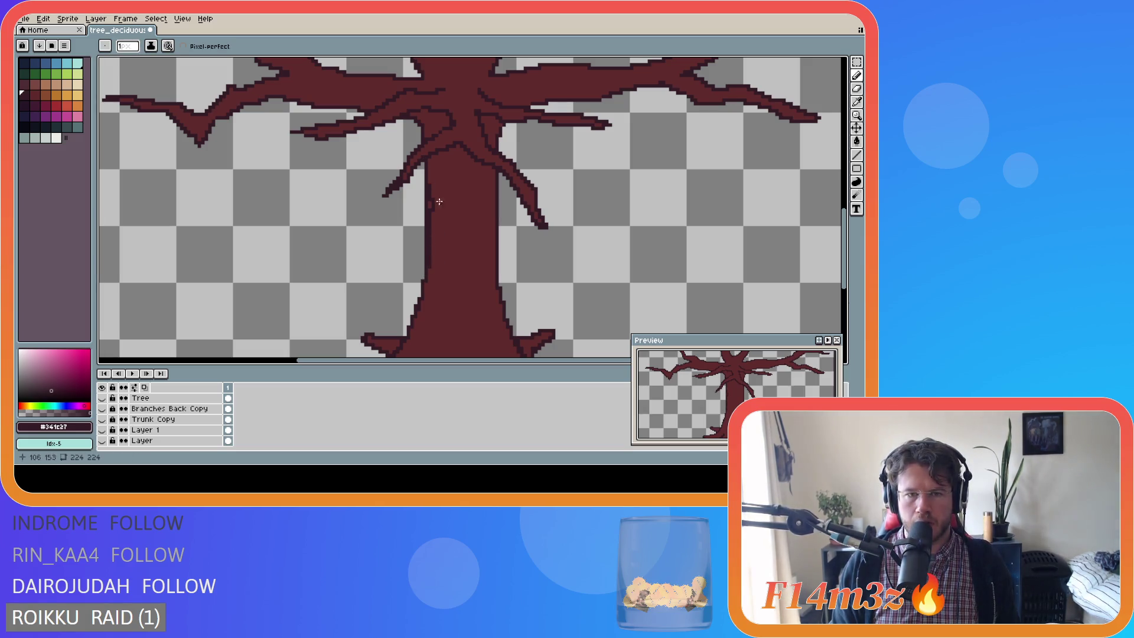
Undo the last trunk-edge stroke and hide the Branches Front layer.
key(ctrl)
key(ctrl+z)
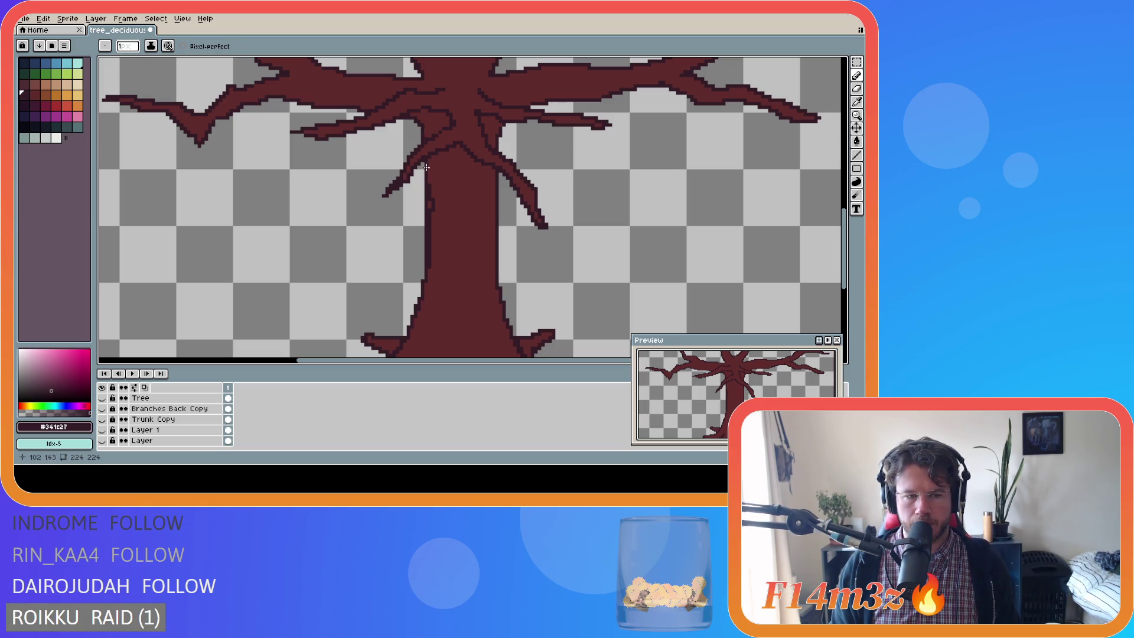
scroll(118, 413, up, 2)
click(103, 399)
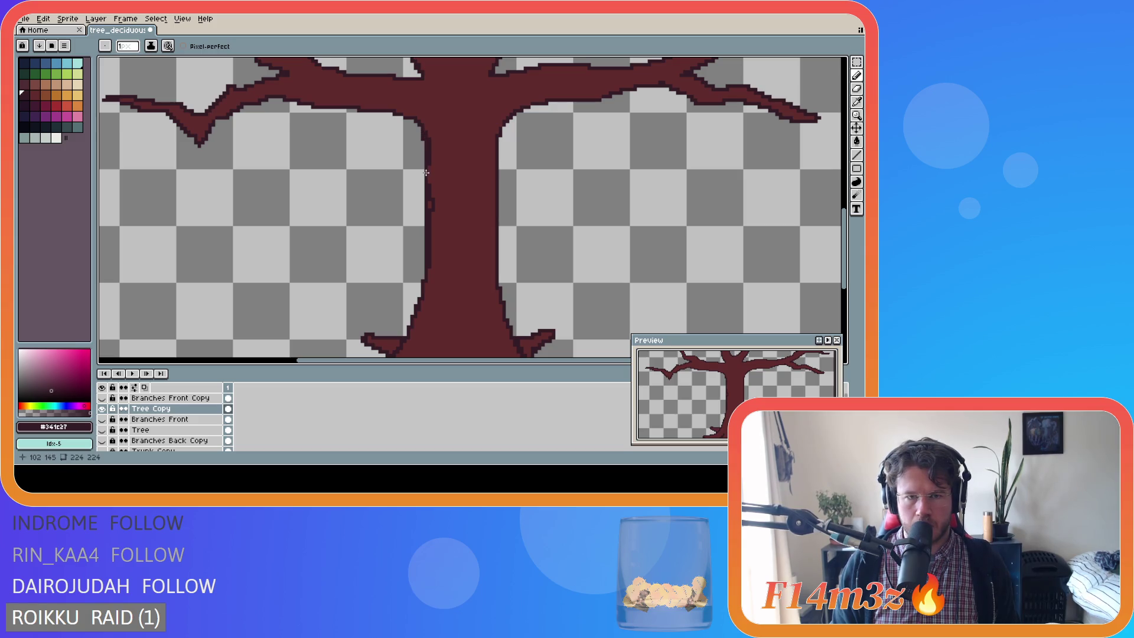
Draw dark outlines down the trunk's left edge with the Pencil and right edge with the Line tool.
key(b)
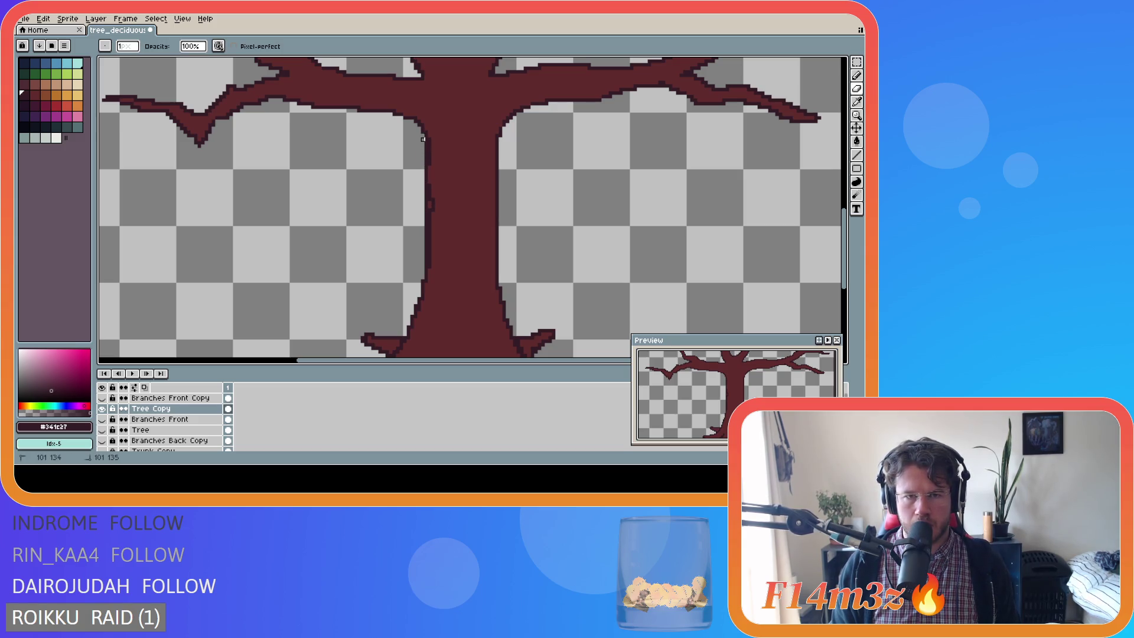
drag(423, 144, 427, 263)
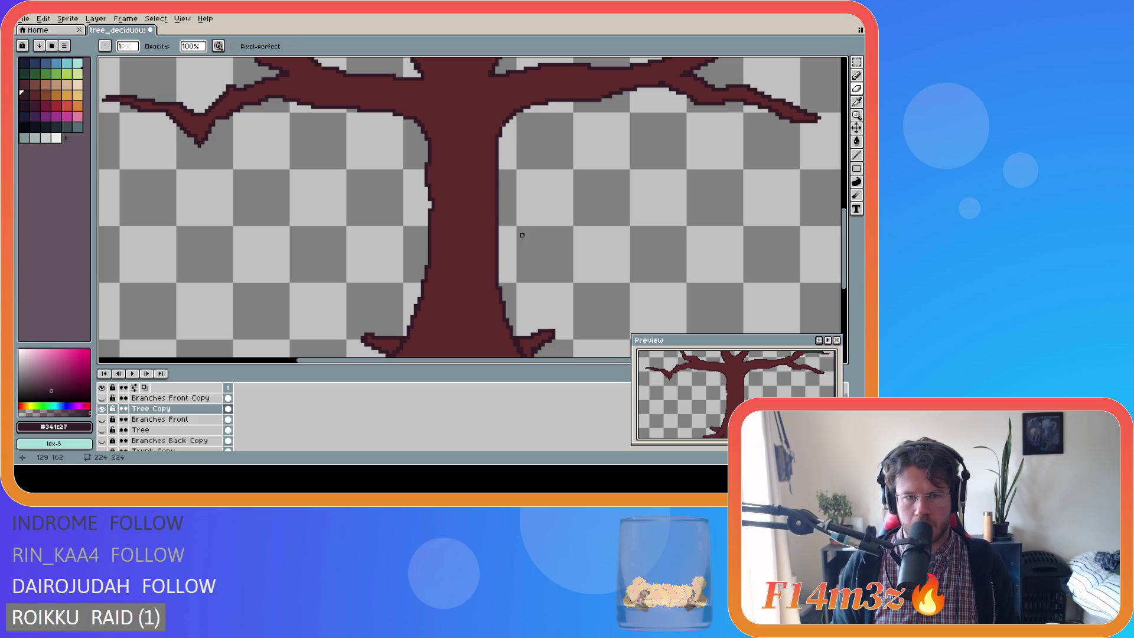
scroll(561, 232, down, 3)
scroll(579, 244, up, 2)
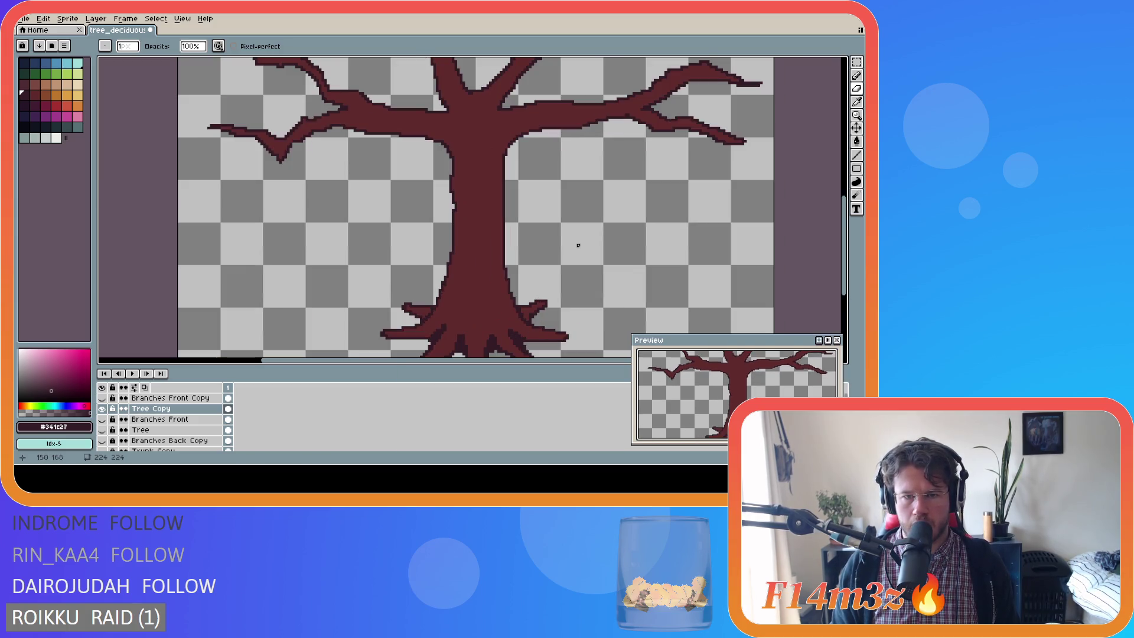
scroll(522, 264, up, 1)
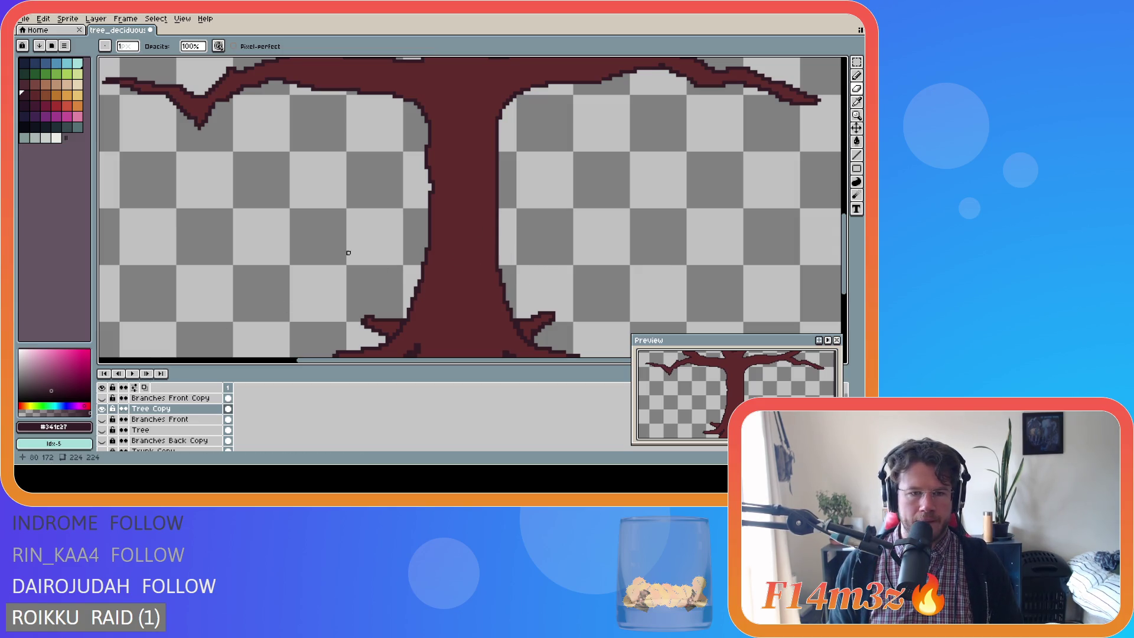
key(i)
key(b)
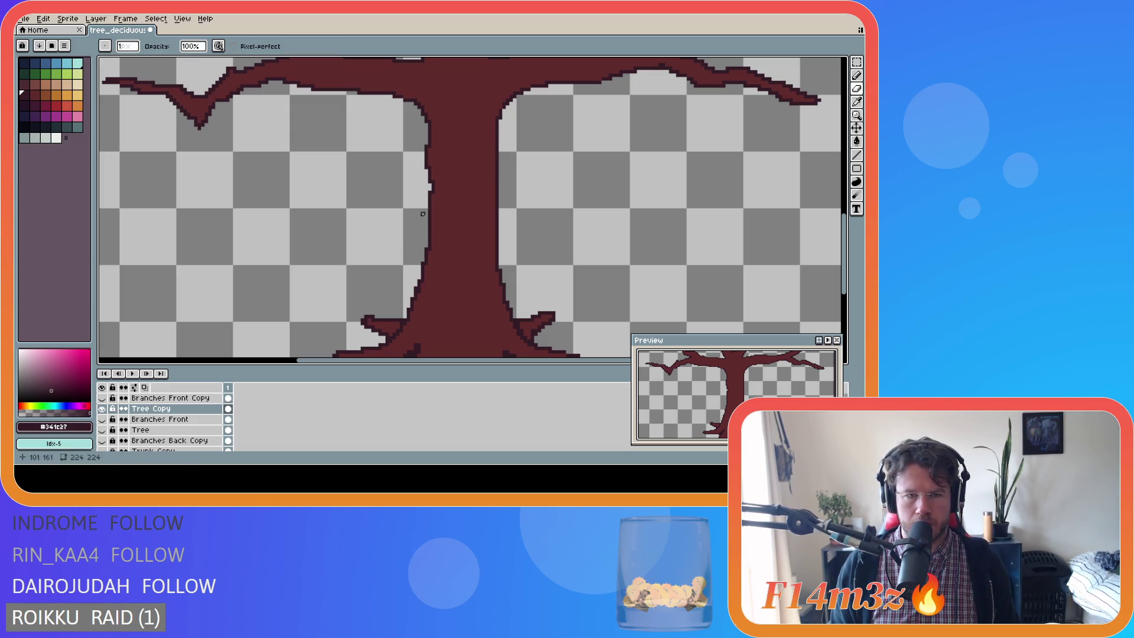
key(l)
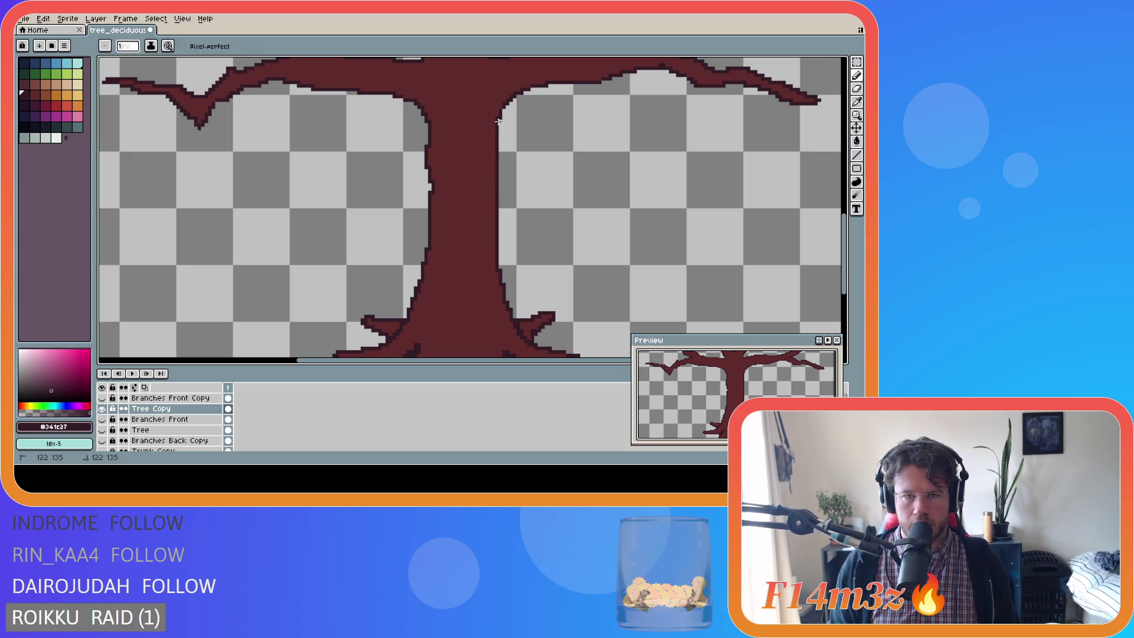
drag(500, 180, 502, 265)
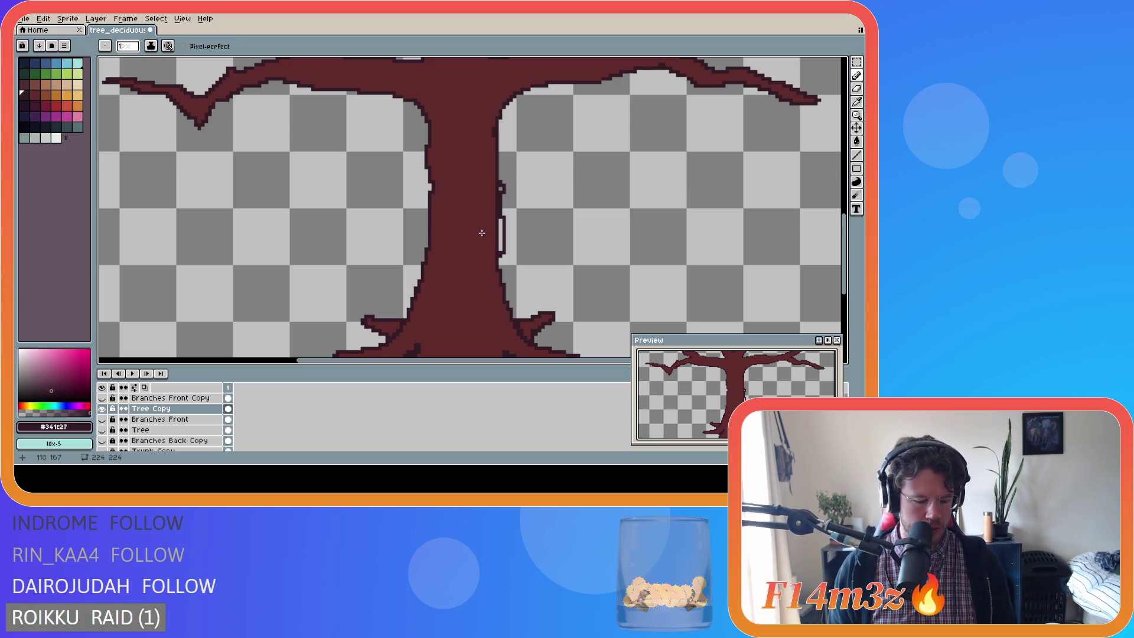
key(b)
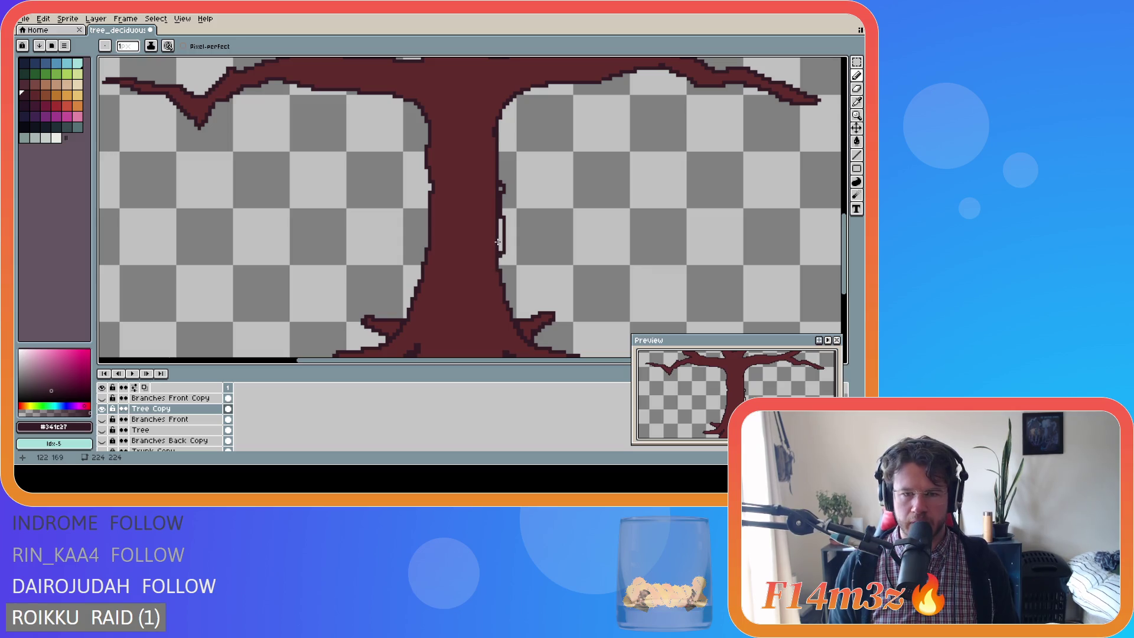
Pick trunk brown #602c2c and fill the gap along the trunk's right edge.
alt+click(491, 235)
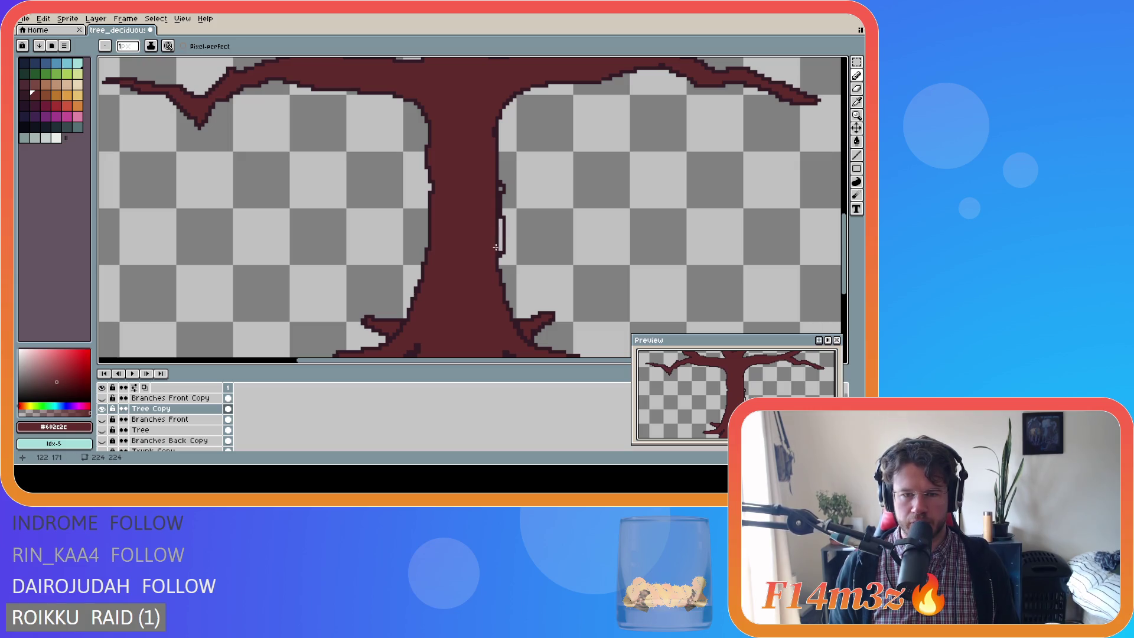
click(497, 247)
drag(497, 221, 500, 220)
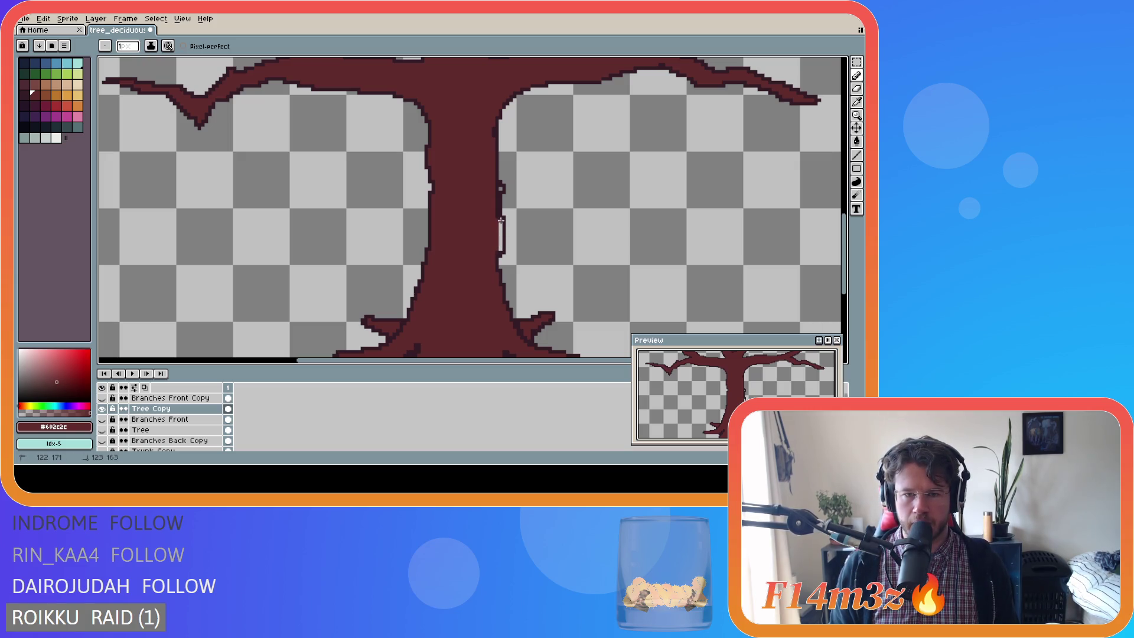
drag(496, 218, 496, 185)
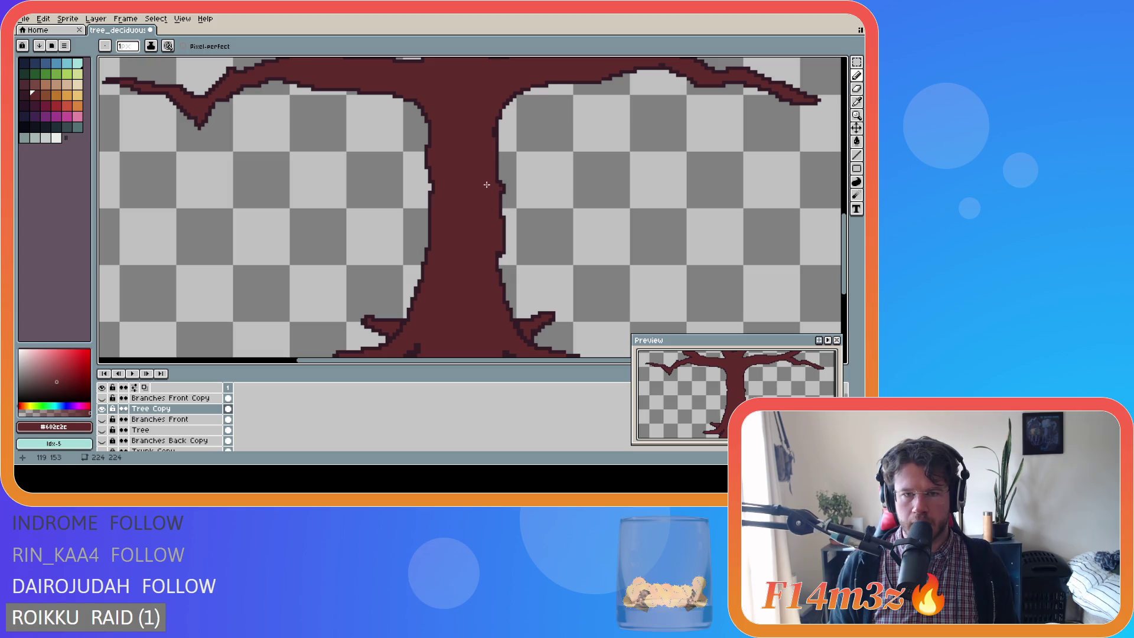
Erase stray pixels on the right edge, then pencil a #341c27 dark outline there.
key(e)
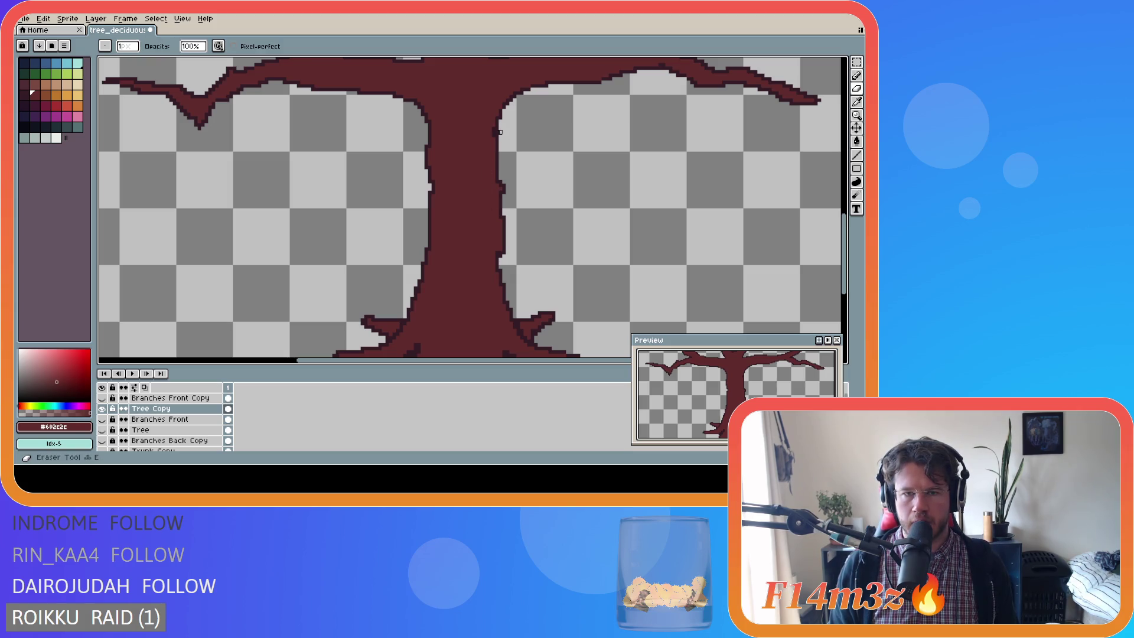
scroll(589, 238, down, 1)
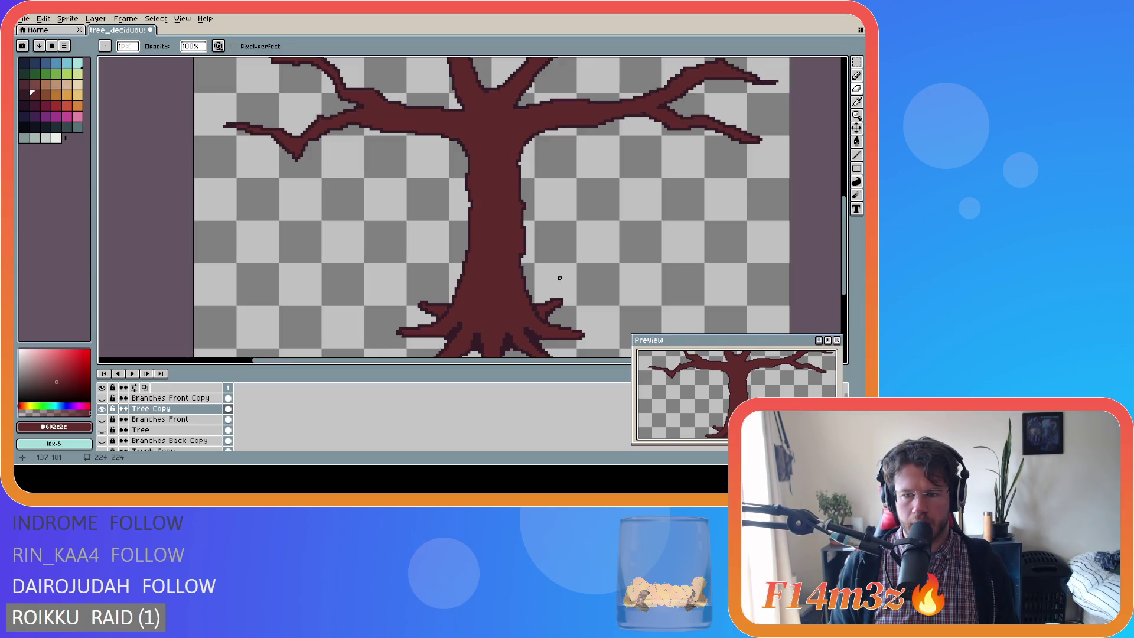
scroll(560, 276, up, 1)
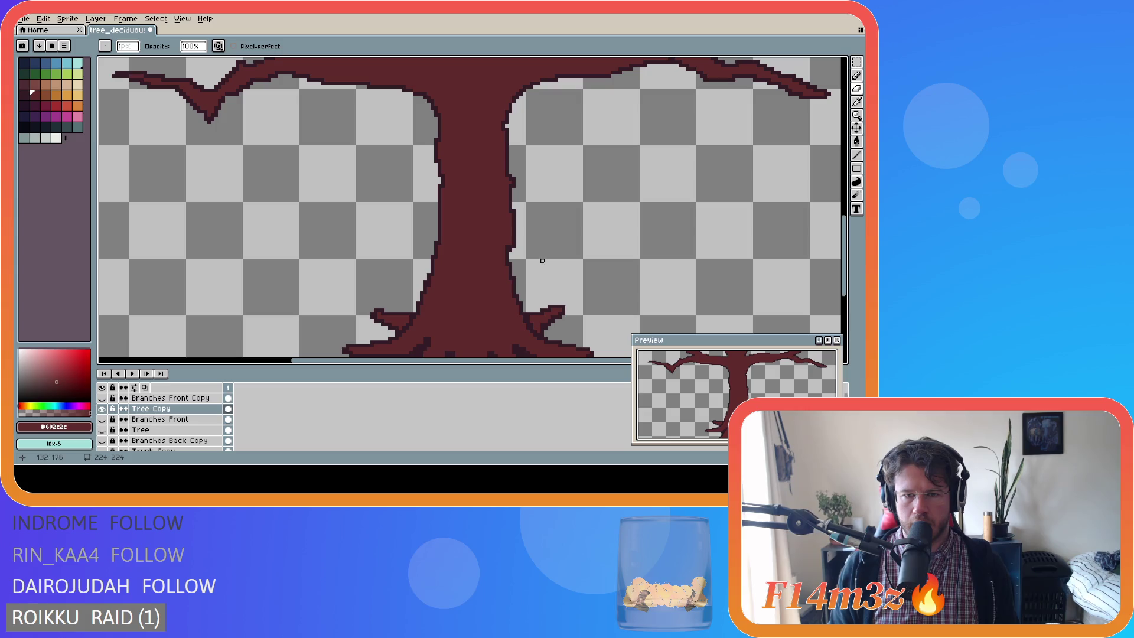
drag(510, 250, 514, 212)
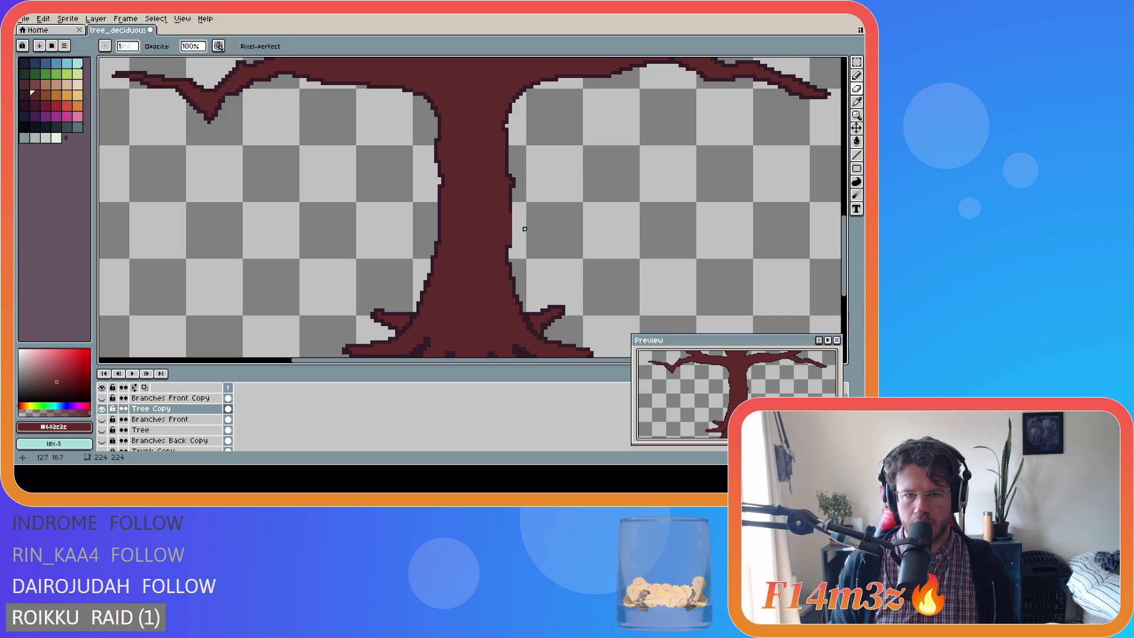
key(e)
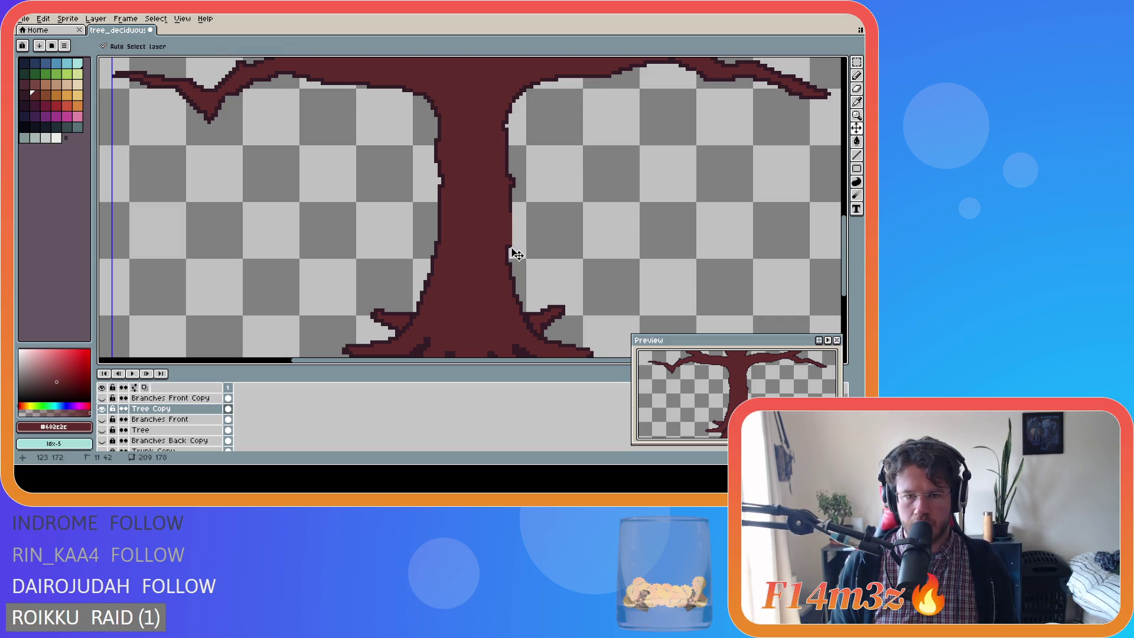
key(i)
click(512, 246)
key(b)
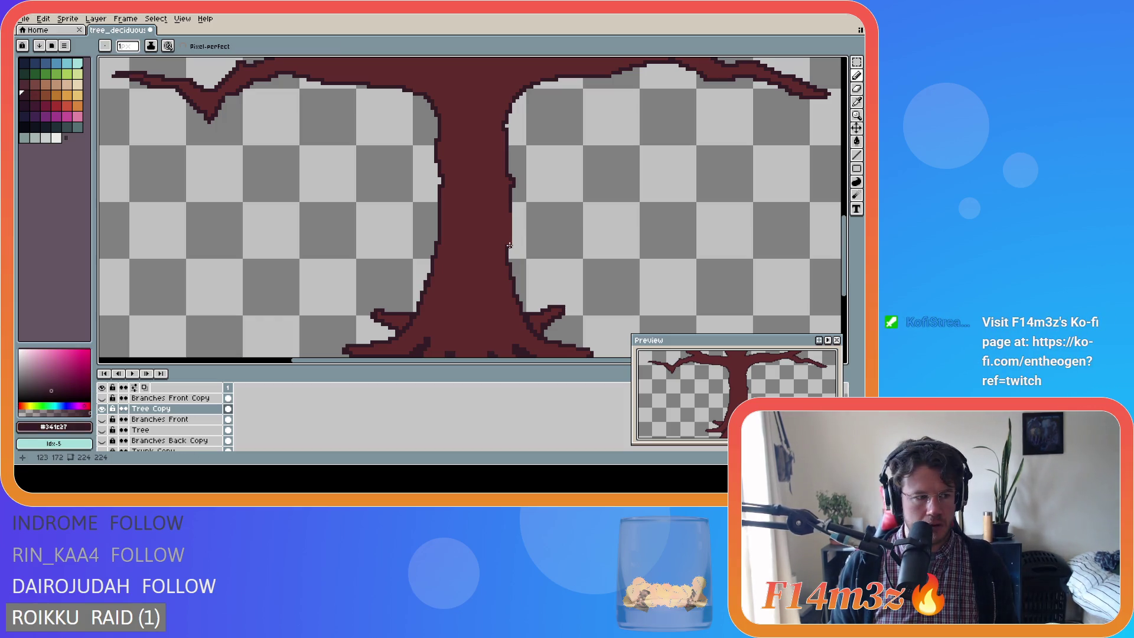
drag(511, 247, 511, 207)
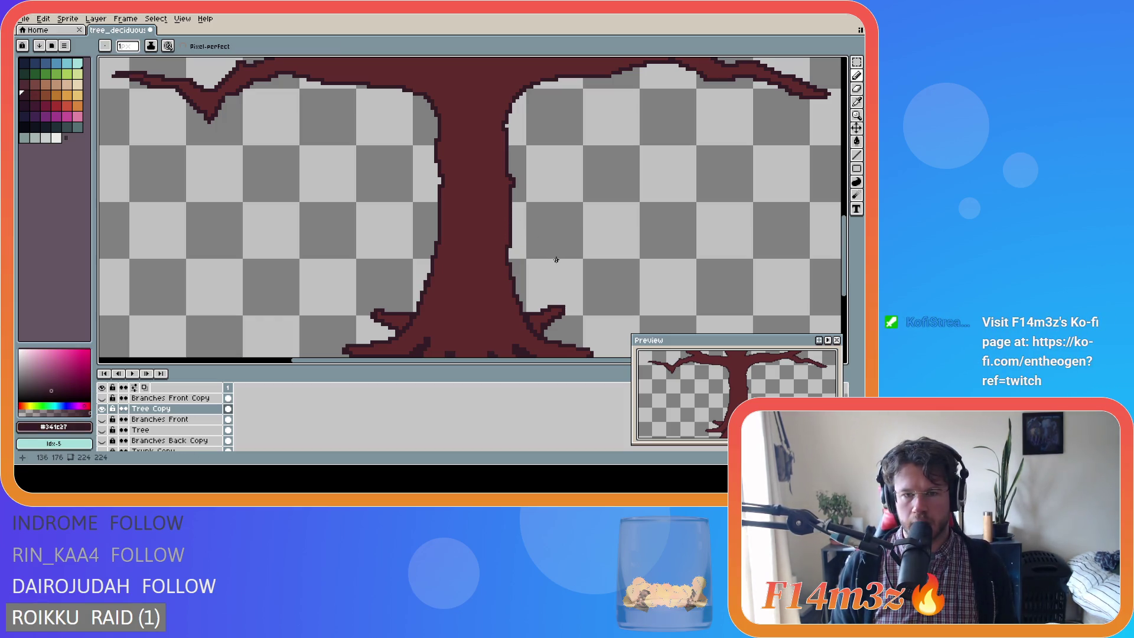
scroll(580, 267, down, 1)
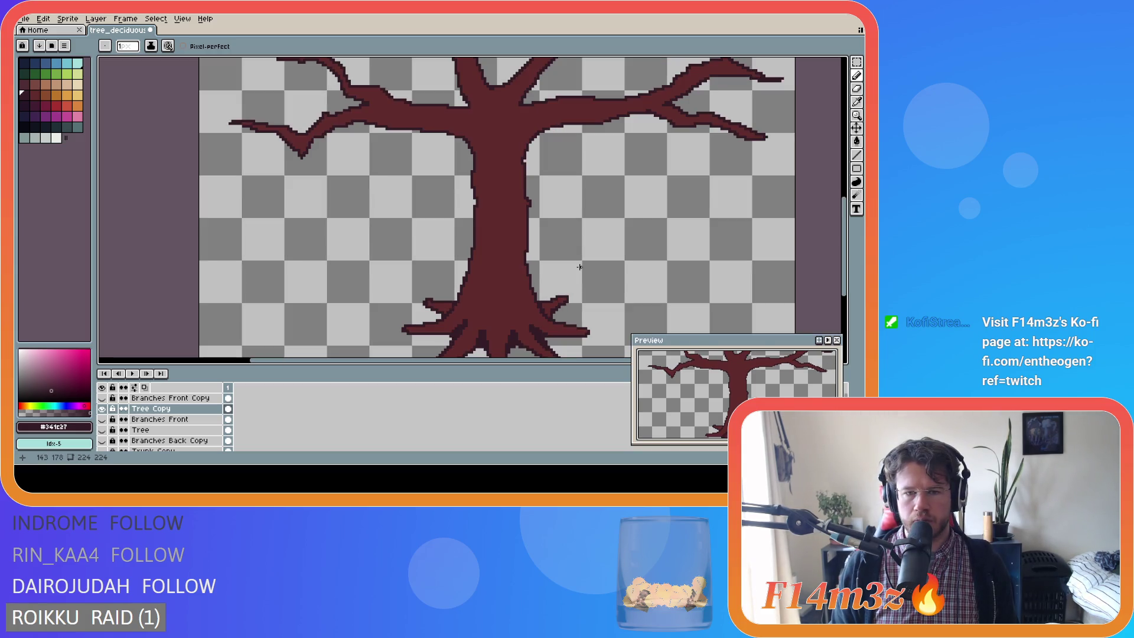
scroll(580, 267, down, 1)
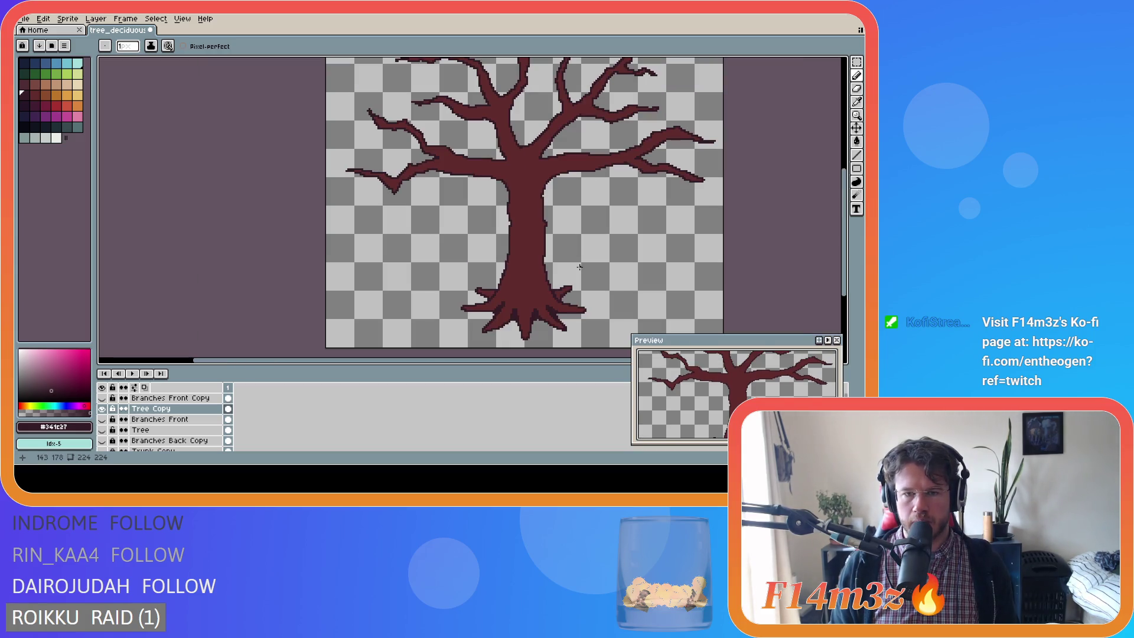
scroll(580, 267, down, 2)
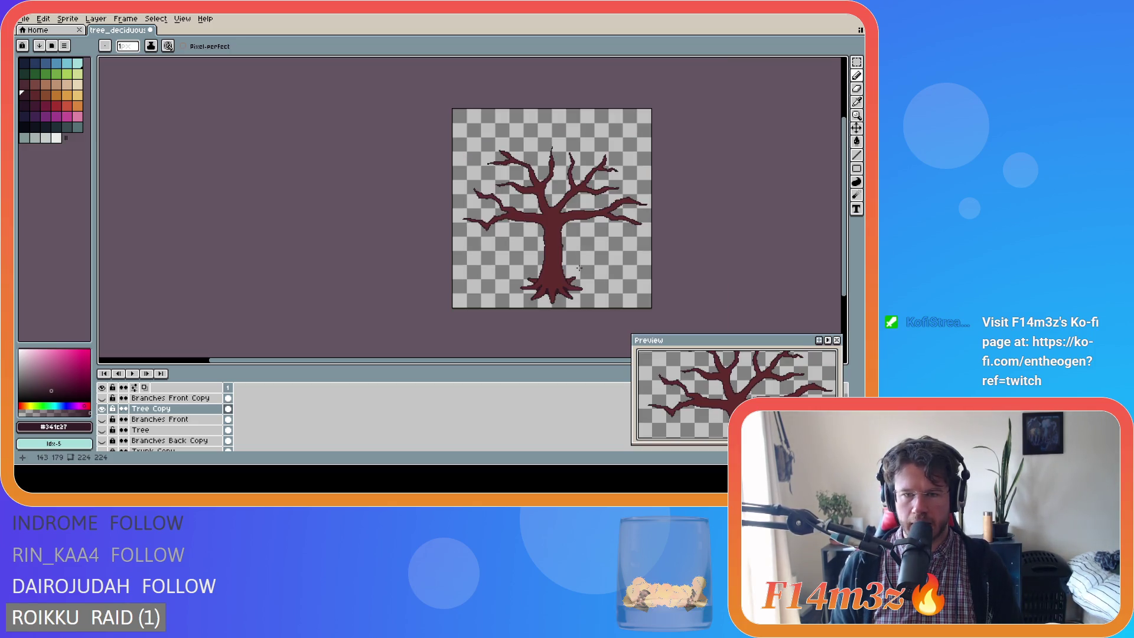
scroll(579, 267, up, 2)
scroll(580, 267, down, 2)
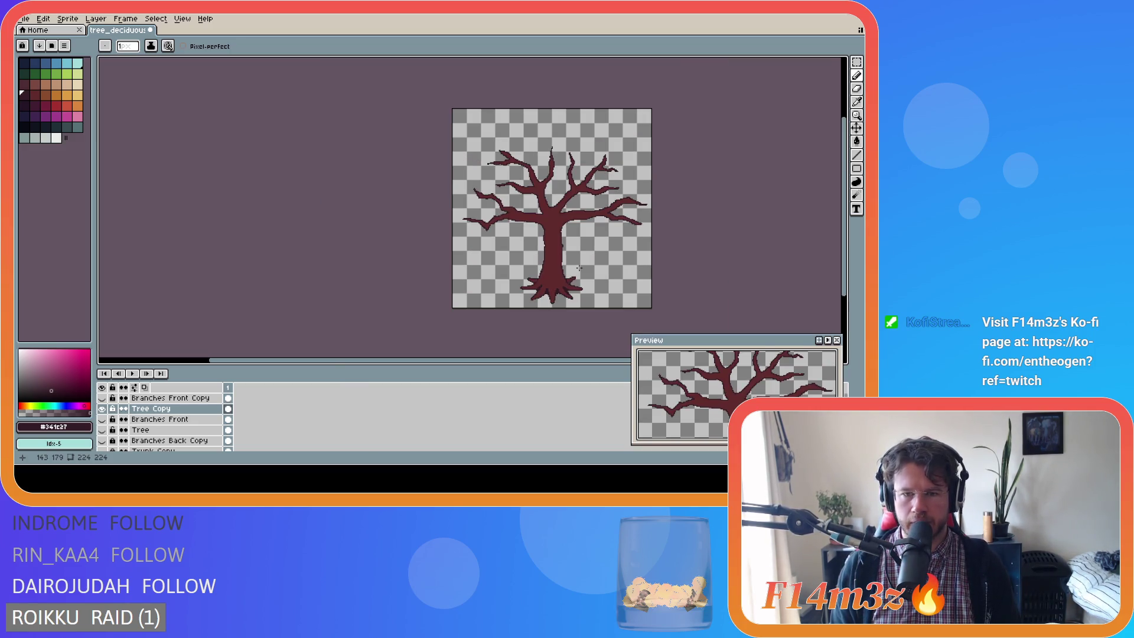
scroll(579, 268, up, 1)
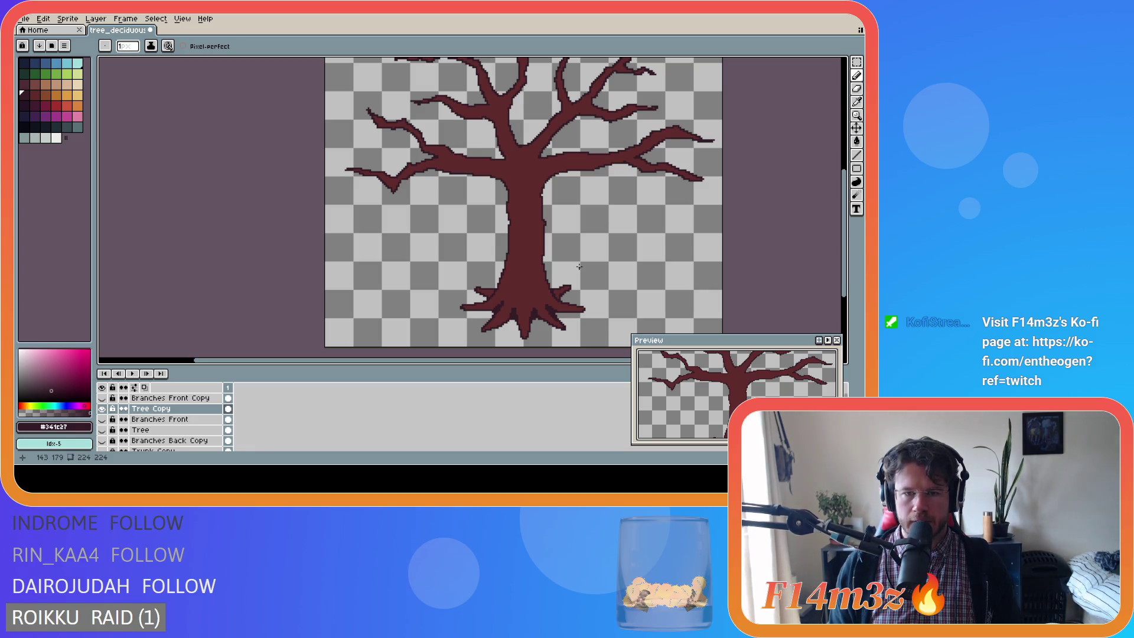
scroll(580, 267, down, 1)
scroll(580, 267, up, 1)
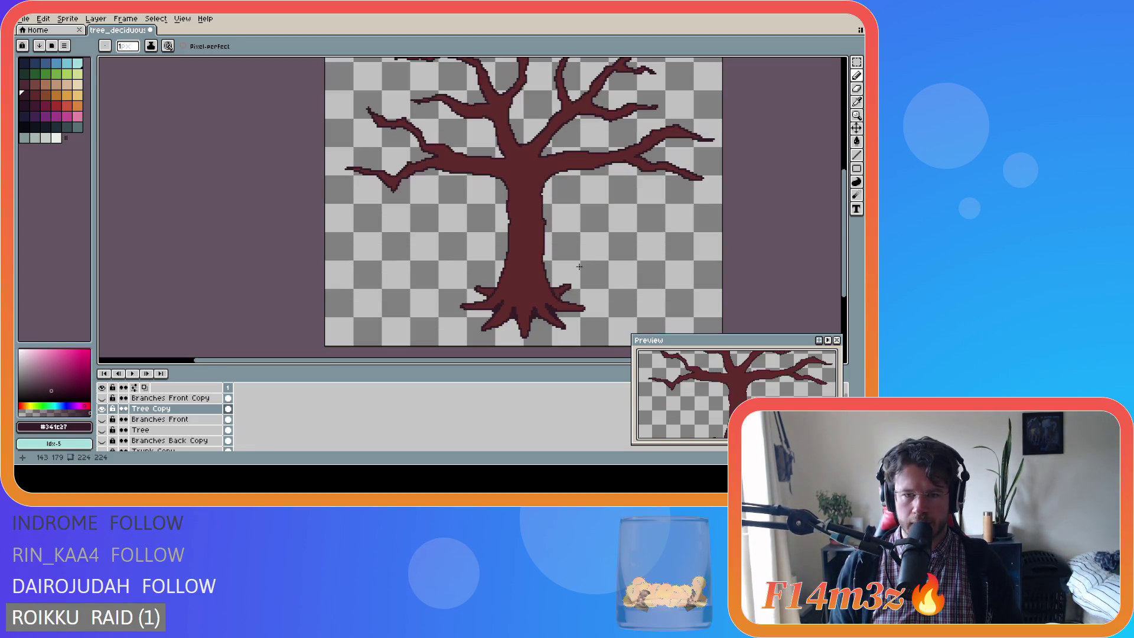
scroll(580, 267, down, 1)
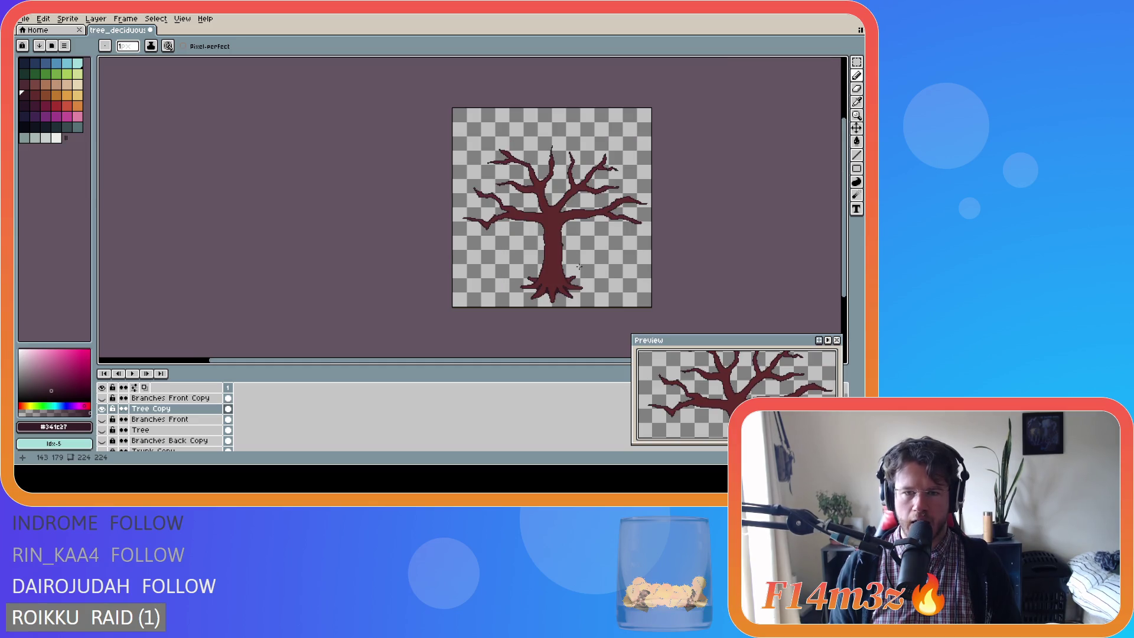
scroll(580, 267, up, 1)
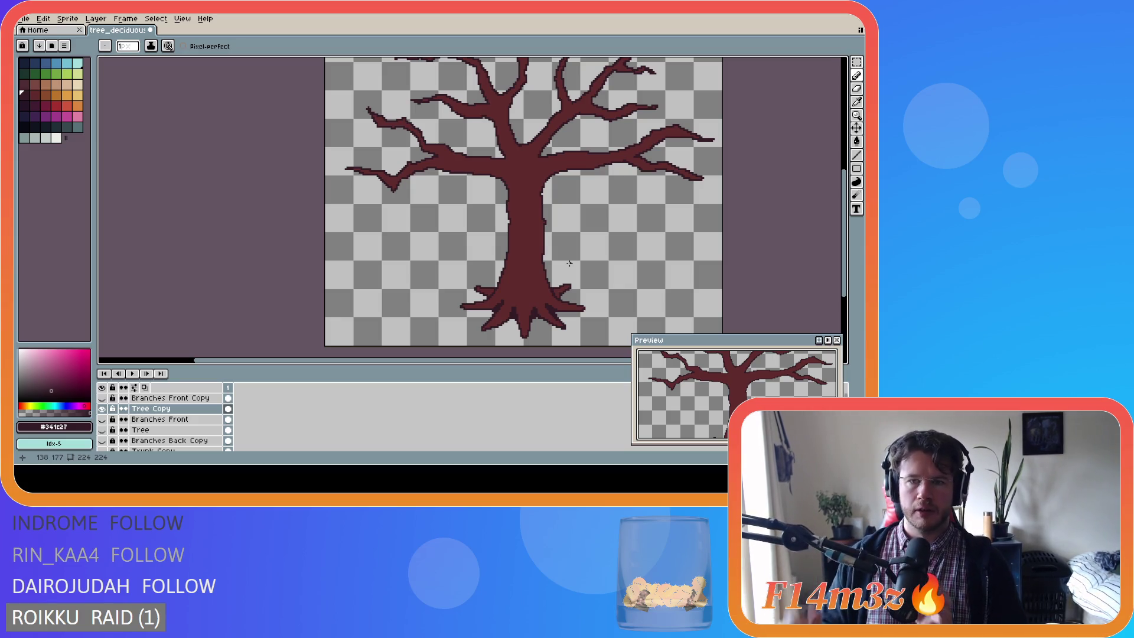
Scroll the canvas view up and back down over the bare tree.
scroll(623, 254, up, 1)
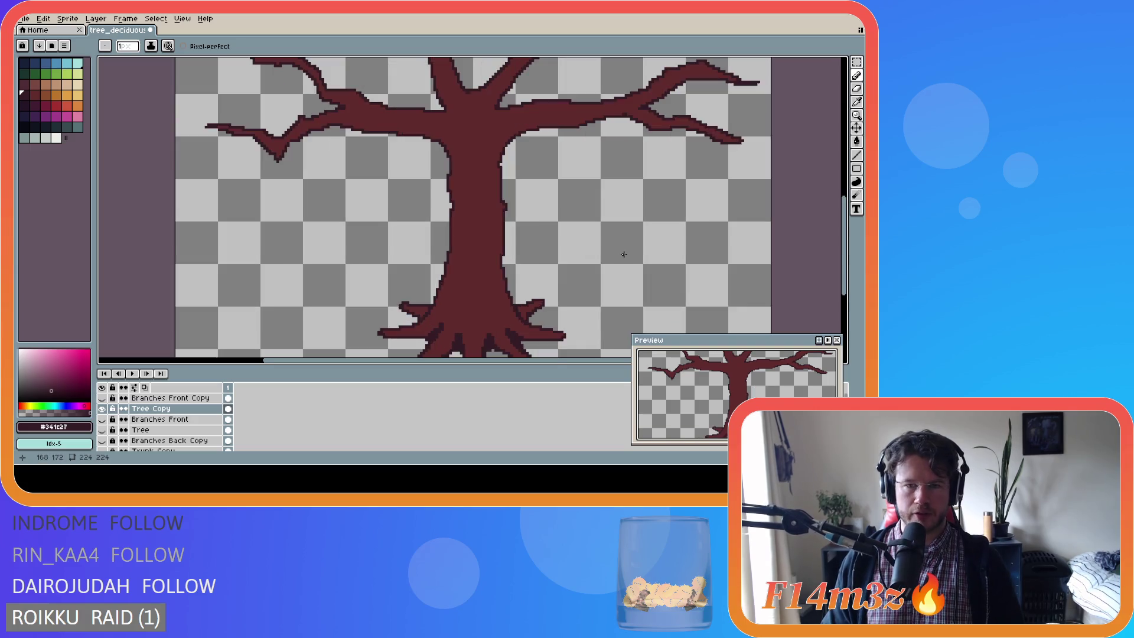
scroll(624, 254, down, 1)
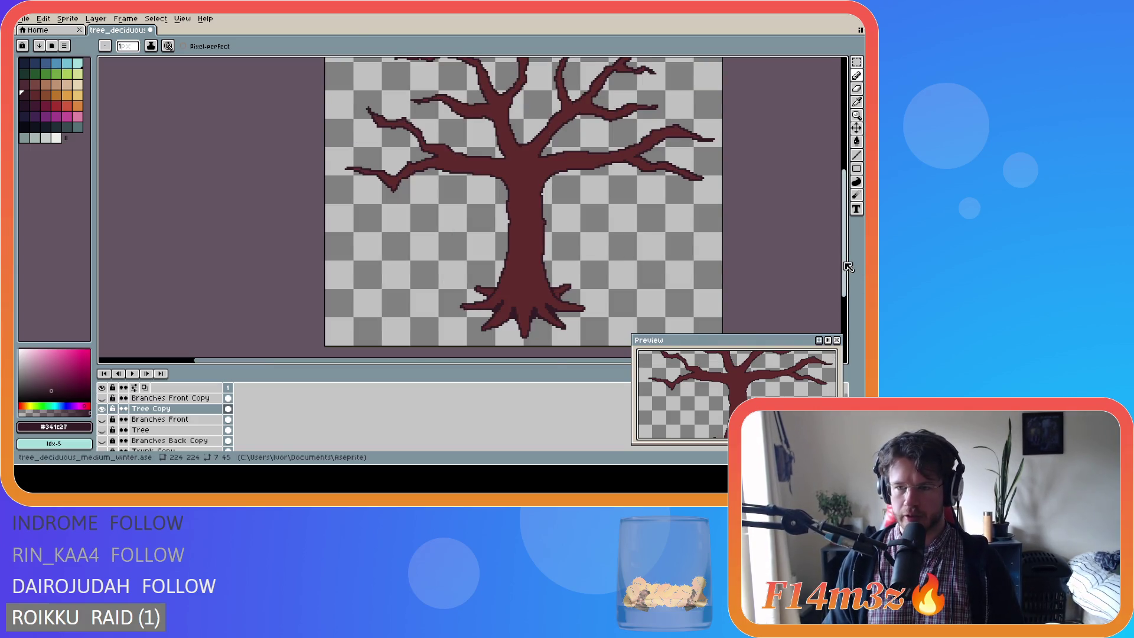